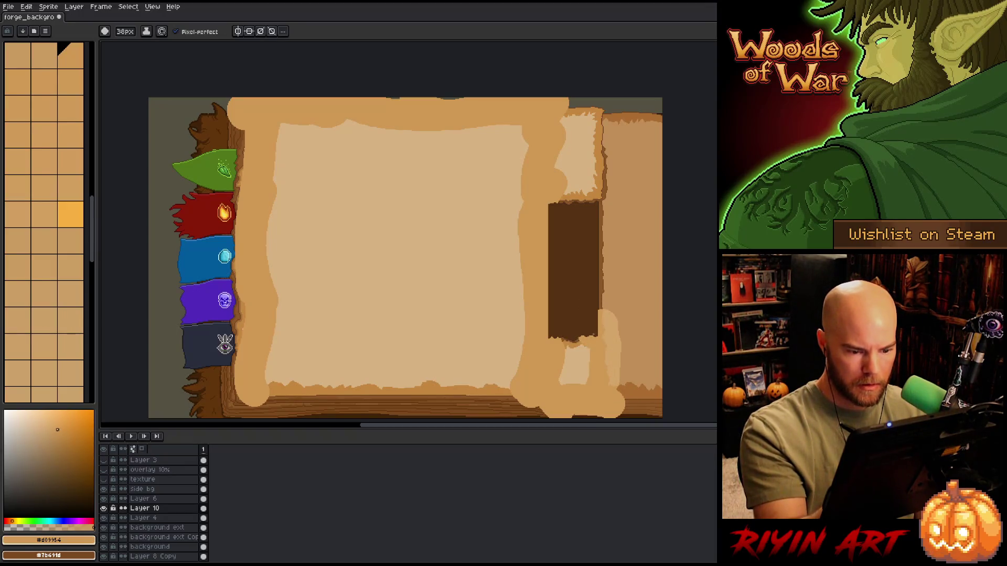
Paint tan over the bottom page edge, the right strip and both right corners, undoing one stray stroke
{"action": "mouse_move", "coordinate": [579, 178]}
{"action": "left_mouse_down"}
{"action": "mouse_move", "coordinate": [569, 197]}
{"action": "mouse_move", "coordinate": [613, 202]}
{"action": "mouse_move", "coordinate": [596, 139]}
{"action": "mouse_move", "coordinate": [601, 103]}
{"action": "mouse_move", "coordinate": [603, 157]}
{"action": "mouse_move", "coordinate": [604, 102]}
{"action": "mouse_move", "coordinate": [572, 111]}
{"action": "left_mouse_up"}
{"action": "key", "text": "ctrl+z"}
{"action": "mouse_move", "coordinate": [511, 391]}
{"action": "left_mouse_down"}
{"action": "mouse_move", "coordinate": [340, 391]}
{"action": "mouse_move", "coordinate": [283, 373]}
{"action": "left_mouse_up"}
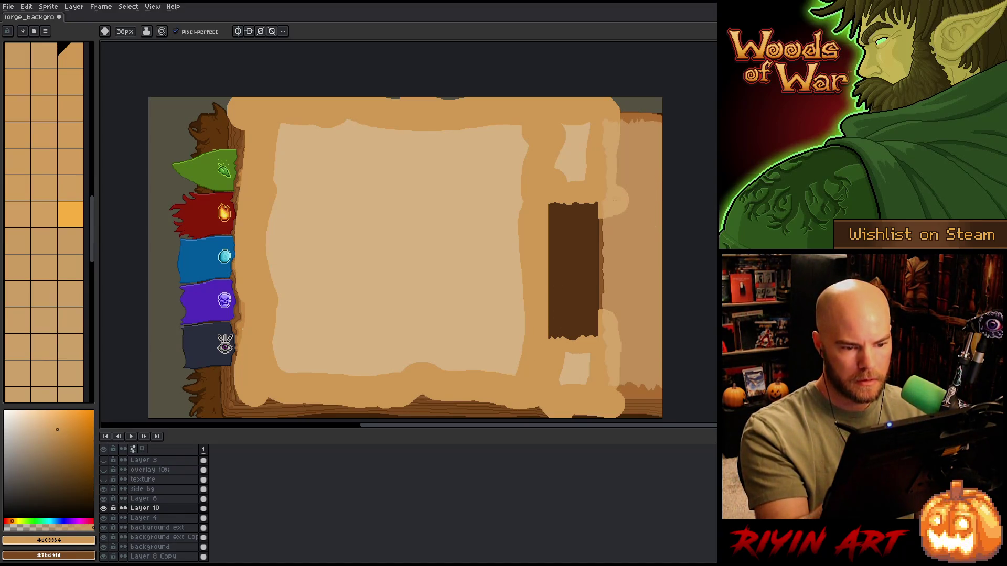
{"action": "left_click_drag", "start_coordinate": [617, 178], "coordinate": [615, 378]}
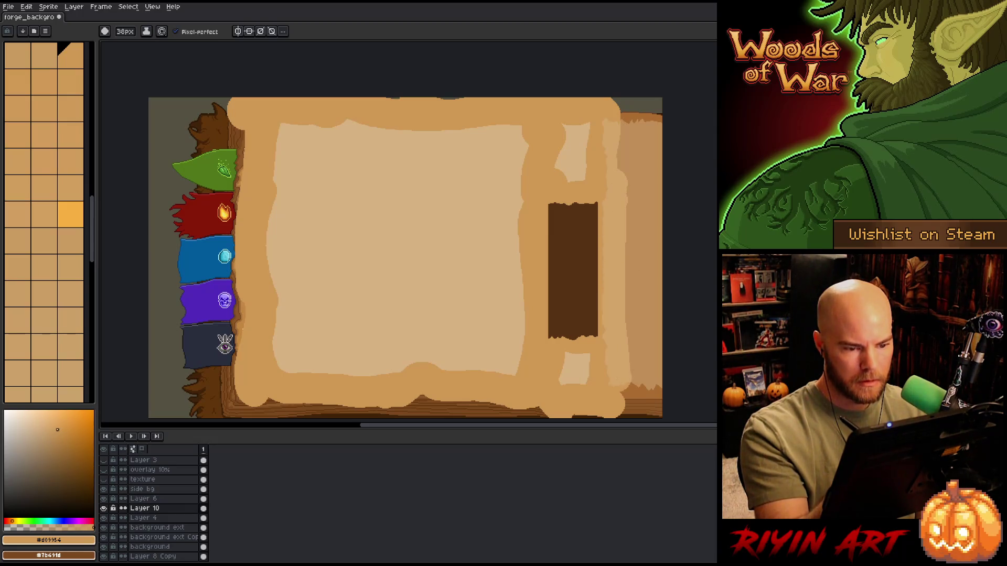
{"action": "mouse_move", "coordinate": [623, 139]}
{"action": "left_mouse_down"}
{"action": "mouse_move", "coordinate": [658, 121]}
{"action": "mouse_move", "coordinate": [656, 104]}
{"action": "left_mouse_up"}
{"action": "mouse_move", "coordinate": [620, 389]}
{"action": "left_mouse_down"}
{"action": "mouse_move", "coordinate": [650, 386]}
{"action": "mouse_move", "coordinate": [658, 407]}
{"action": "left_mouse_up"}
{"action": "left_click_drag", "start_coordinate": [635, 344], "coordinate": [680, 204]}
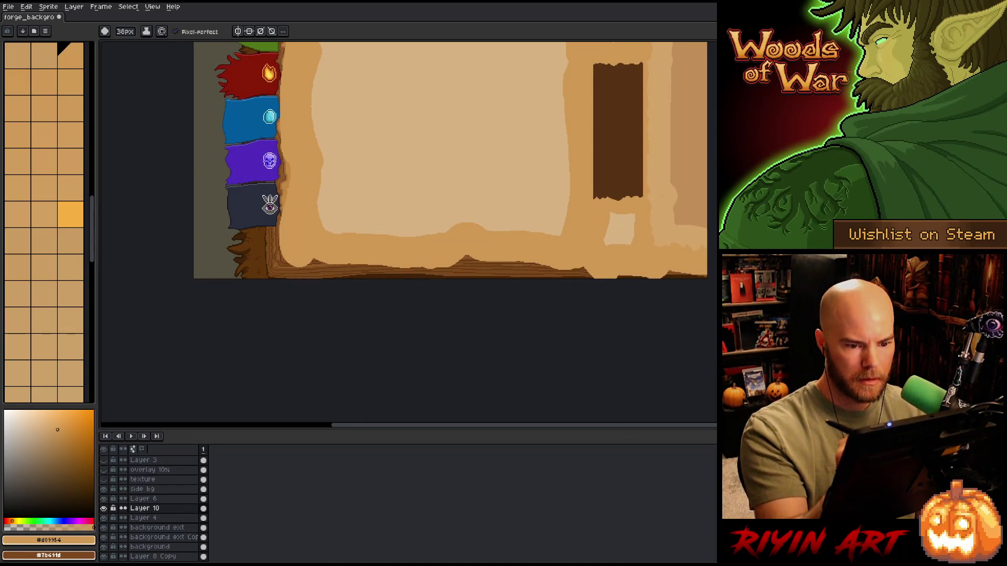
{"action": "mouse_move", "coordinate": [637, 275]}
{"action": "left_mouse_down"}
{"action": "mouse_move", "coordinate": [399, 273]}
{"action": "mouse_move", "coordinate": [708, 275]}
{"action": "left_mouse_up"}
Extend tan along the bottom-left edge and the bookmark tabs' right edge, and cover the grey top notches
{"action": "left_click_drag", "start_coordinate": [445, 314], "coordinate": [607, 375]}
{"action": "left_click_drag", "start_coordinate": [562, 330], "coordinate": [362, 330]}
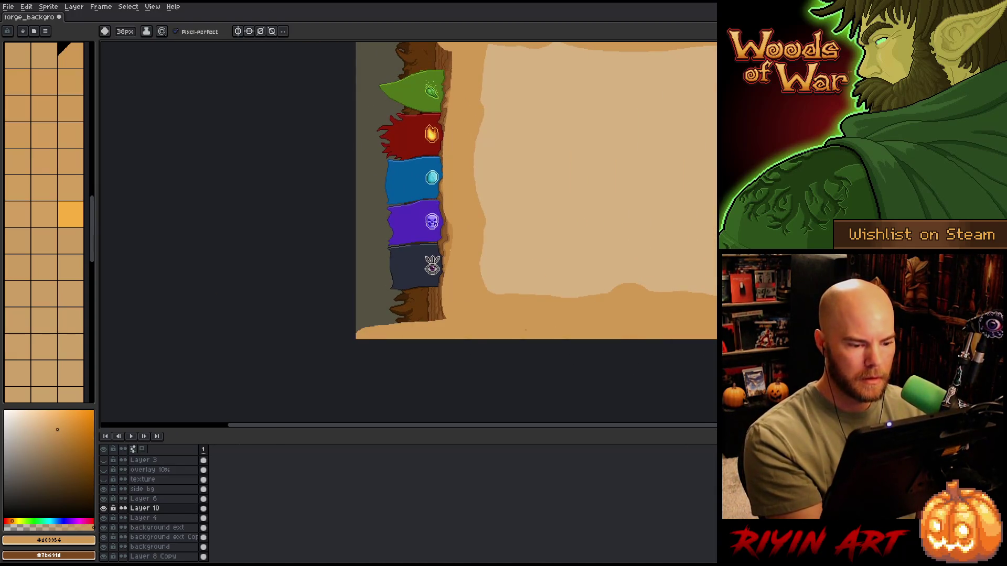
{"action": "mouse_move", "coordinate": [525, 330]}
{"action": "left_mouse_down"}
{"action": "mouse_move", "coordinate": [449, 344]}
{"action": "mouse_move", "coordinate": [403, 392]}
{"action": "left_mouse_up"}
{"action": "left_click_drag", "start_coordinate": [309, 367], "coordinate": [315, 166]}
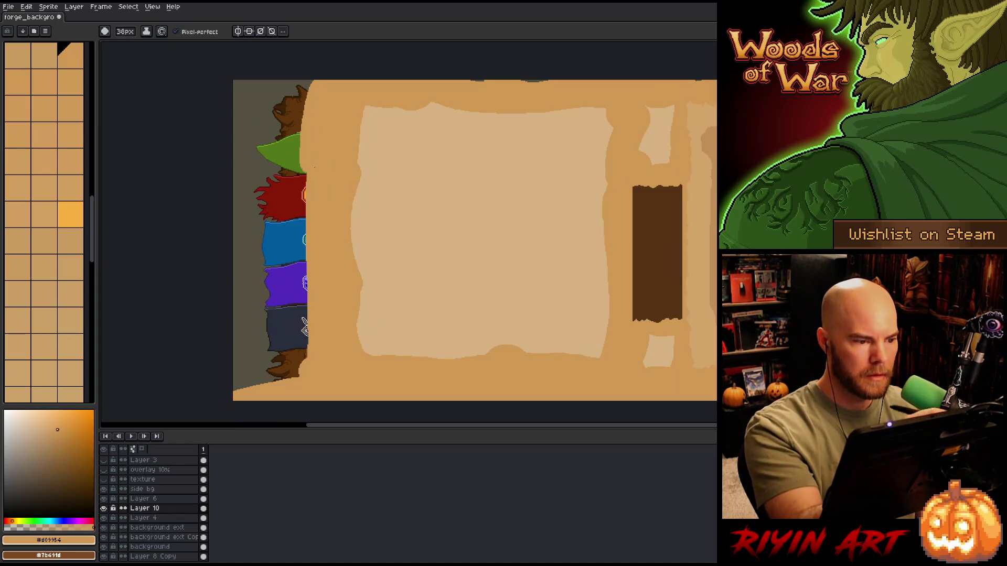
{"action": "left_click_drag", "start_coordinate": [472, 80], "coordinate": [549, 81]}
{"action": "left_click_drag", "start_coordinate": [662, 150], "coordinate": [662, 154]}
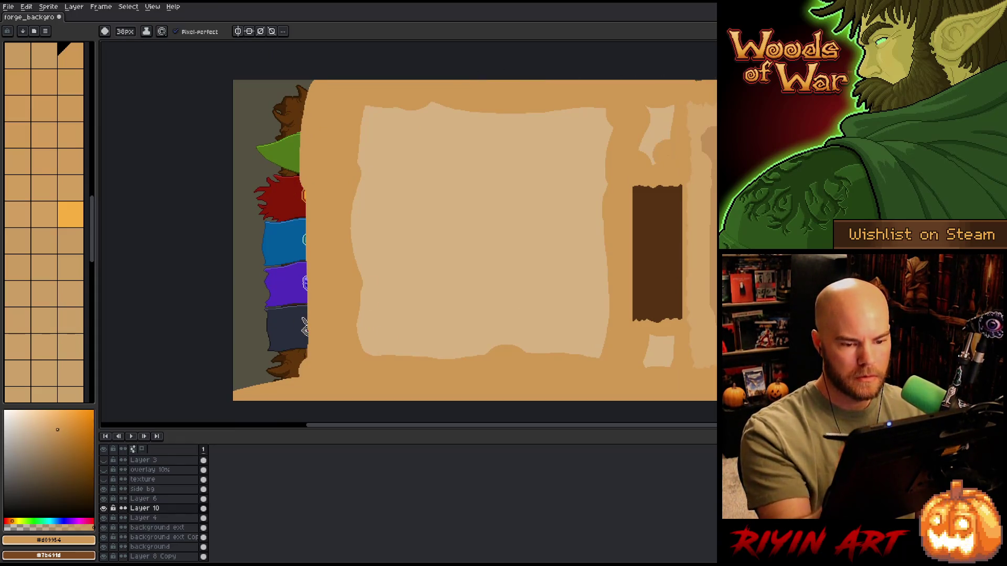
Apply the blur-17x17 Convolution Matrix to the parchment layer twice
{"action": "key", "text": "F9"}
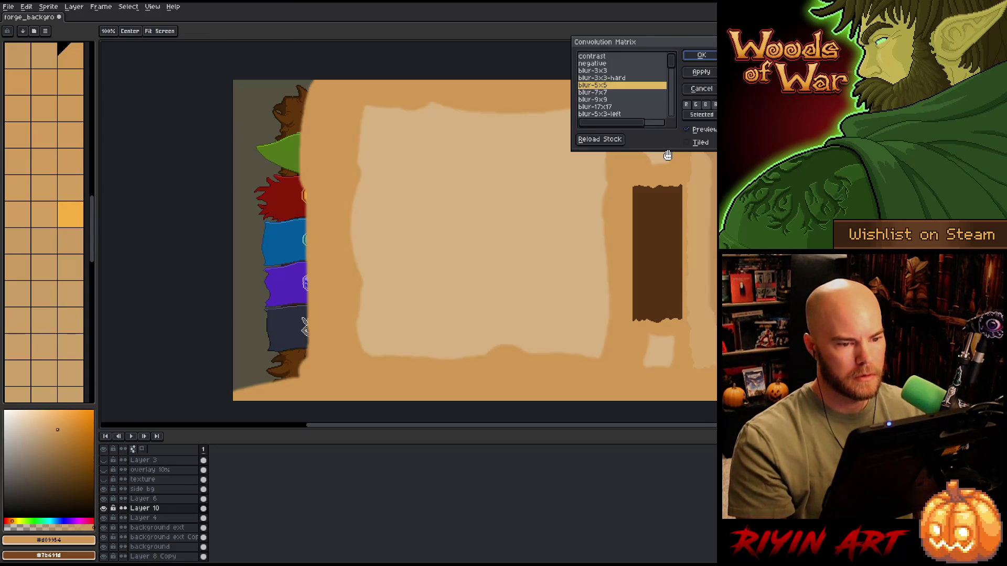
{"action": "left_click", "coordinate": [608, 108]}
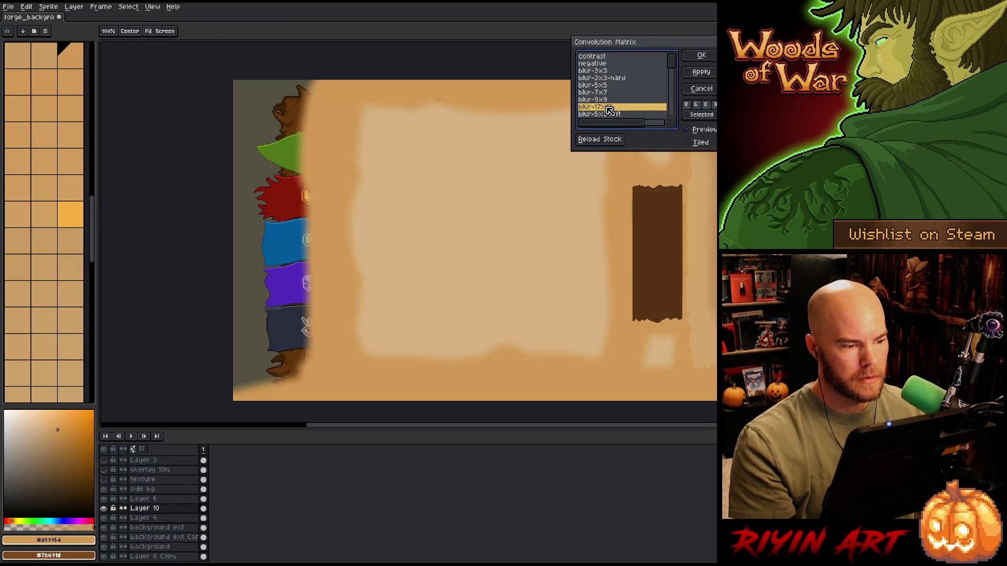
{"action": "left_click", "coordinate": [701, 55]}
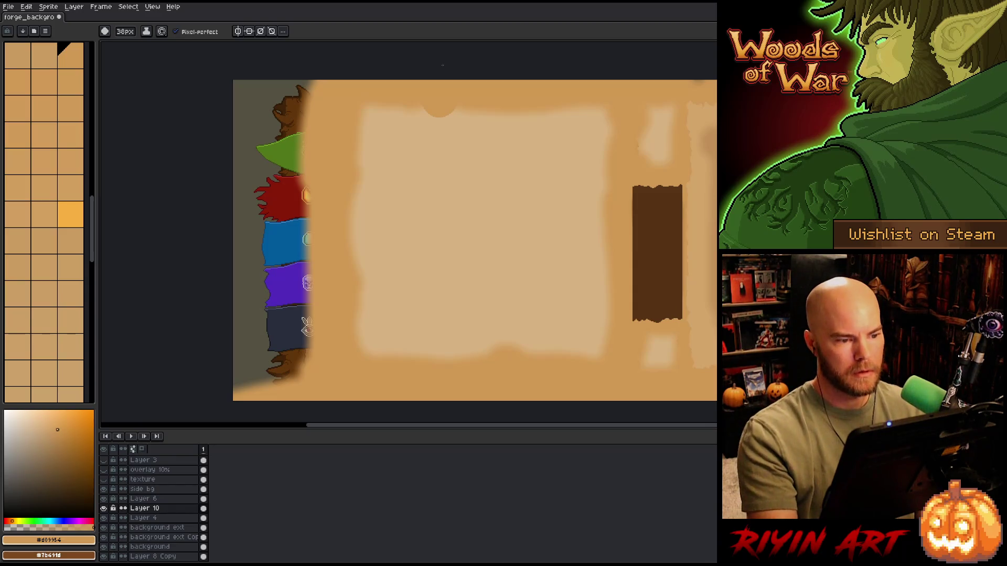
{"action": "key", "text": "v"}
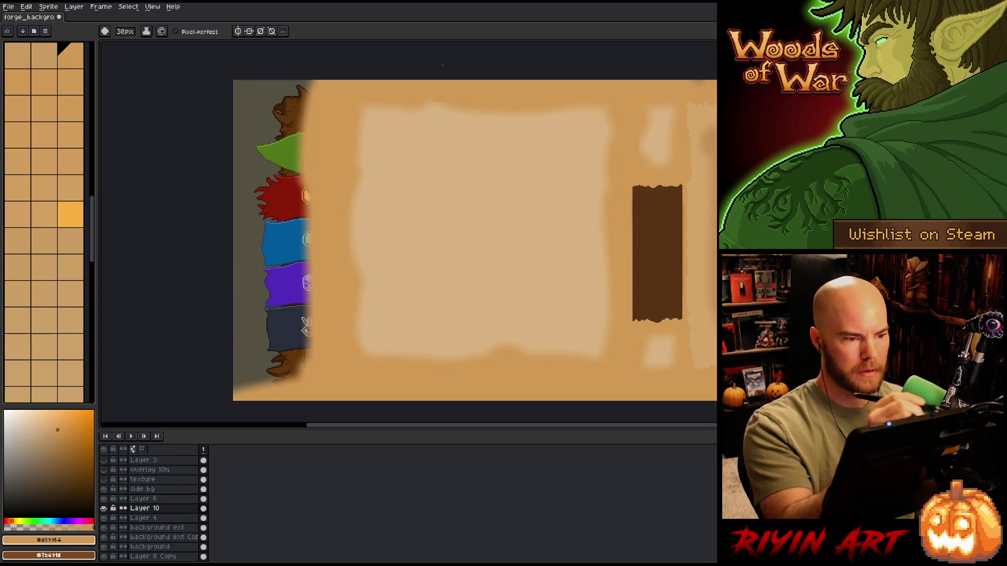
{"action": "key", "text": "b"}
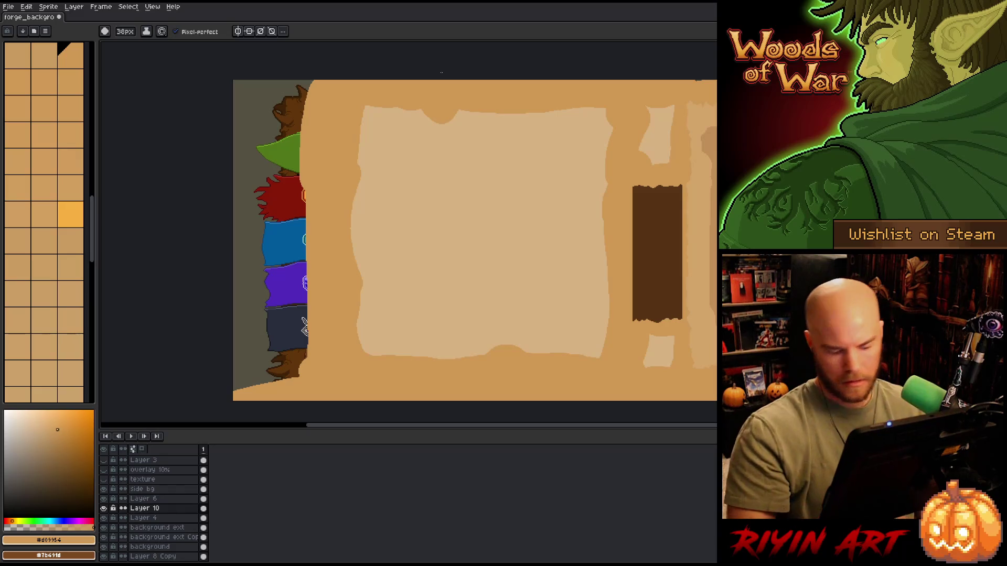
{"action": "key", "text": "F9"}
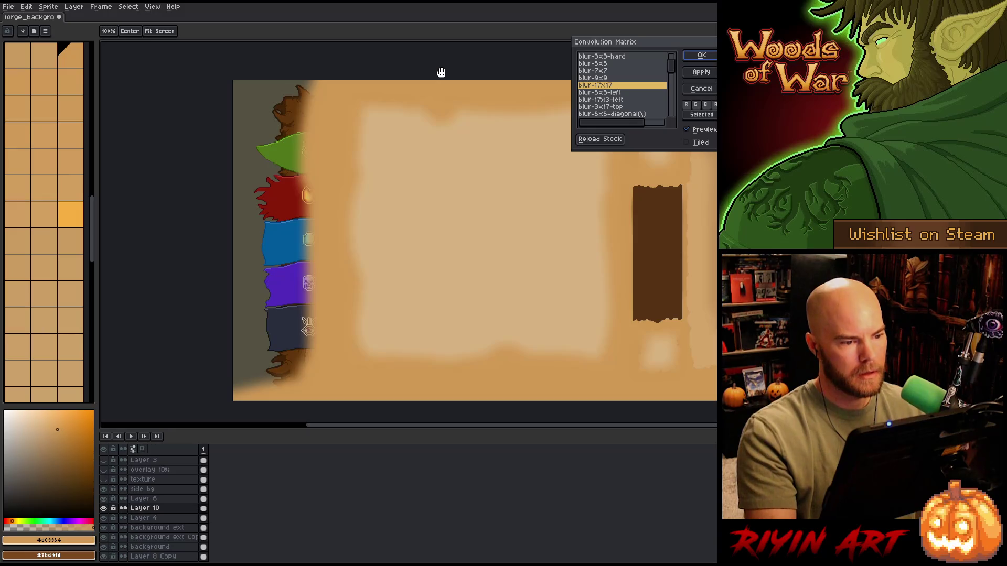
{"action": "key", "text": "Return"}
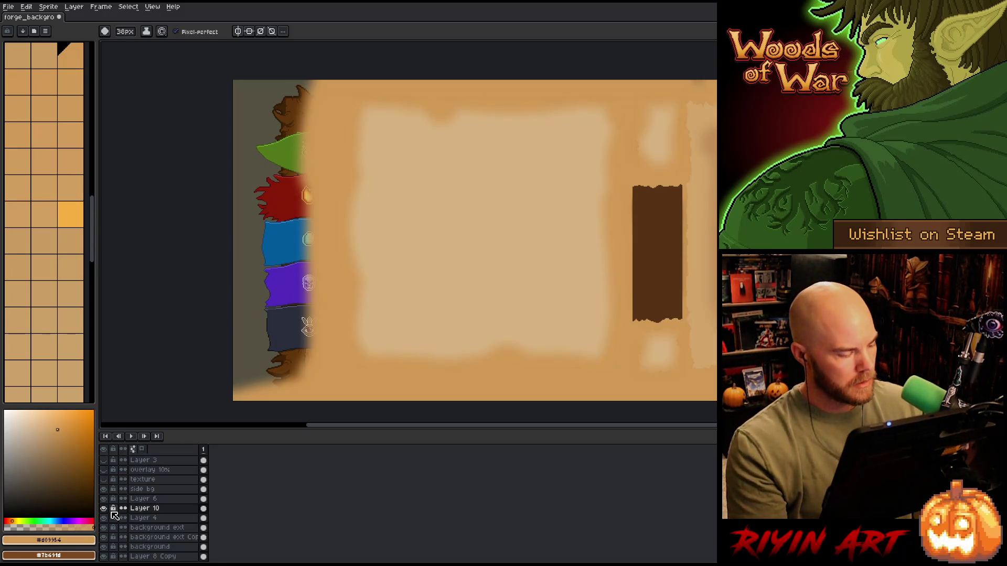
Compare Layer 10 with the book art by selecting its outline, showing the art beneath and panning to centre the book
{"action": "double_click", "coordinate": [139, 508]}
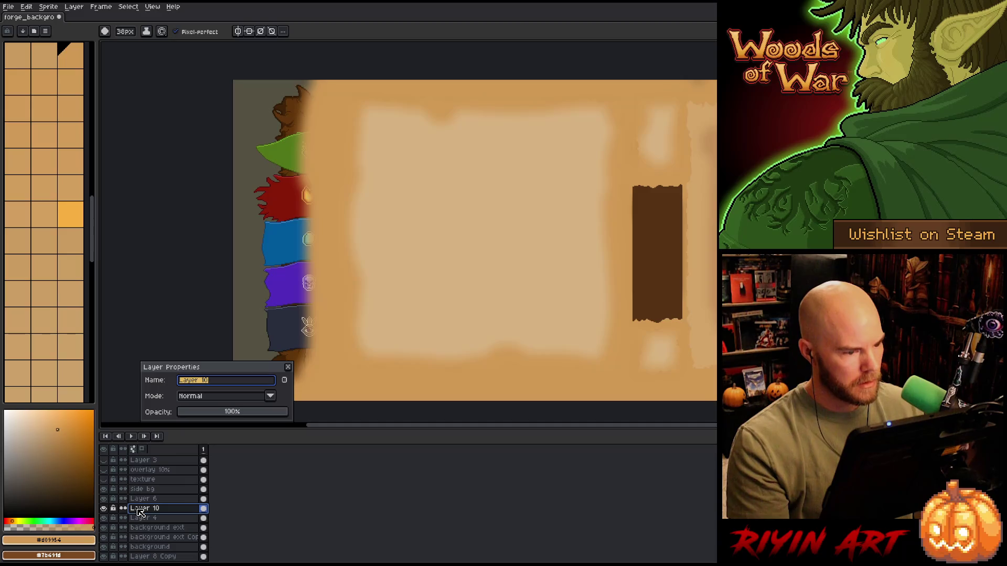
{"action": "left_click", "coordinate": [288, 367]}
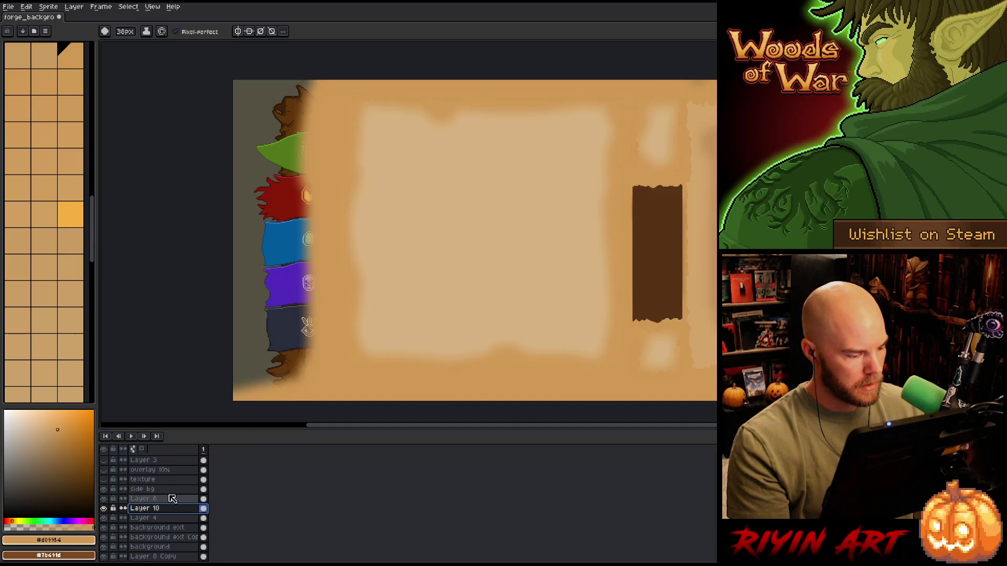
{"action": "left_click", "coordinate": [204, 518], "text": "ctrl"}
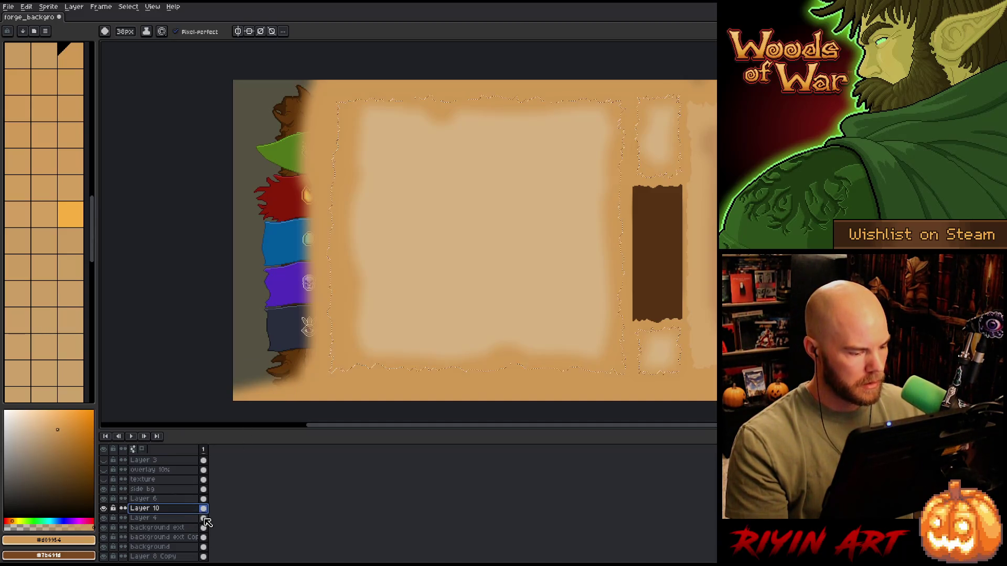
{"action": "left_click", "coordinate": [164, 510]}
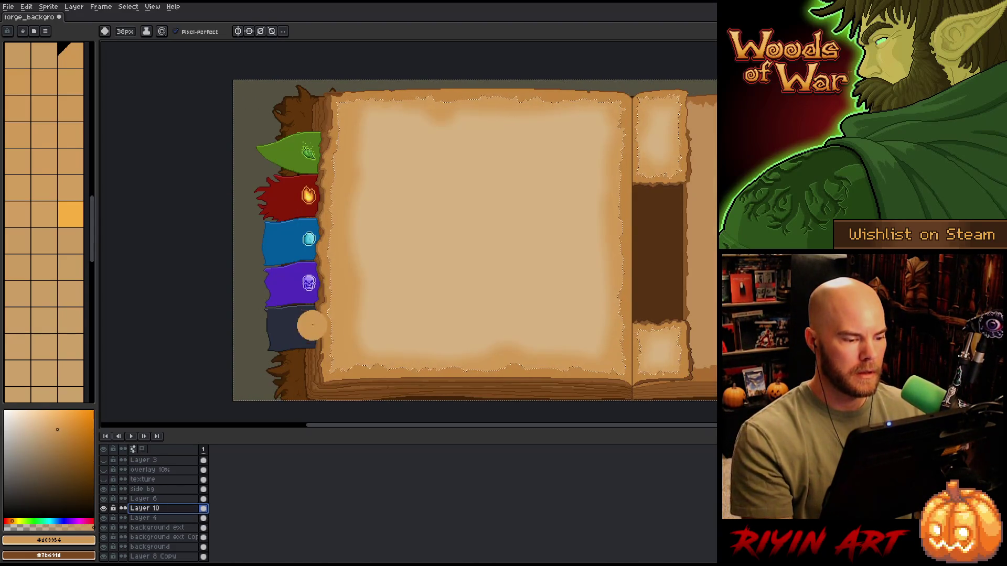
{"action": "key", "text": "ctrl+d"}
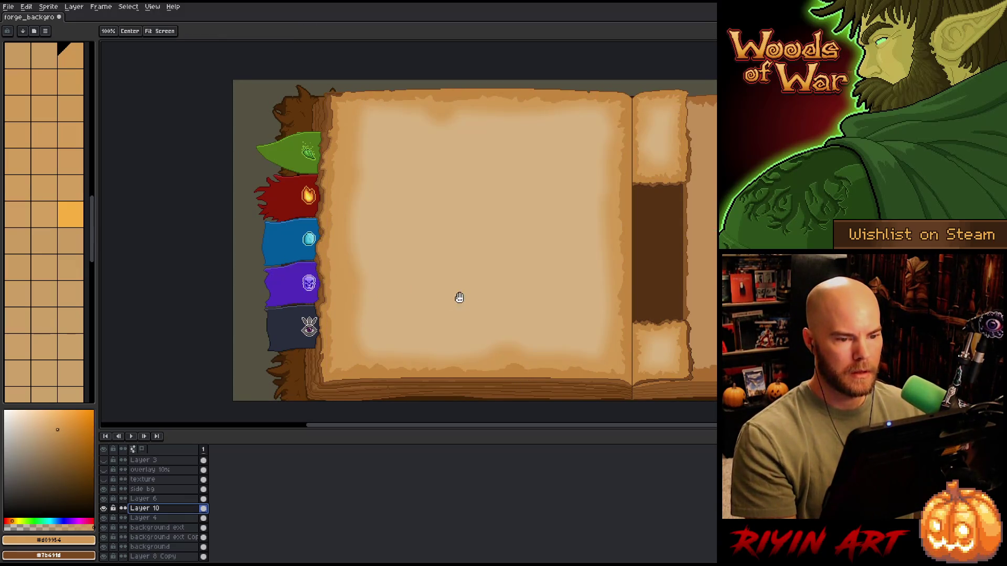
{"action": "left_click_drag", "start_coordinate": [459, 297], "coordinate": [355, 283]}
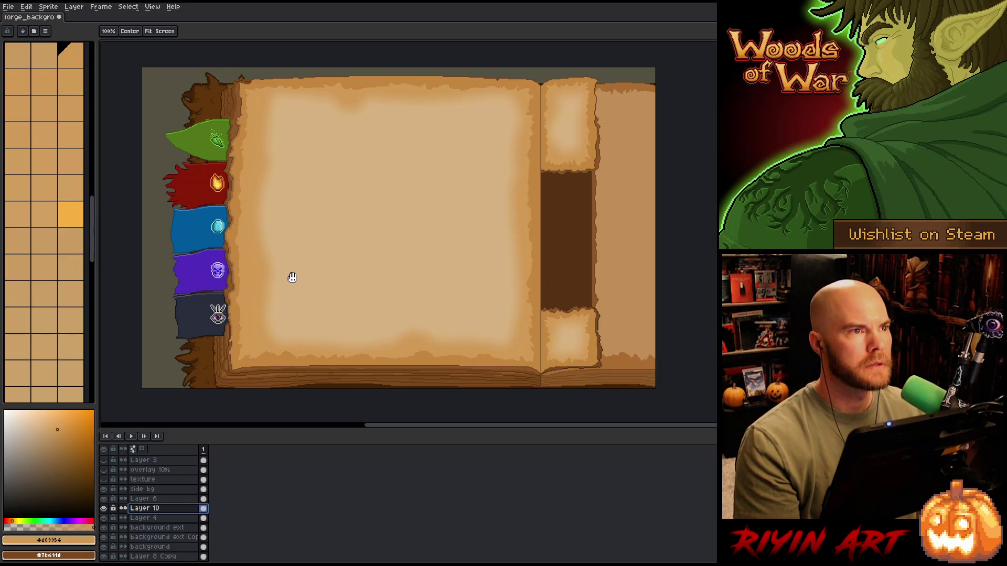
{"action": "mouse_move", "coordinate": [366, 237]}
{"action": "left_mouse_down"}
{"action": "mouse_move", "coordinate": [341, 242]}
{"action": "mouse_move", "coordinate": [344, 227]}
{"action": "mouse_move", "coordinate": [374, 221]}
{"action": "left_mouse_up"}
Check the parchment layer's bounds with select all while switching between the move and brush tools
{"action": "key", "text": "b"}
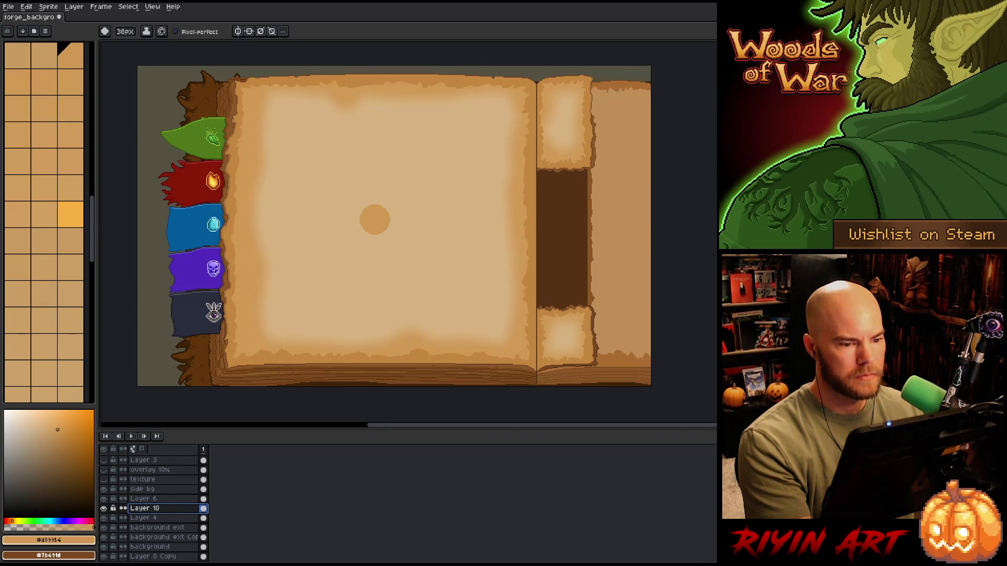
{"action": "key", "text": "v"}
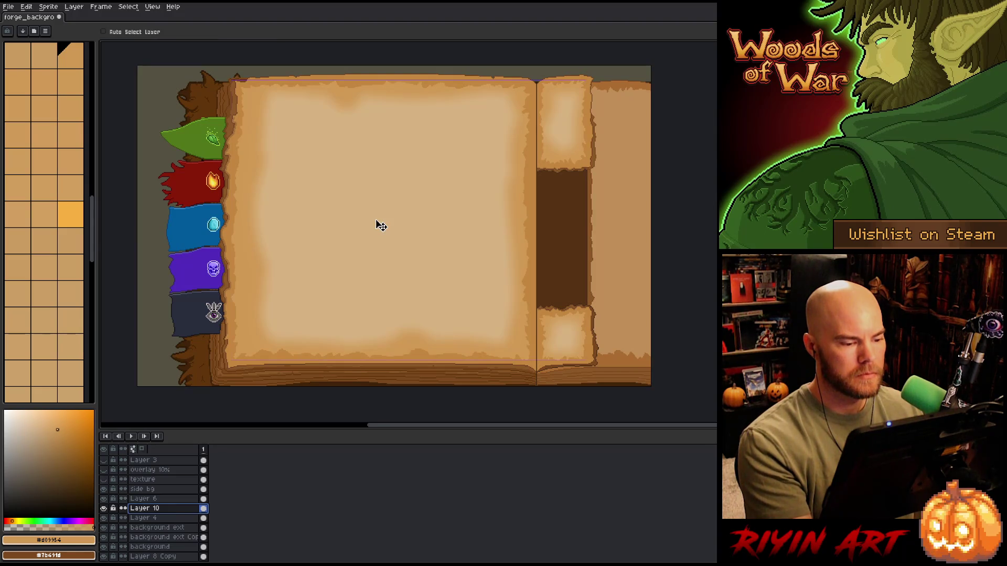
{"action": "key", "text": "ctrl+a"}
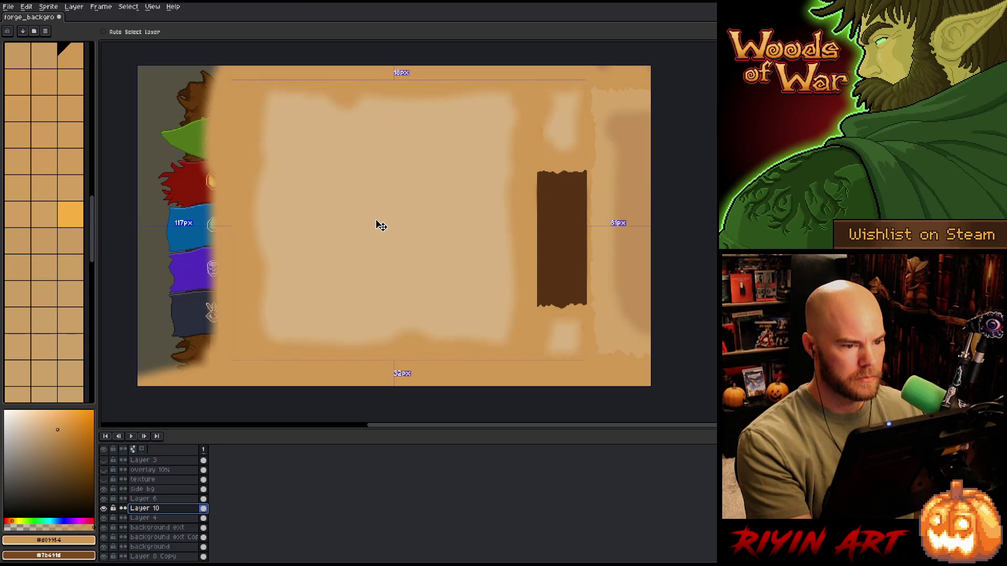
{"action": "key", "text": "b"}
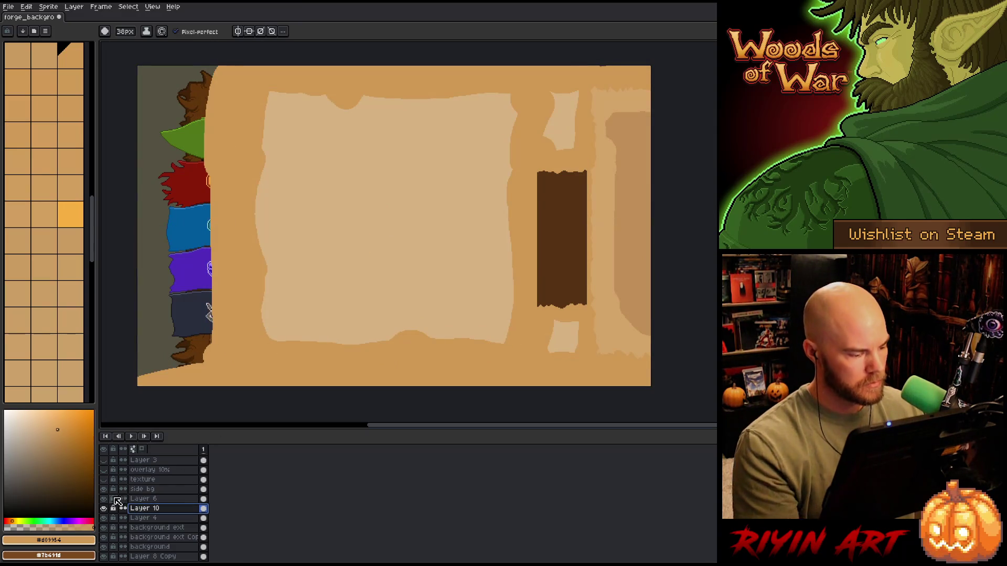
Lower Layer 10's opacity in Layer Properties to reveal the book art beneath
{"action": "double_click", "coordinate": [152, 508]}
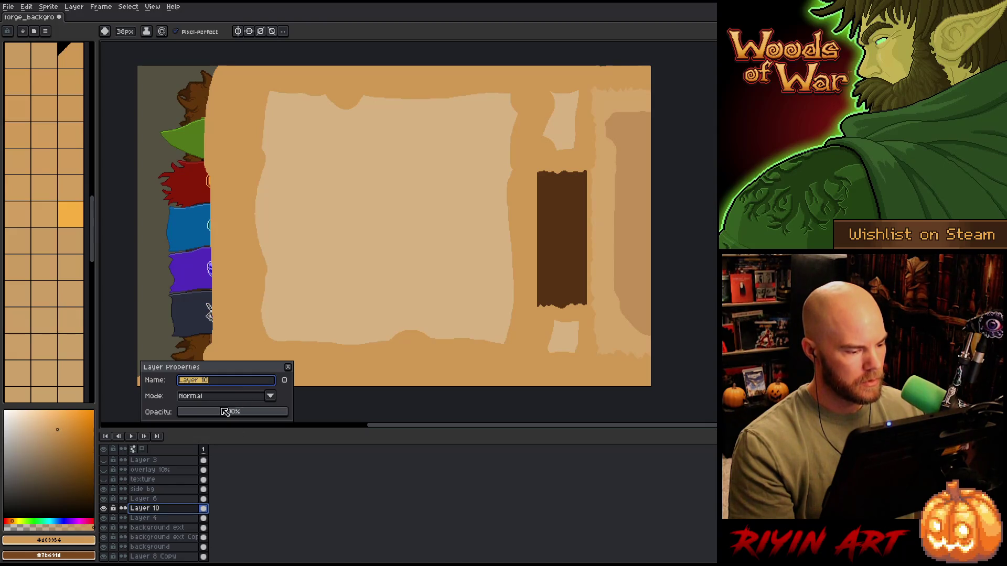
{"action": "left_click", "coordinate": [225, 413]}
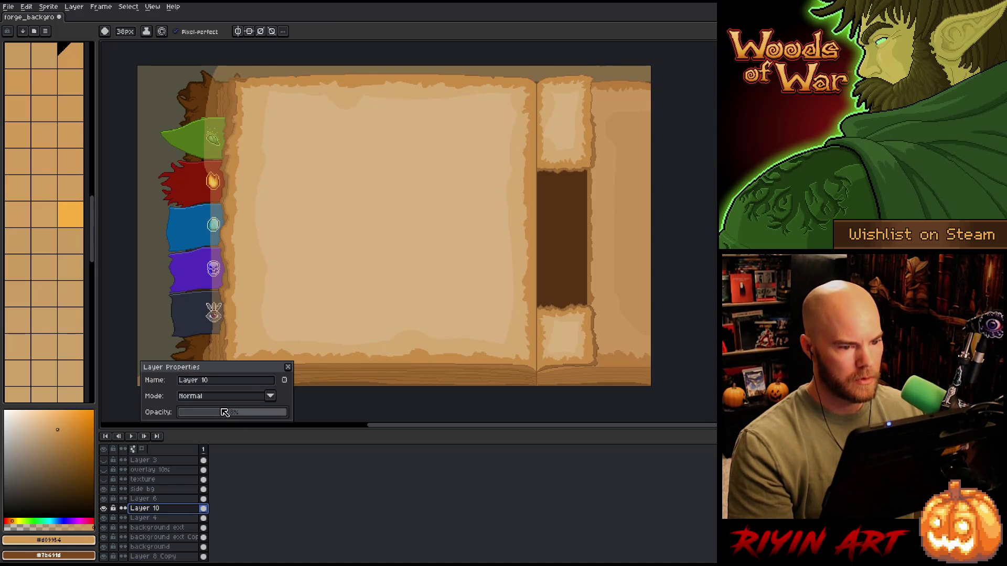
{"action": "left_click_drag", "start_coordinate": [225, 412], "coordinate": [231, 415]}
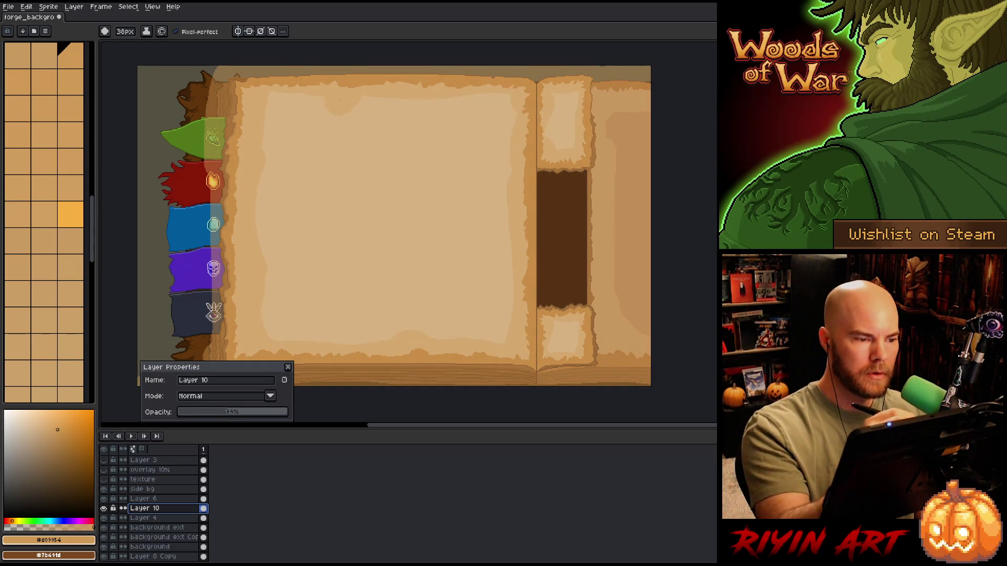
Paint a faint light stroke down the page edge with the 1-pixel pencil, then set Layer 10's opacity to 100%
{"action": "left_click", "coordinate": [124, 31]}
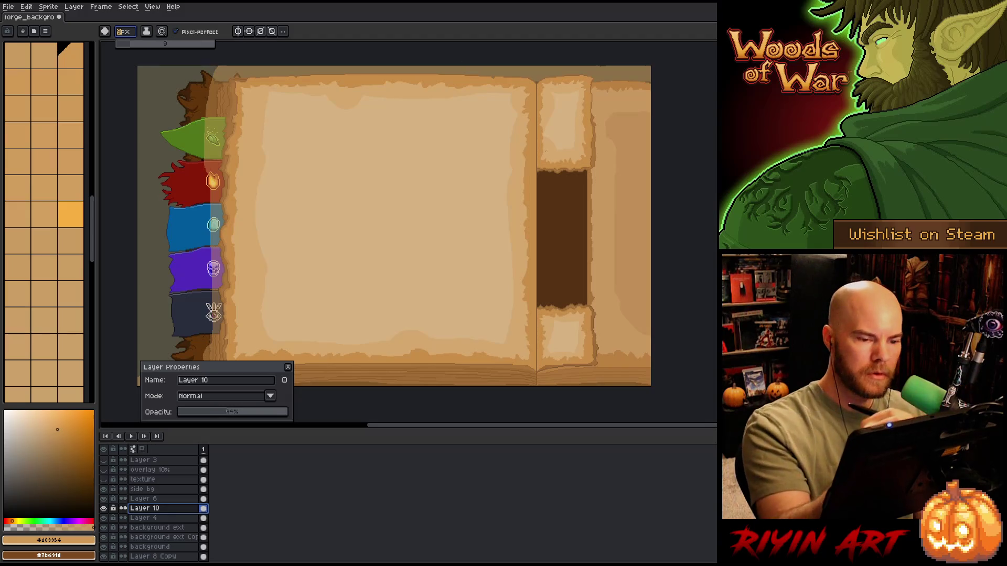
{"action": "type", "text": "9"}
{"action": "key", "text": "b"}
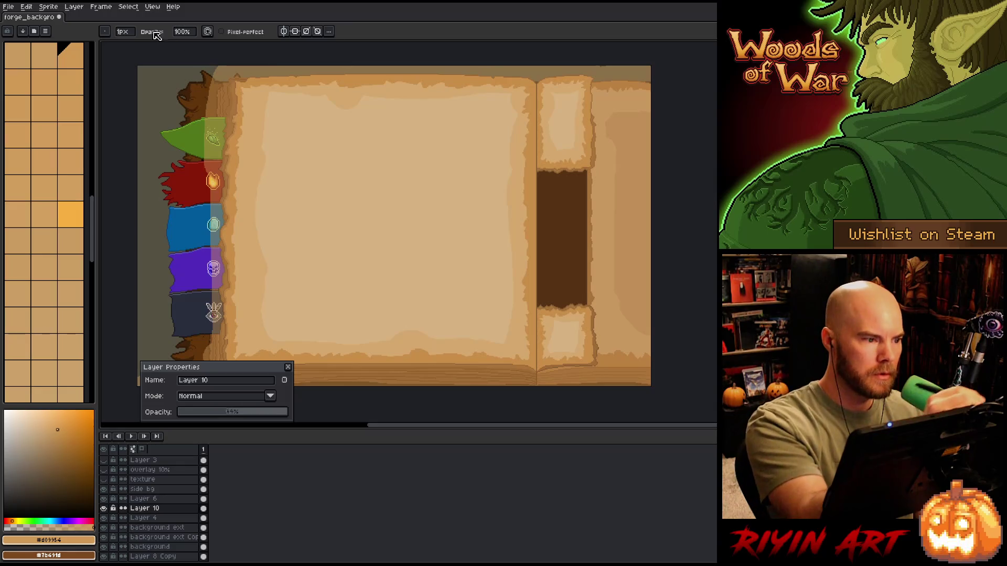
{"action": "left_click", "coordinate": [125, 32]}
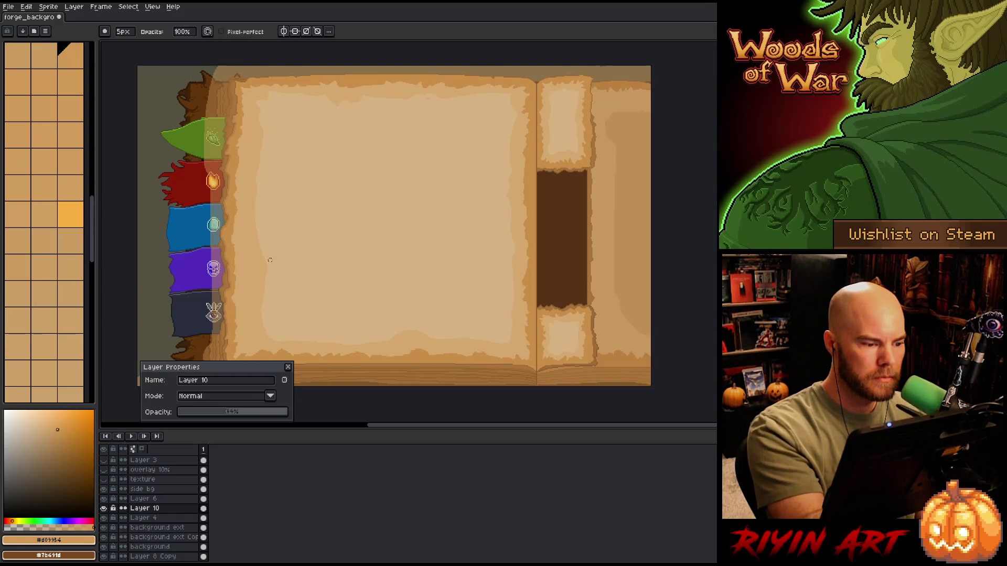
{"action": "left_click_drag", "start_coordinate": [258, 277], "coordinate": [266, 299]}
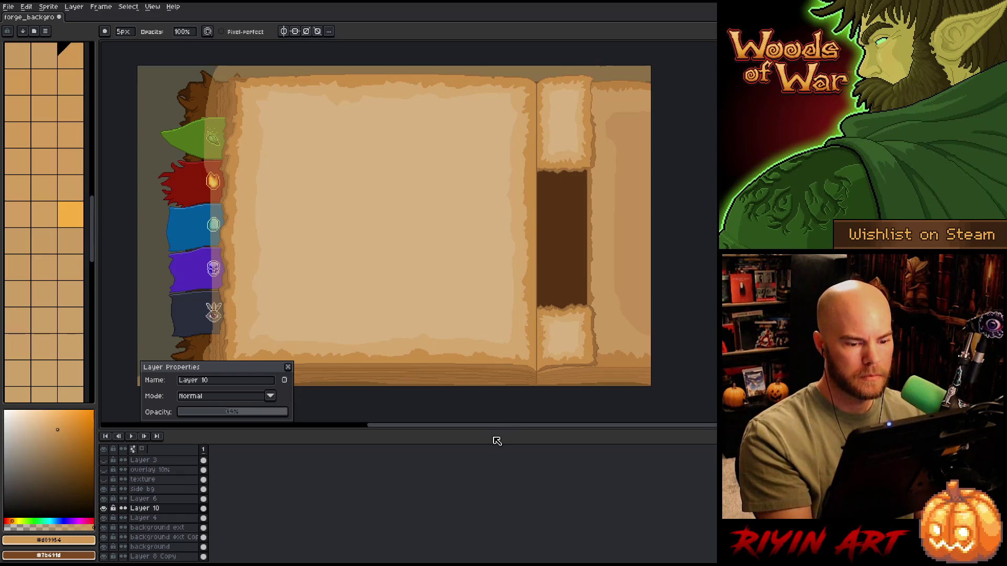
{"action": "left_click_drag", "start_coordinate": [255, 412], "coordinate": [318, 414]}
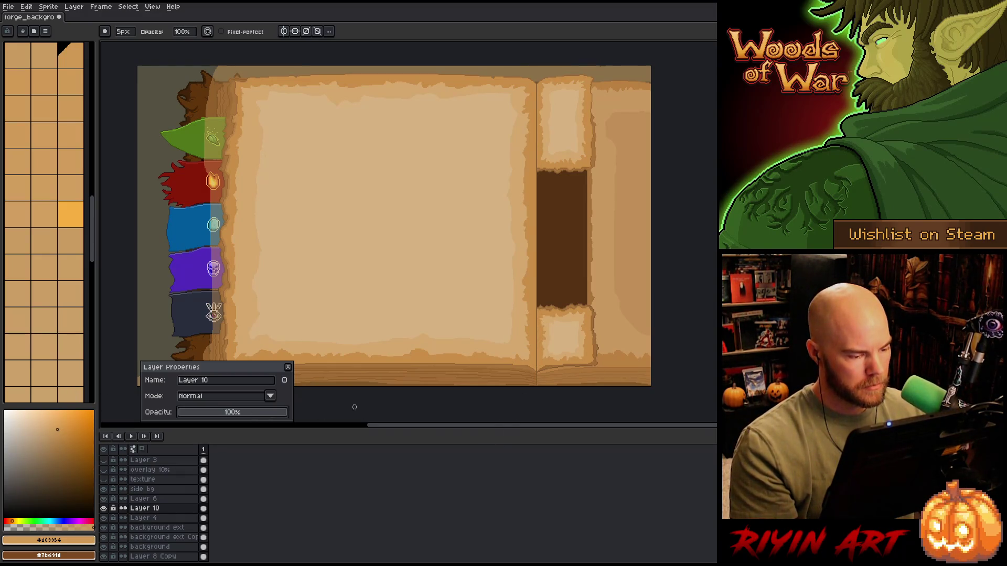
Apply the blur-17x17 convolution filter to Layer 10
{"action": "left_click", "coordinate": [291, 368]}
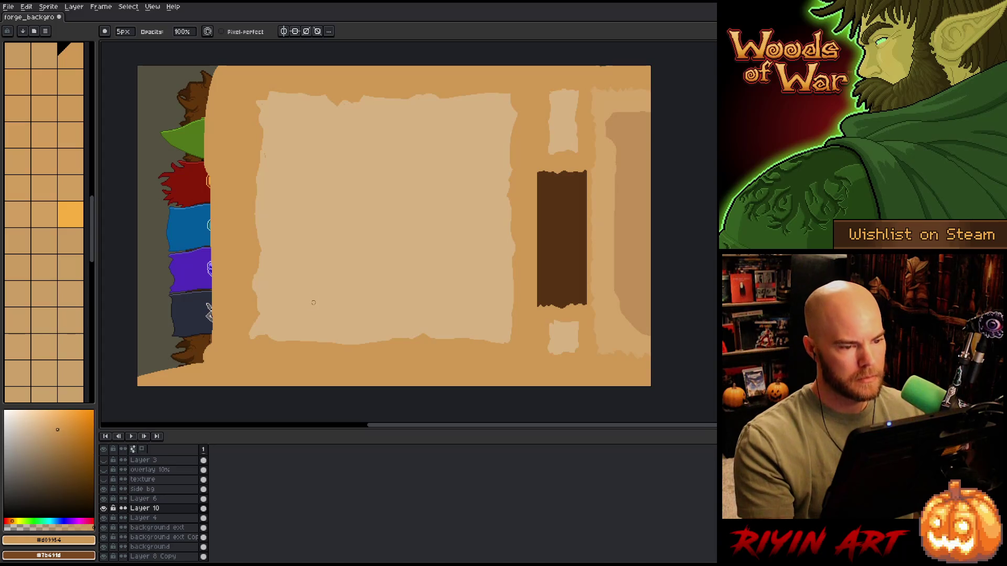
{"action": "key", "text": "F9"}
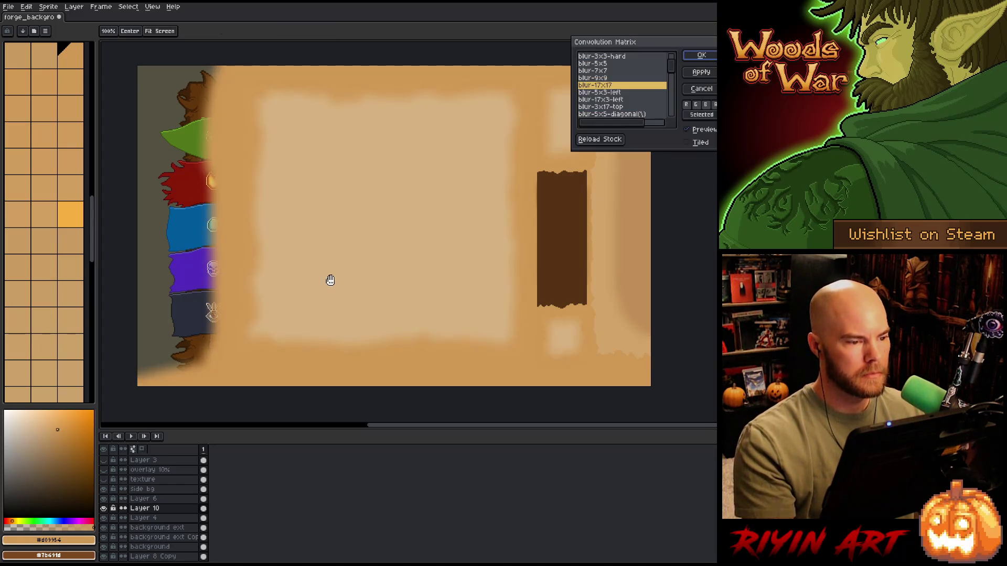
{"action": "key", "text": "Return"}
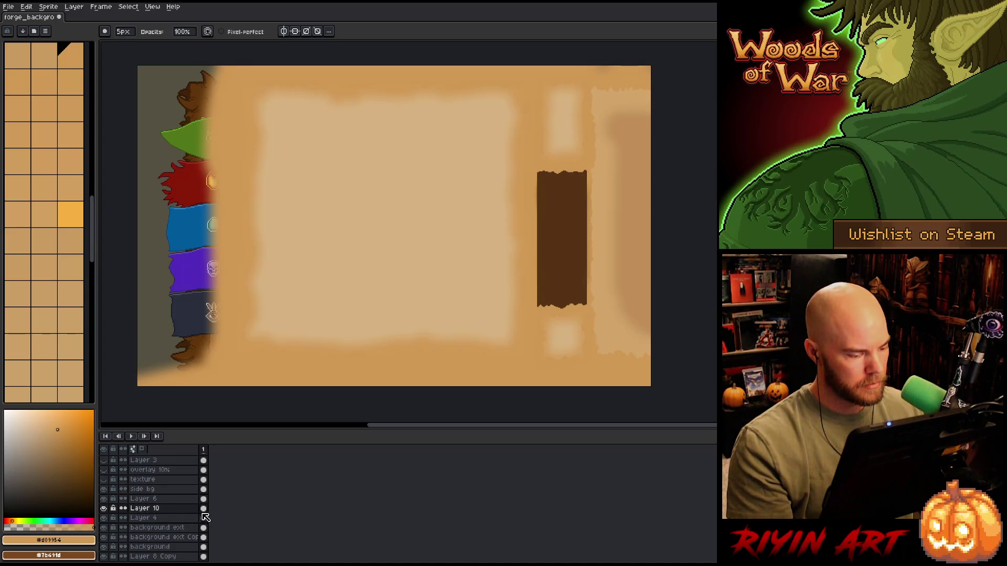
Select Layer 4's page shapes, invert the selection and clear Layer 10's glow outside them
{"action": "left_click", "coordinate": [203, 518], "text": "ctrl"}
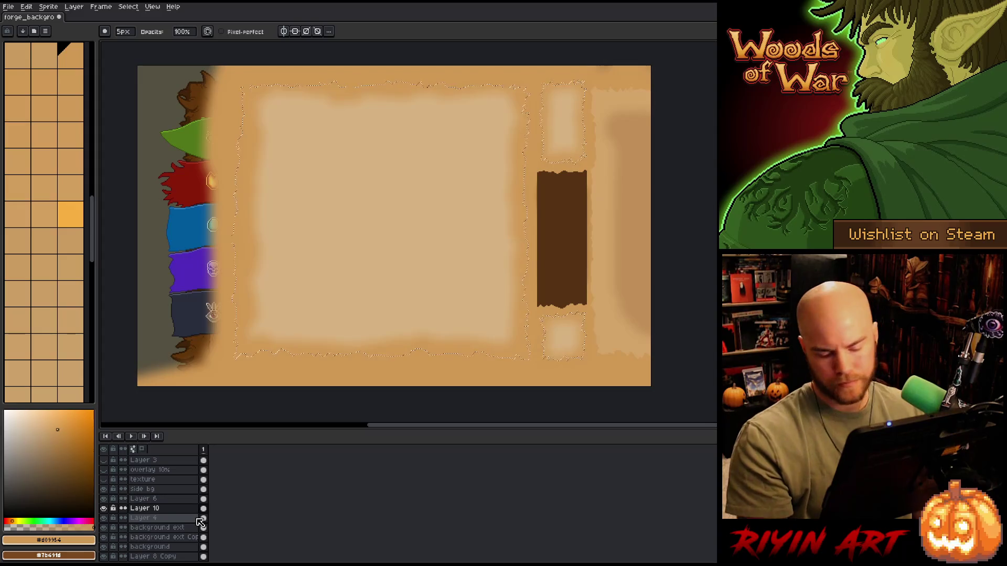
{"action": "key", "text": "ctrl+shift+i"}
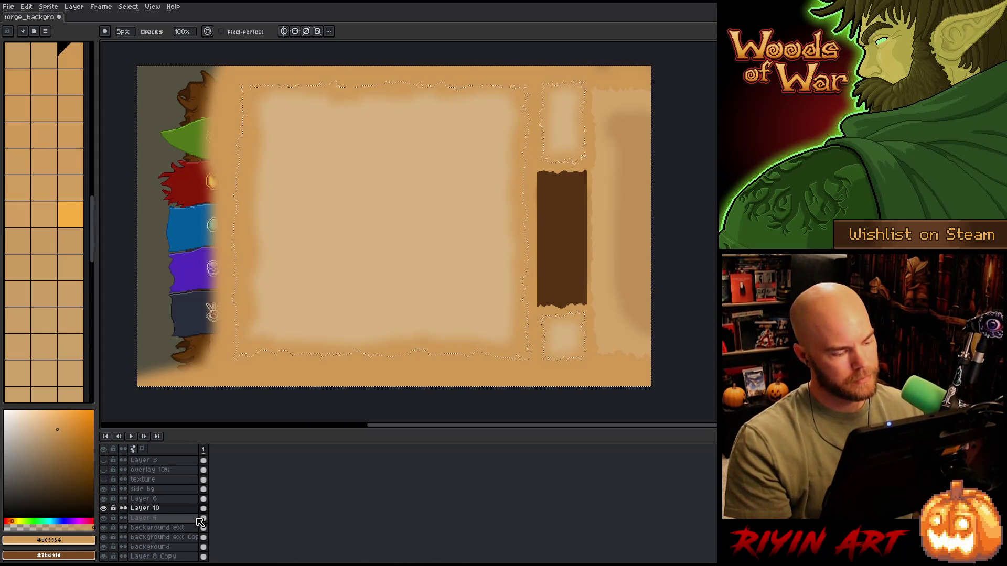
{"action": "key", "text": "ctrl+z"}
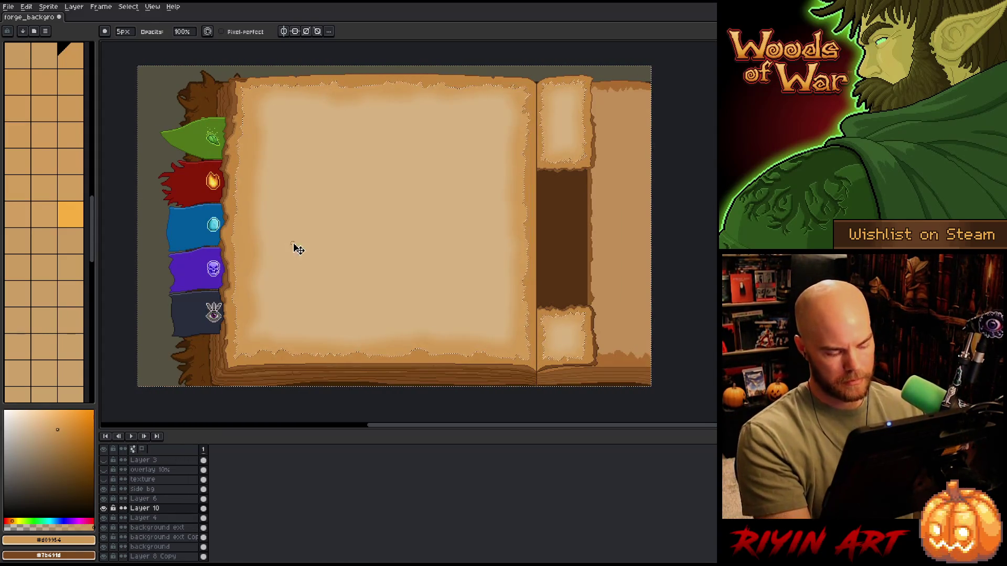
{"action": "key", "text": "ctrl+d"}
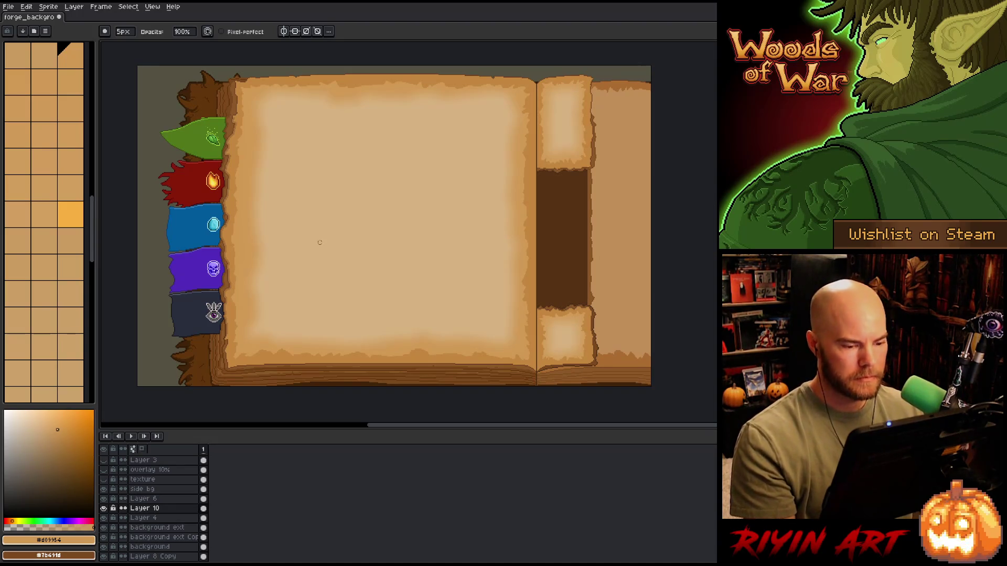
Save the file, then select and deselect the whole canvas
{"action": "key", "text": "ctrl+s"}
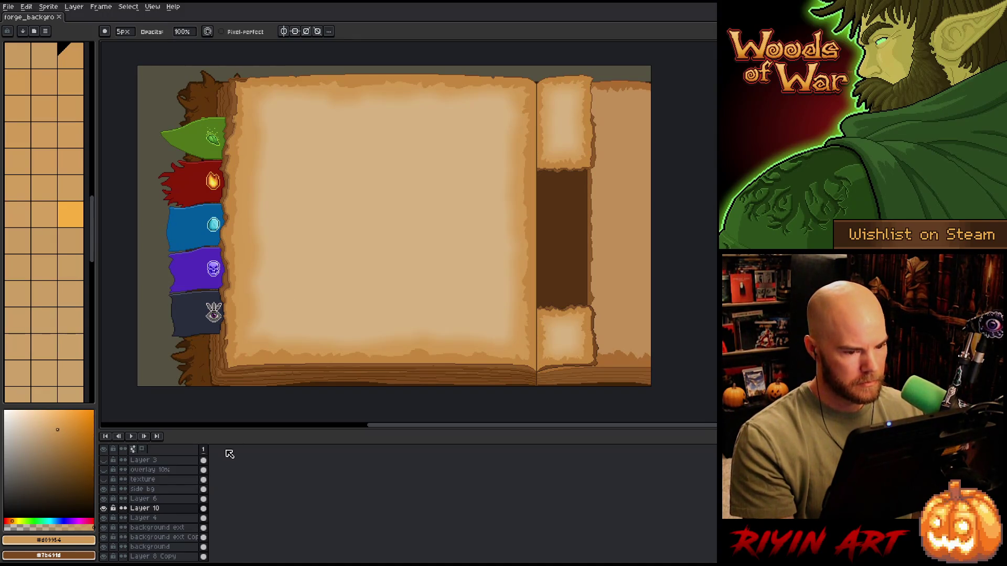
{"action": "key", "text": "ctrl+a"}
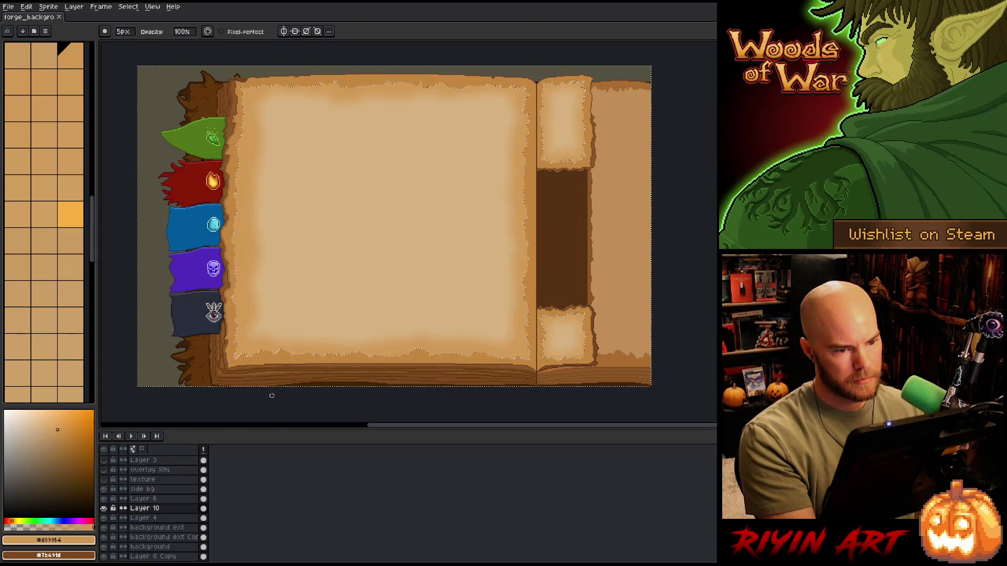
{"action": "key", "text": "ctrl+d"}
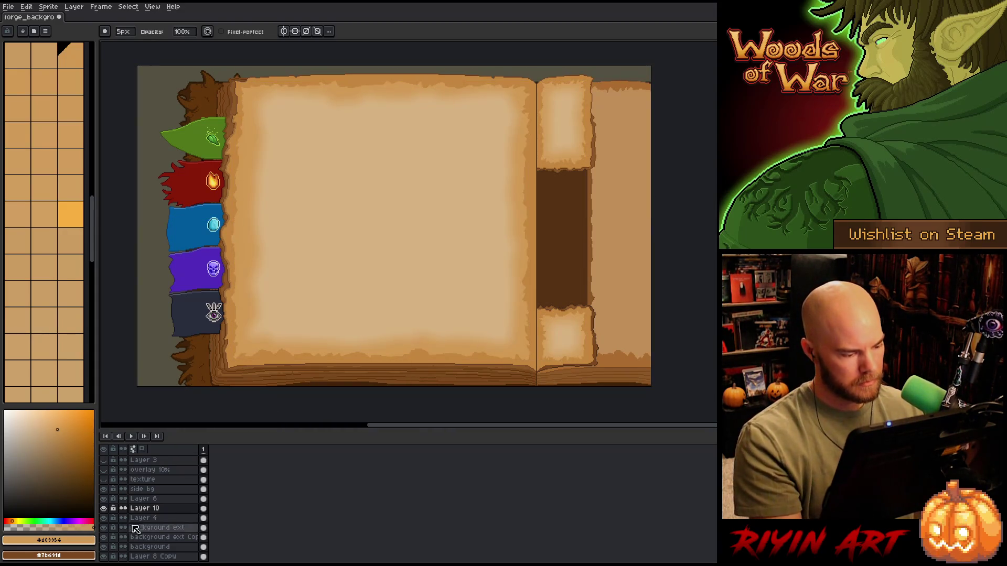
Make Layer 6 active and set the Eraser to size 39
{"action": "left_click", "coordinate": [155, 499]}
{"action": "key", "text": "e"}
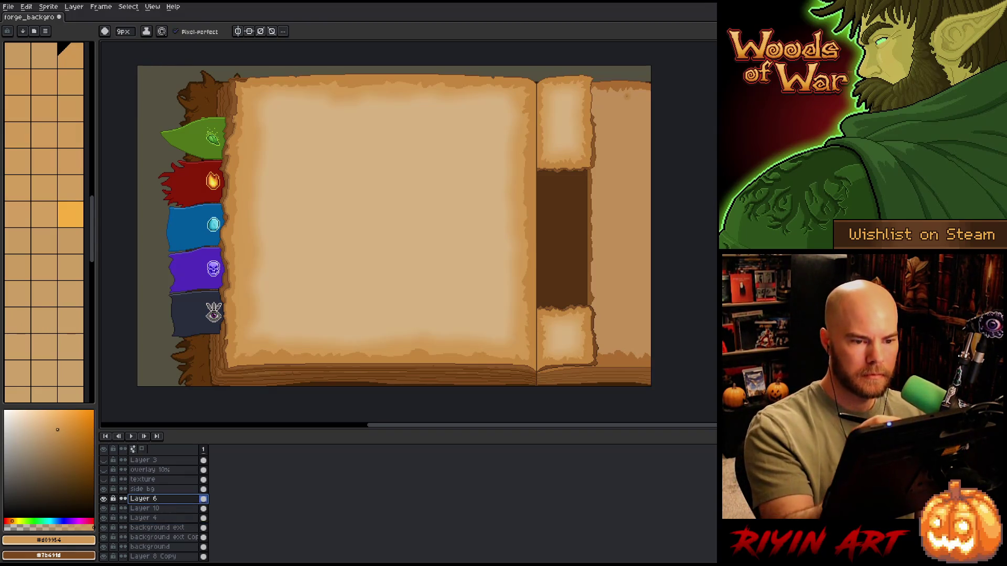
{"action": "left_click", "coordinate": [124, 31]}
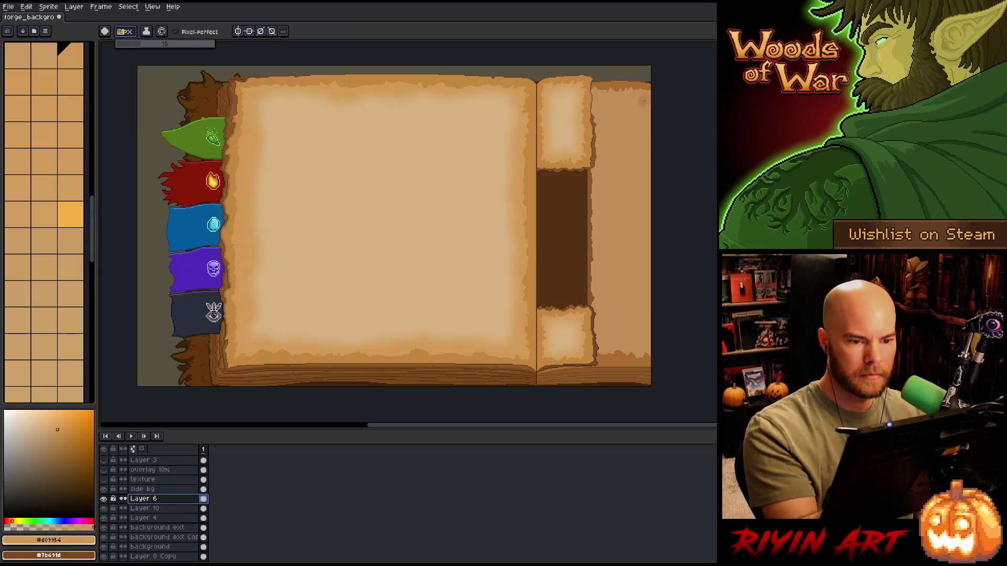
{"action": "left_click", "coordinate": [175, 44]}
Erase Layer 6's shading at the top-right corner, bottom strip, top edge and a vertical strip of the right page
{"action": "mouse_move", "coordinate": [557, 126]}
{"action": "left_mouse_down"}
{"action": "mouse_move", "coordinate": [593, 74]}
{"action": "mouse_move", "coordinate": [603, 126]}
{"action": "mouse_move", "coordinate": [597, 257]}
{"action": "mouse_move", "coordinate": [614, 147]}
{"action": "mouse_move", "coordinate": [603, 351]}
{"action": "mouse_move", "coordinate": [571, 367]}
{"action": "mouse_move", "coordinate": [697, 336]}
{"action": "left_mouse_up"}
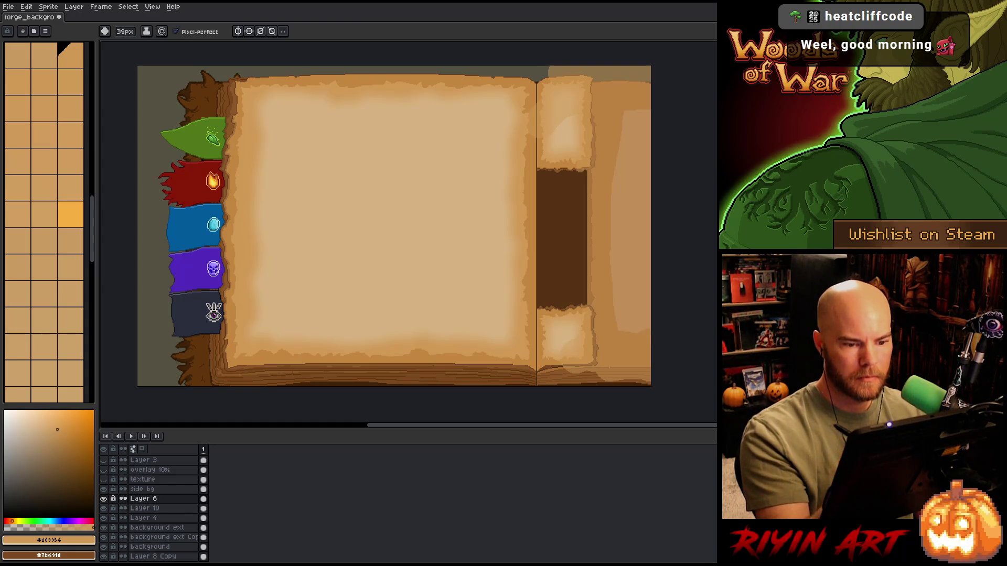
{"action": "left_click_drag", "start_coordinate": [645, 378], "coordinate": [551, 373]}
{"action": "left_click_drag", "start_coordinate": [544, 68], "coordinate": [535, 383]}
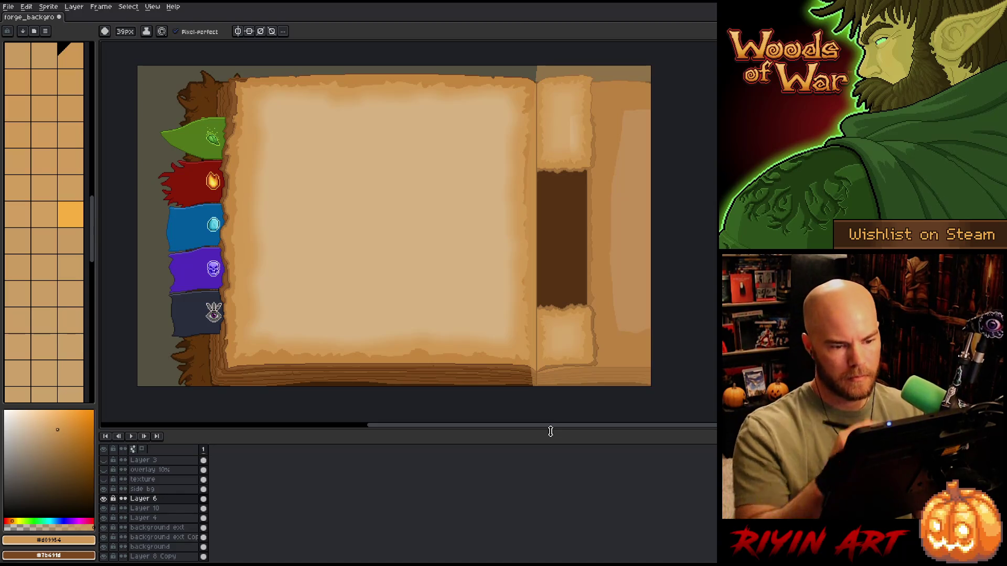
{"action": "key", "text": "ctrl+z"}
{"action": "key", "text": "ctrl+y"}
{"action": "left_click_drag", "start_coordinate": [618, 167], "coordinate": [618, 269]}
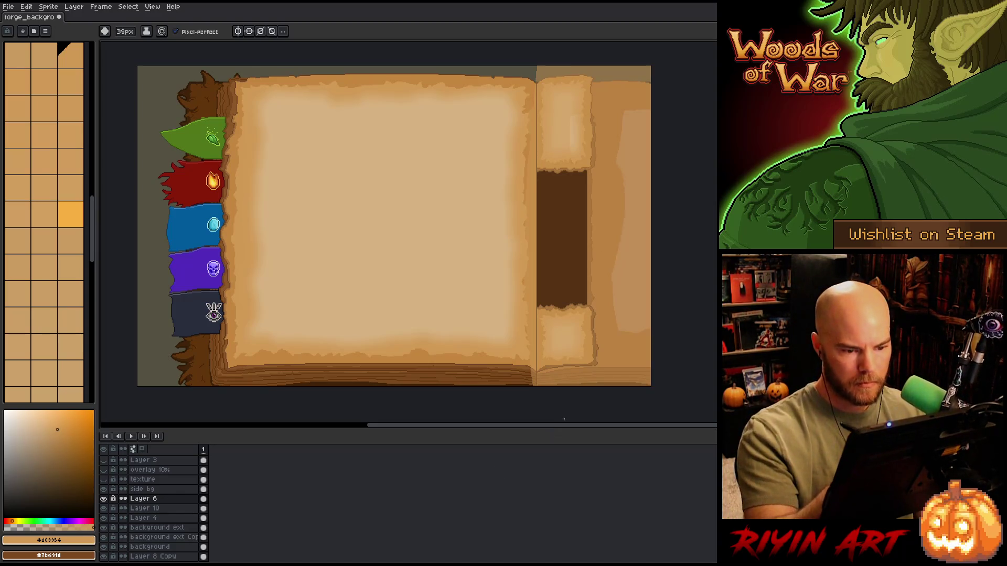
Undo the last stroke and apply the blur-17x17 filter to Layer 6 twice
{"action": "key", "text": "ctrl+z"}
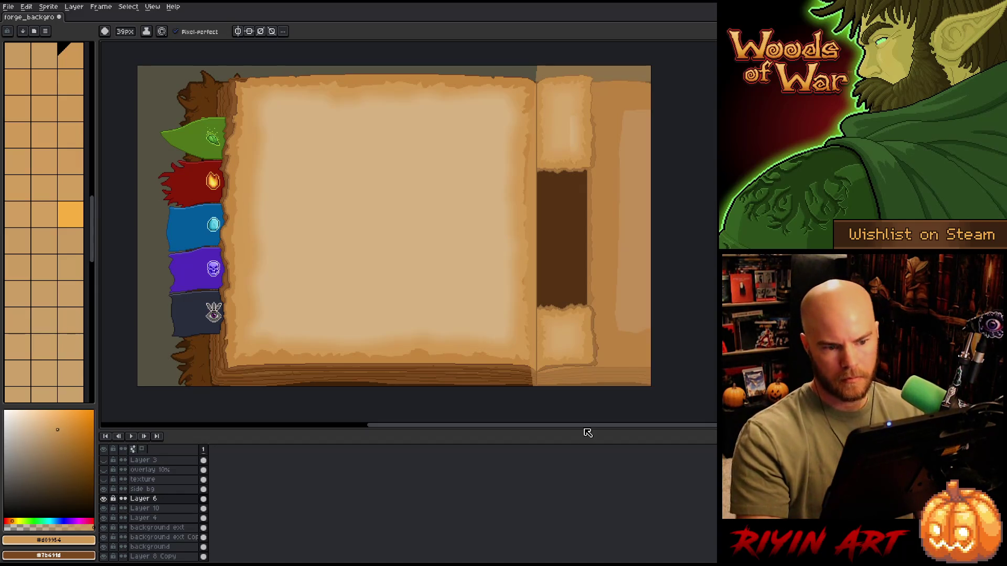
{"action": "key", "text": "F9"}
{"action": "key", "text": "Return"}
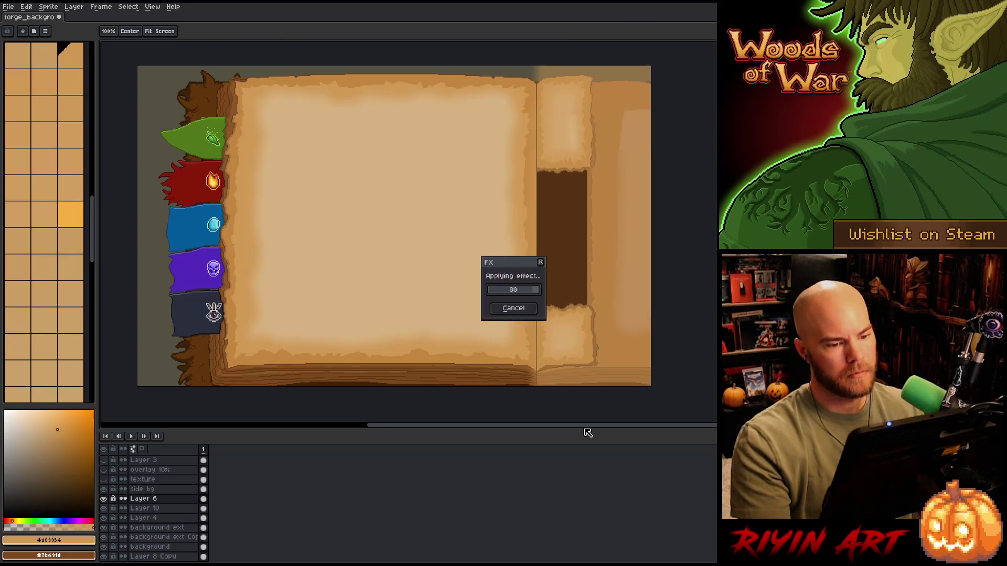
{"action": "key", "text": "F9"}
{"action": "key", "text": "Return"}
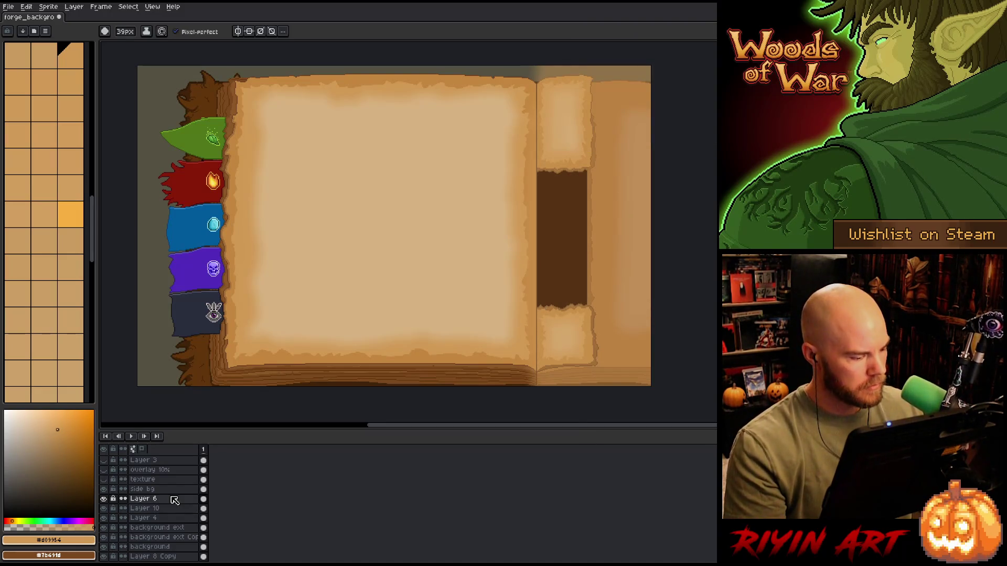
{"action": "left_click", "coordinate": [204, 499]}
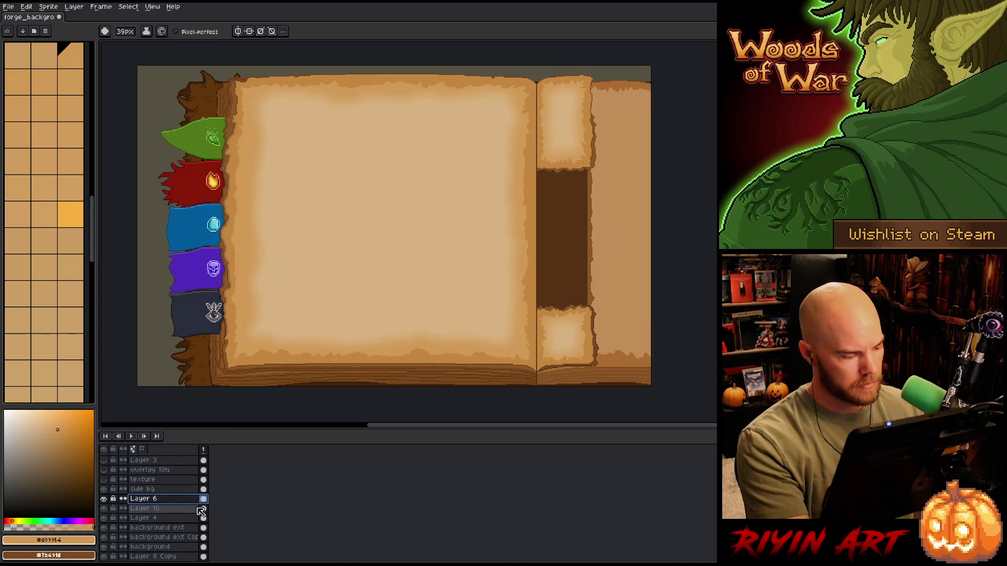
Add a new Layer 11 and paint light shine strips down the right-hand page and its bottom-right corner
{"action": "key", "text": "shift+n"}
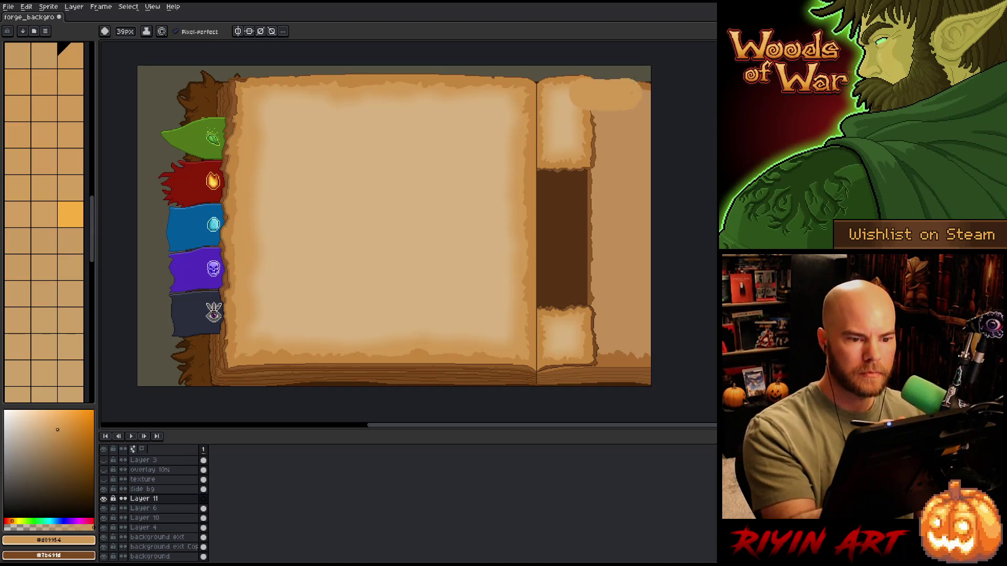
{"action": "mouse_move", "coordinate": [587, 74]}
{"action": "left_mouse_down"}
{"action": "mouse_move", "coordinate": [598, 147]}
{"action": "mouse_move", "coordinate": [588, 309]}
{"action": "left_mouse_up"}
{"action": "left_click_drag", "start_coordinate": [608, 115], "coordinate": [608, 262]}
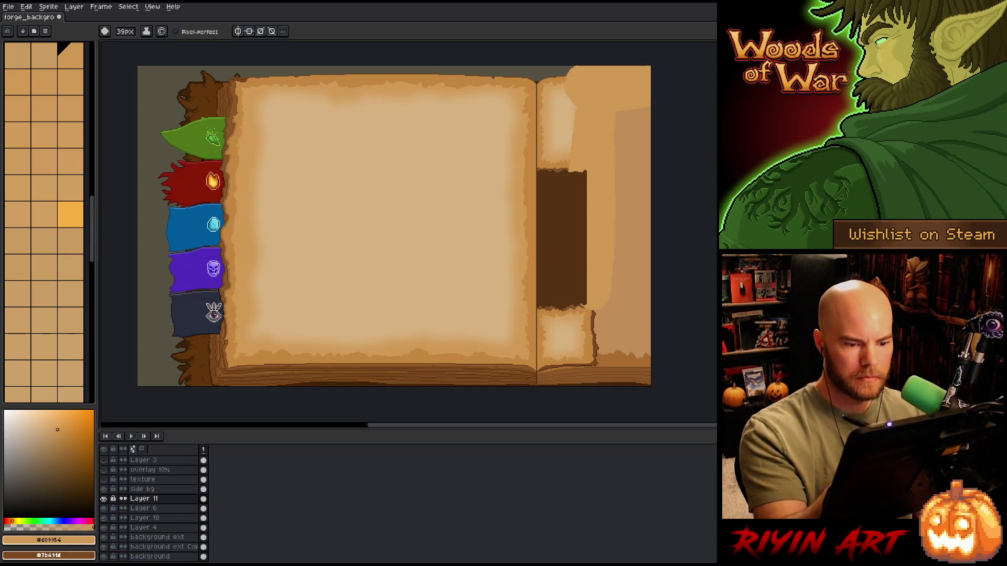
{"action": "left_click_drag", "start_coordinate": [593, 309], "coordinate": [598, 373]}
{"action": "mouse_move", "coordinate": [563, 71]}
{"action": "left_mouse_down"}
{"action": "mouse_move", "coordinate": [551, 152]}
{"action": "mouse_move", "coordinate": [569, 310]}
{"action": "left_mouse_up"}
{"action": "mouse_move", "coordinate": [567, 319]}
{"action": "left_mouse_down"}
{"action": "mouse_move", "coordinate": [577, 386]}
{"action": "mouse_move", "coordinate": [560, 386]}
{"action": "left_mouse_up"}
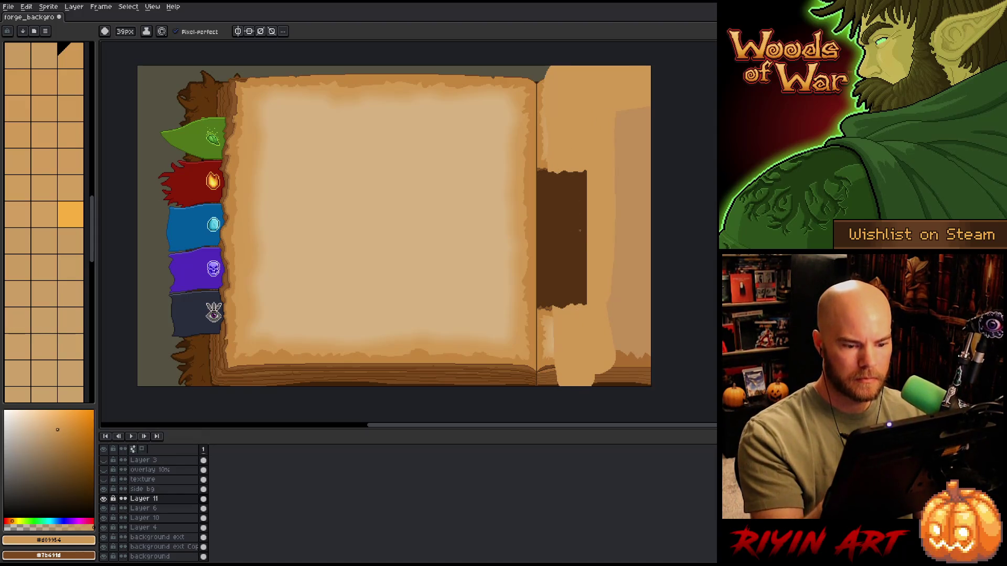
{"action": "left_click_drag", "start_coordinate": [609, 302], "coordinate": [603, 386]}
{"action": "mouse_move", "coordinate": [613, 343]}
{"action": "left_mouse_down"}
{"action": "mouse_move", "coordinate": [647, 373]}
{"action": "mouse_move", "coordinate": [640, 385]}
{"action": "left_mouse_up"}
{"action": "left_click_drag", "start_coordinate": [546, 368], "coordinate": [557, 385]}
{"action": "mouse_move", "coordinate": [619, 328]}
{"action": "left_mouse_down"}
{"action": "mouse_move", "coordinate": [620, 131]}
{"action": "mouse_move", "coordinate": [609, 385]}
{"action": "left_mouse_up"}
Undo the shine strokes to bring back the torn-edged parchment pieces around the right page's dark gap
{"action": "key", "text": "ctrl+z"}
{"action": "key", "text": "ctrl+z"}
{"action": "key", "text": "ctrl+z"}
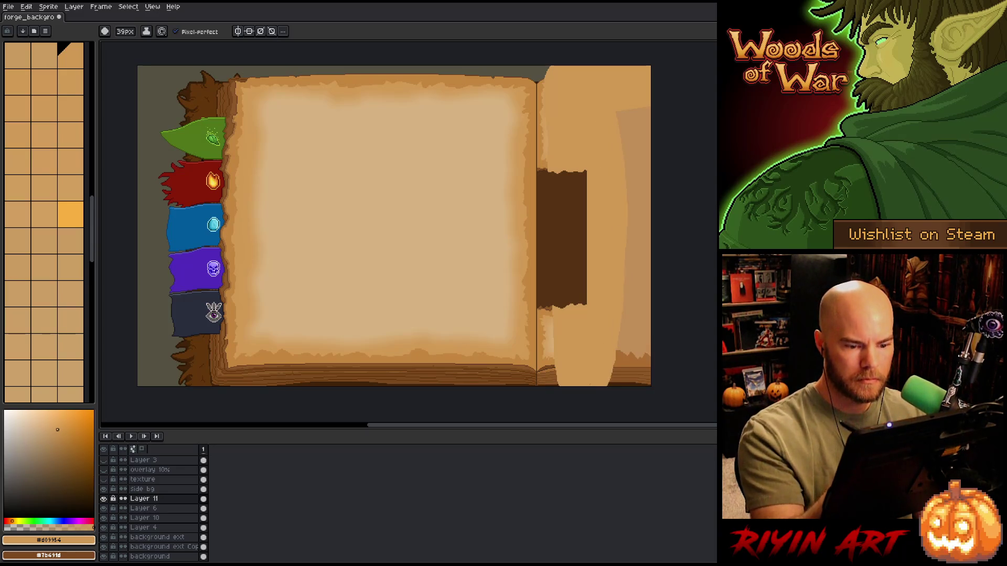
{"action": "left_click_drag", "start_coordinate": [613, 335], "coordinate": [648, 383]}
{"action": "left_click_drag", "start_coordinate": [629, 247], "coordinate": [623, 322]}
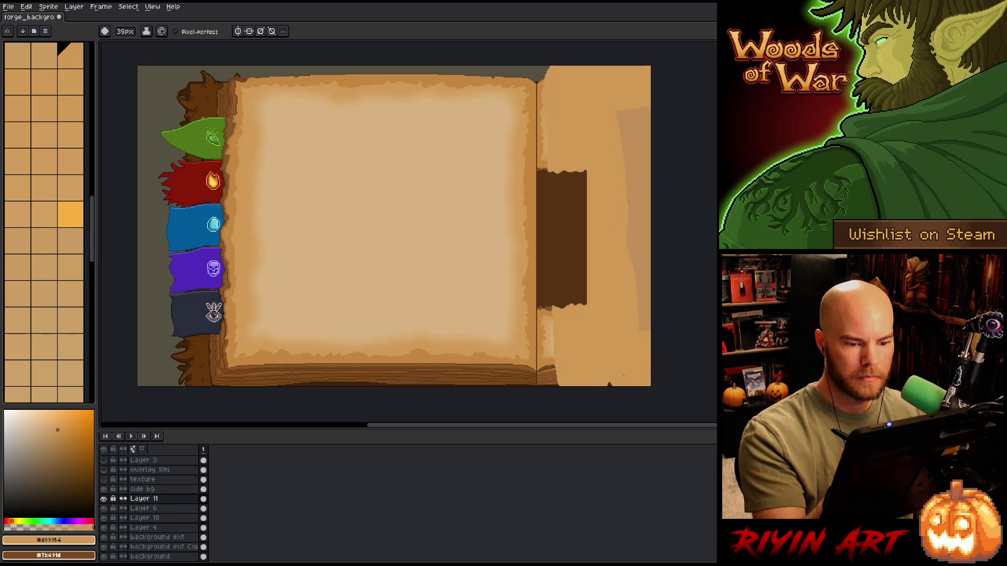
{"action": "key", "text": "ctrl+z"}
{"action": "key", "text": "ctrl+z"}
{"action": "key", "text": "ctrl+z"}
{"action": "key", "text": "ctrl+z"}
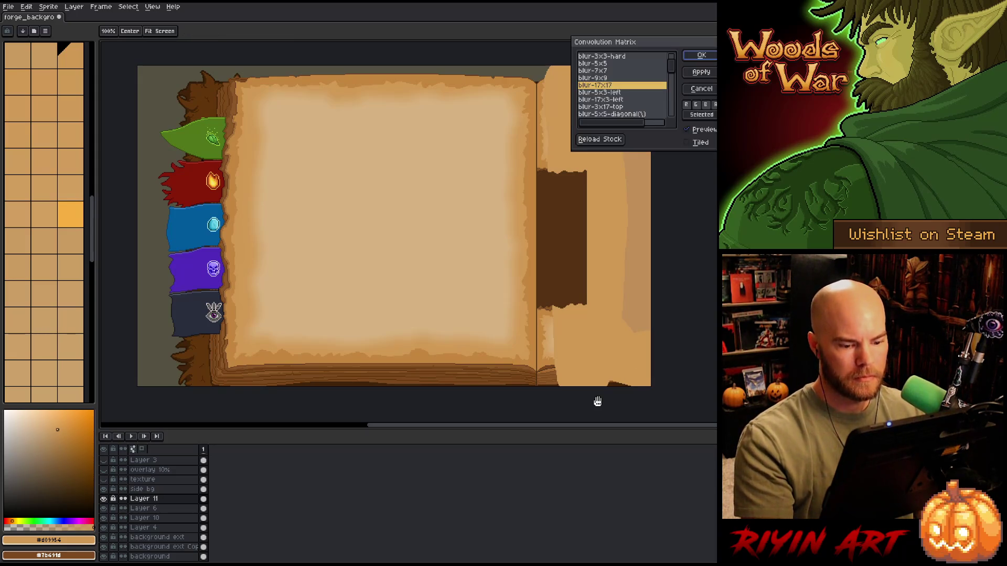
{"action": "key", "text": "ctrl+z"}
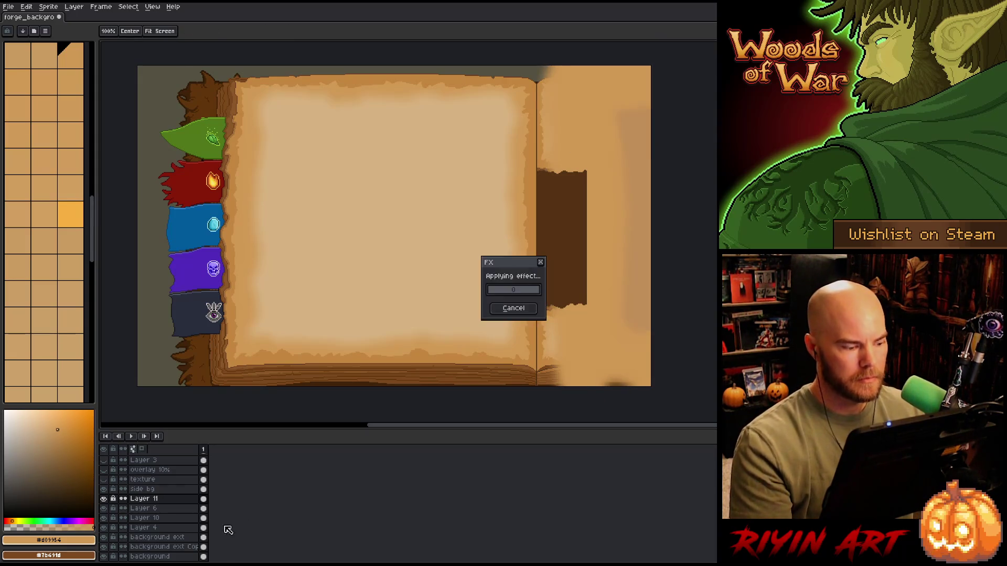
{"action": "left_click", "coordinate": [164, 500]}
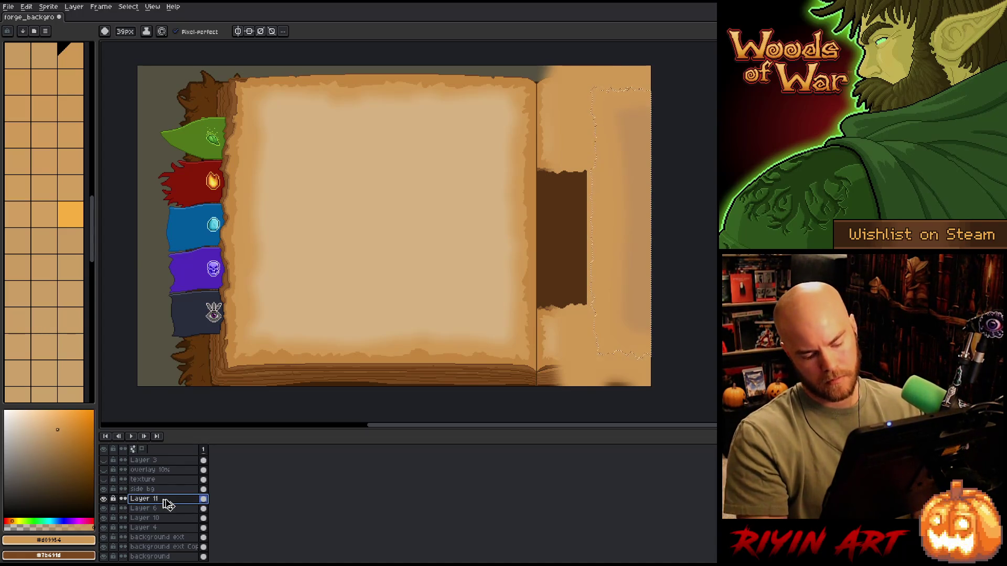
{"action": "key", "text": "ctrl+z"}
{"action": "key", "text": "ctrl+z"}
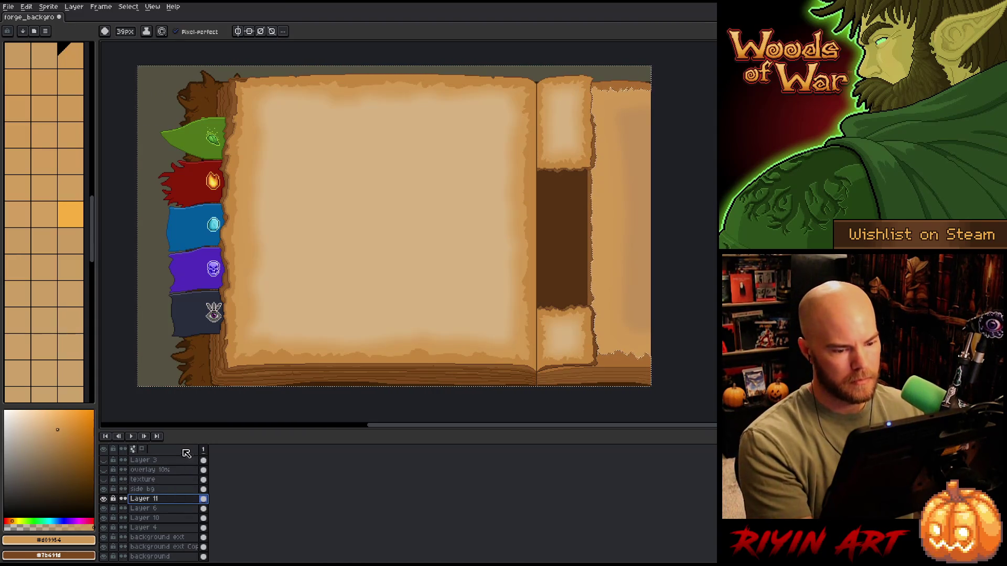
{"action": "key", "text": "ctrl+z"}
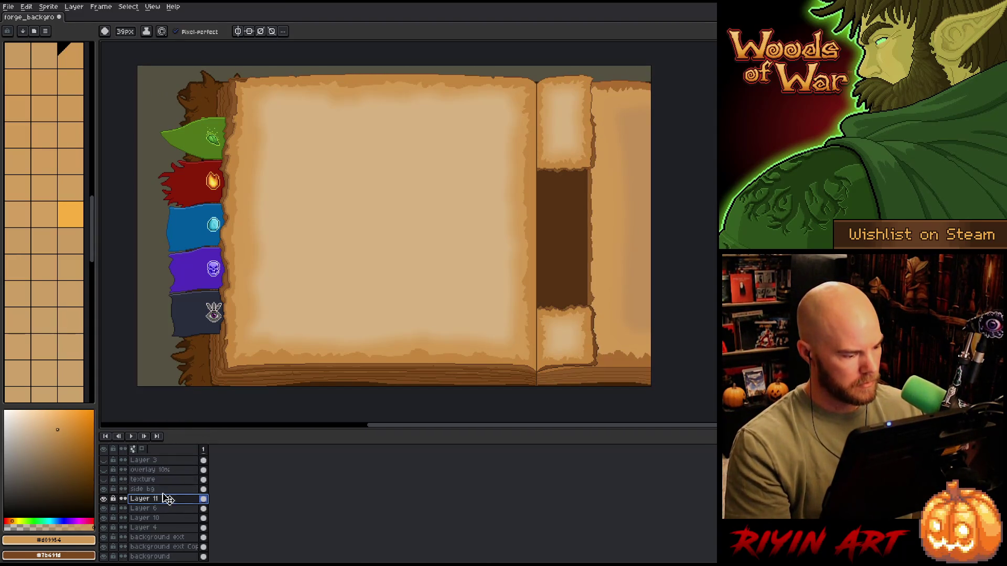
{"action": "double_click", "coordinate": [159, 499]}
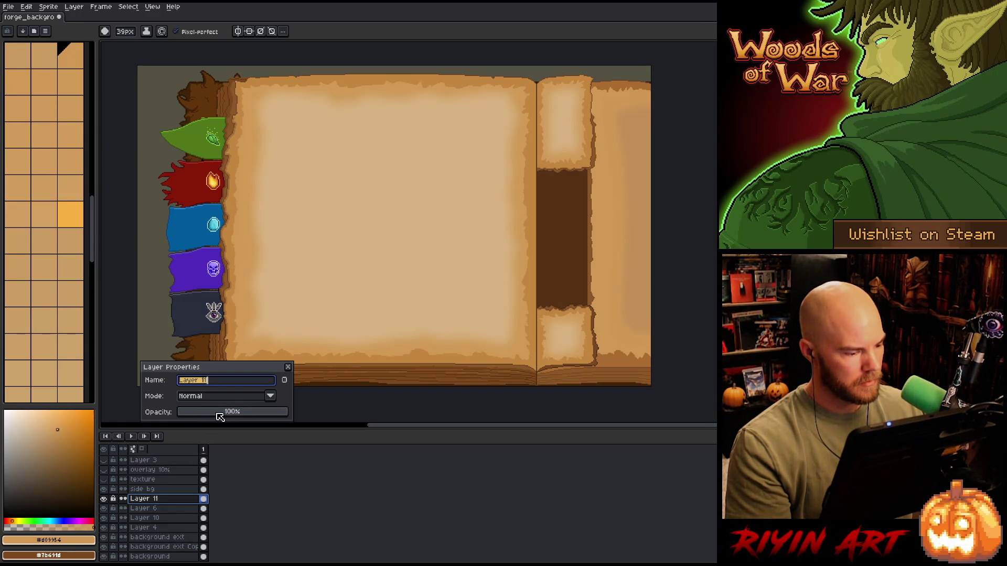
Try Darken then Multiply blending on Layer 11, lowering its opacity to about 21%
{"action": "left_click_drag", "start_coordinate": [216, 412], "coordinate": [234, 414]}
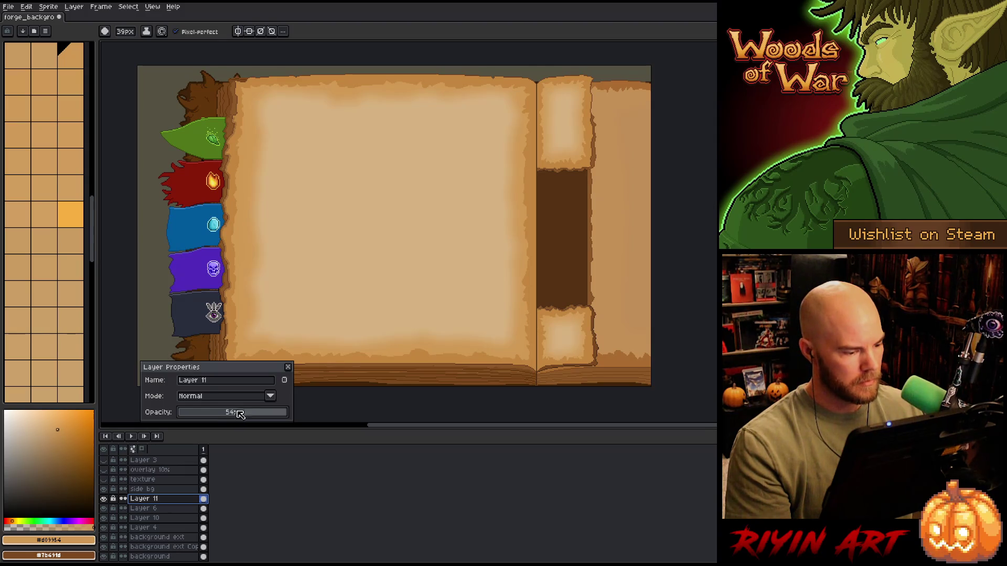
{"action": "left_click", "coordinate": [223, 400]}
{"action": "left_click", "coordinate": [200, 235]}
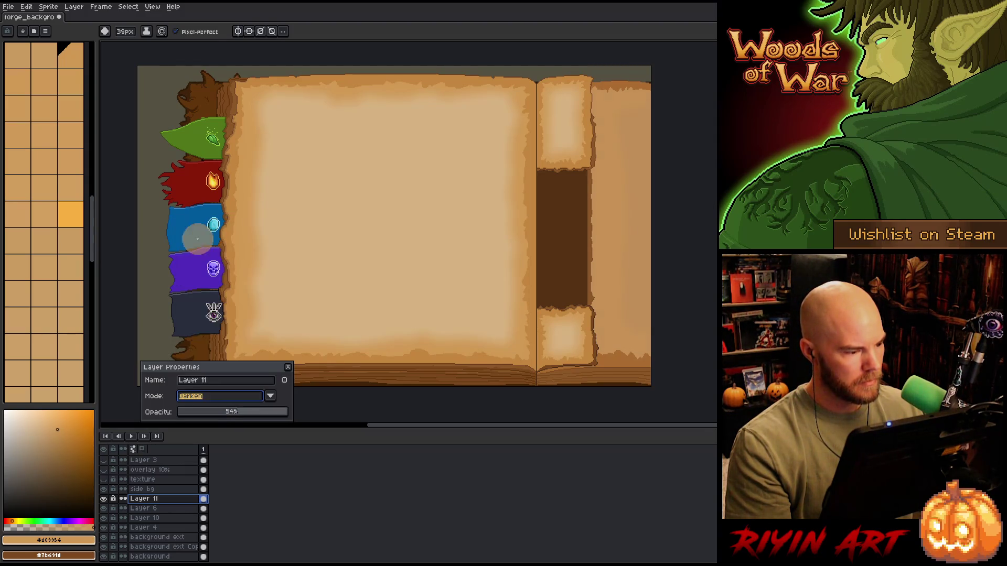
{"action": "left_click", "coordinate": [215, 399]}
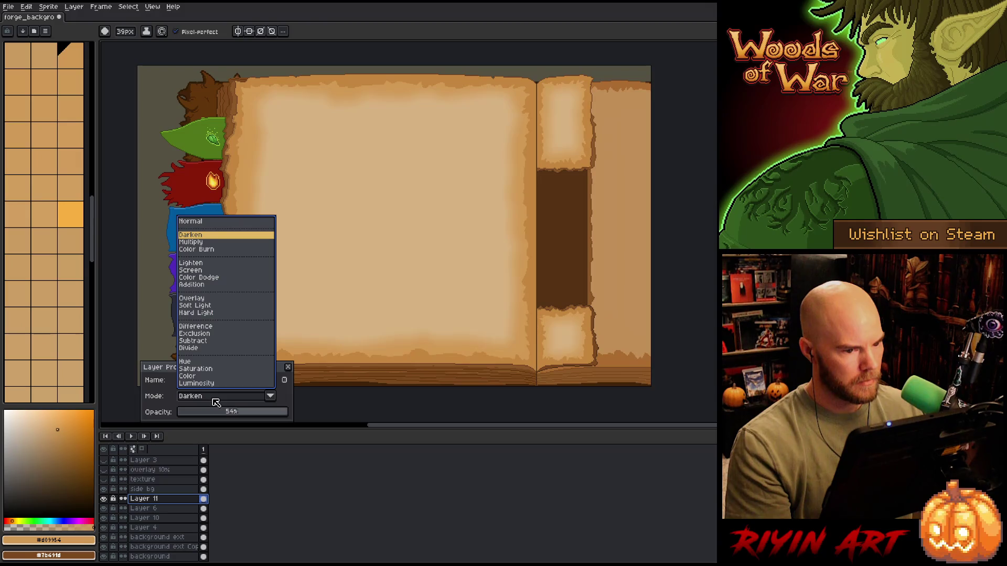
{"action": "left_click", "coordinate": [198, 242]}
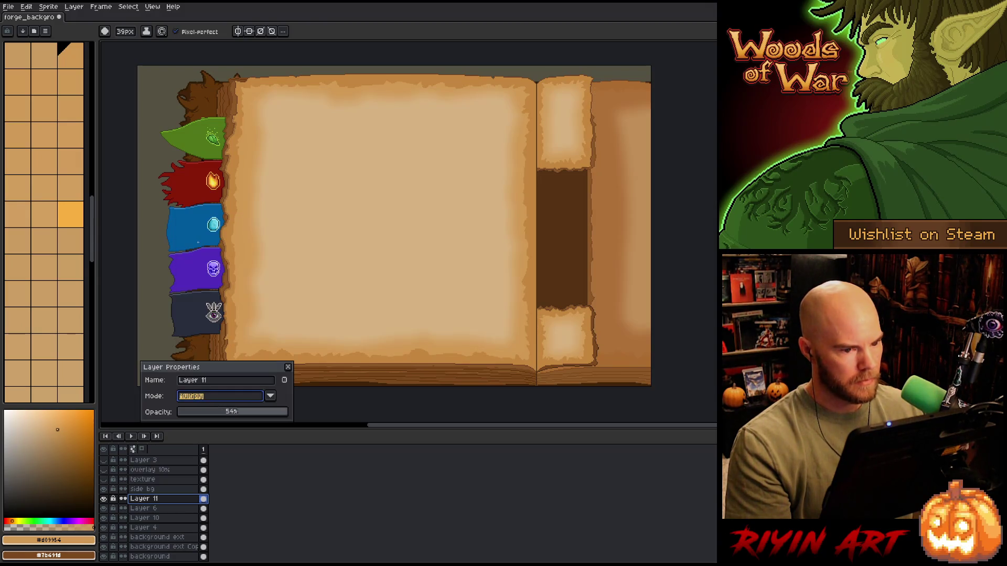
{"action": "left_click", "coordinate": [206, 412]}
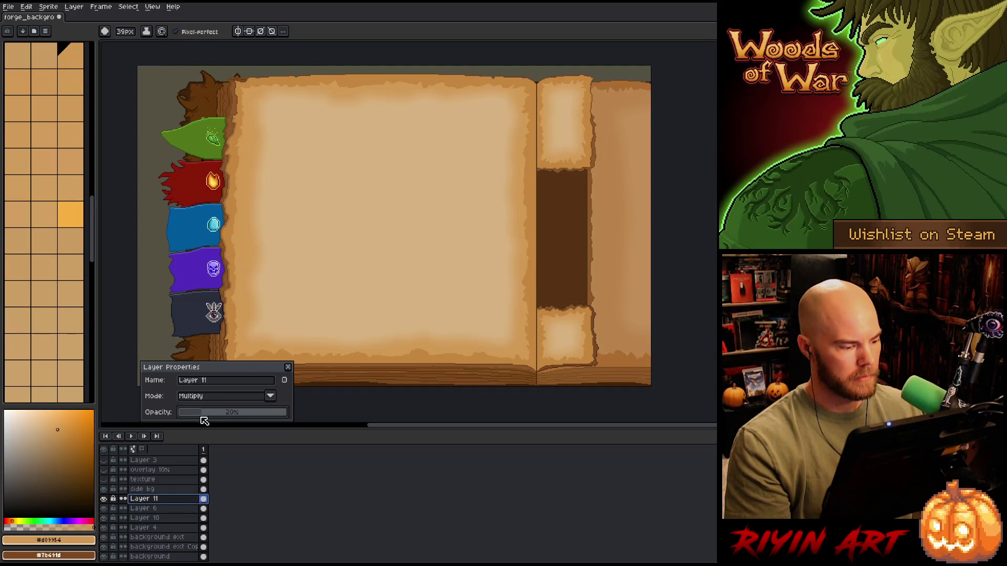
Set Layer 6's opacity to about 65% and Layer 11's opacity to 34%
{"action": "left_click", "coordinate": [163, 509]}
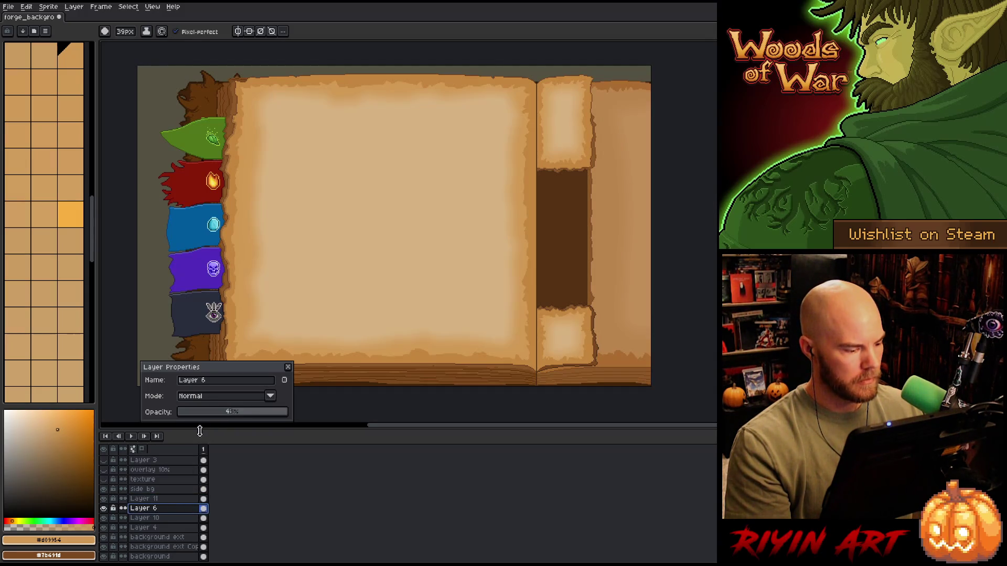
{"action": "left_click", "coordinate": [255, 417]}
{"action": "left_click", "coordinate": [269, 415]}
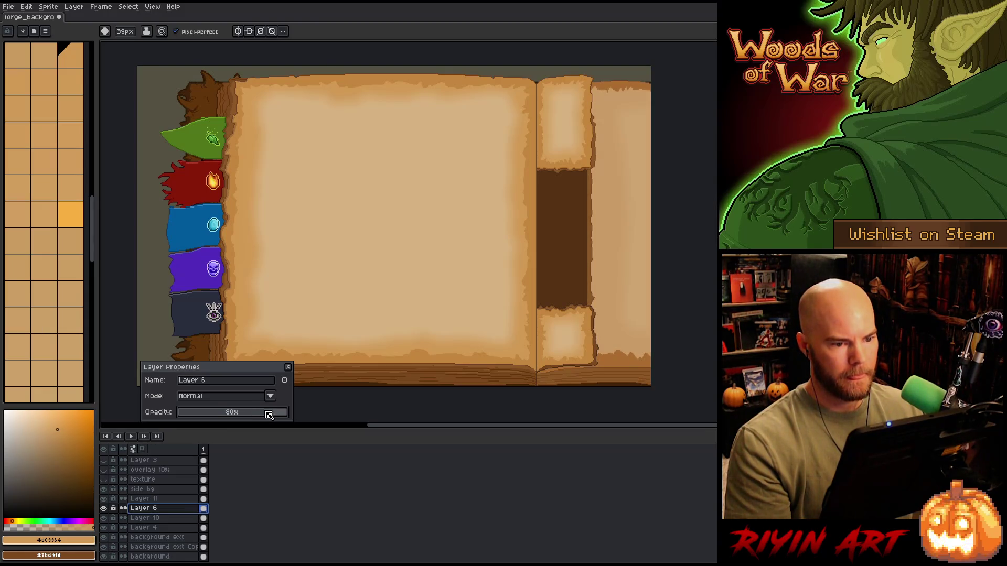
{"action": "left_click_drag", "start_coordinate": [268, 415], "coordinate": [252, 415]}
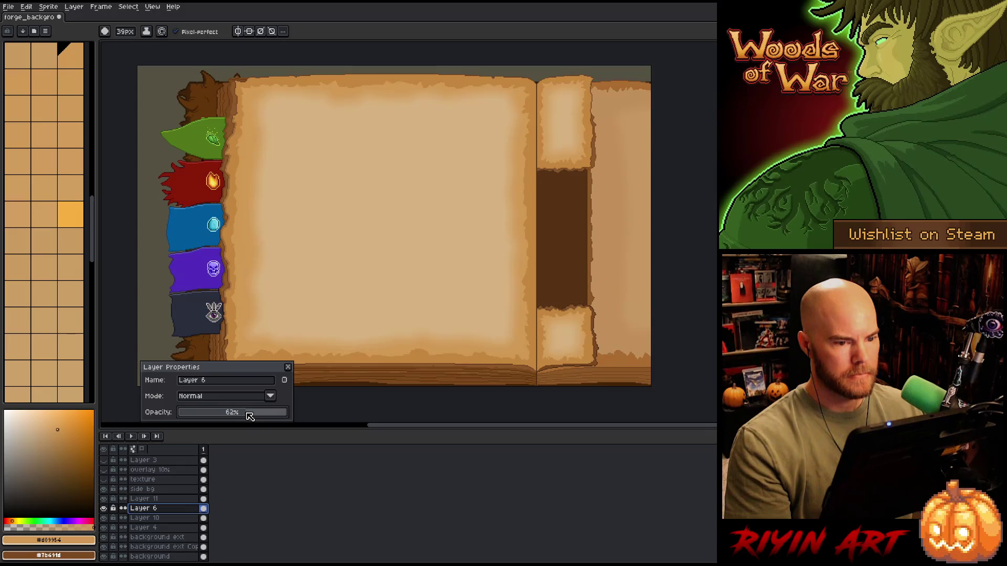
{"action": "left_click", "coordinate": [165, 499]}
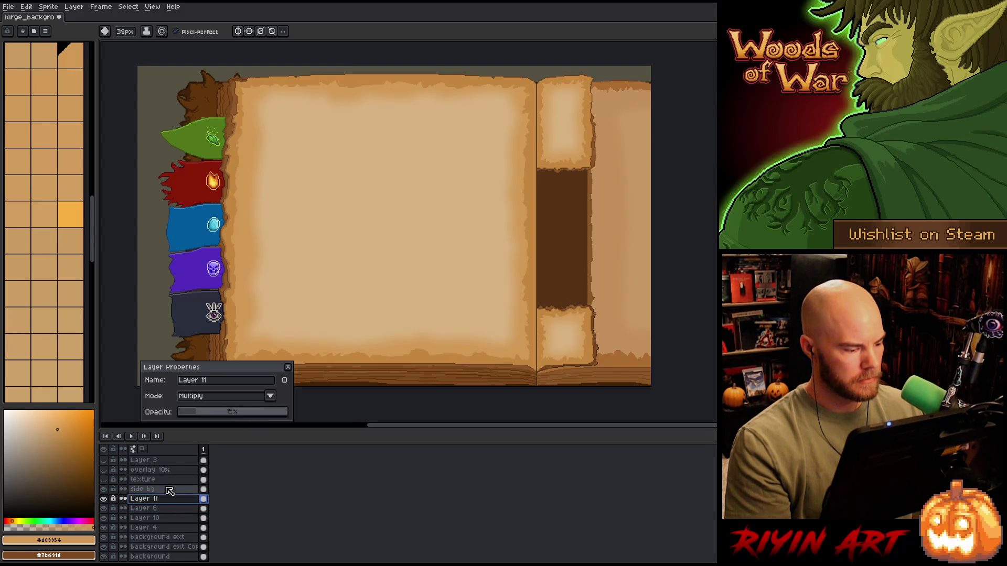
{"action": "left_click", "coordinate": [230, 413]}
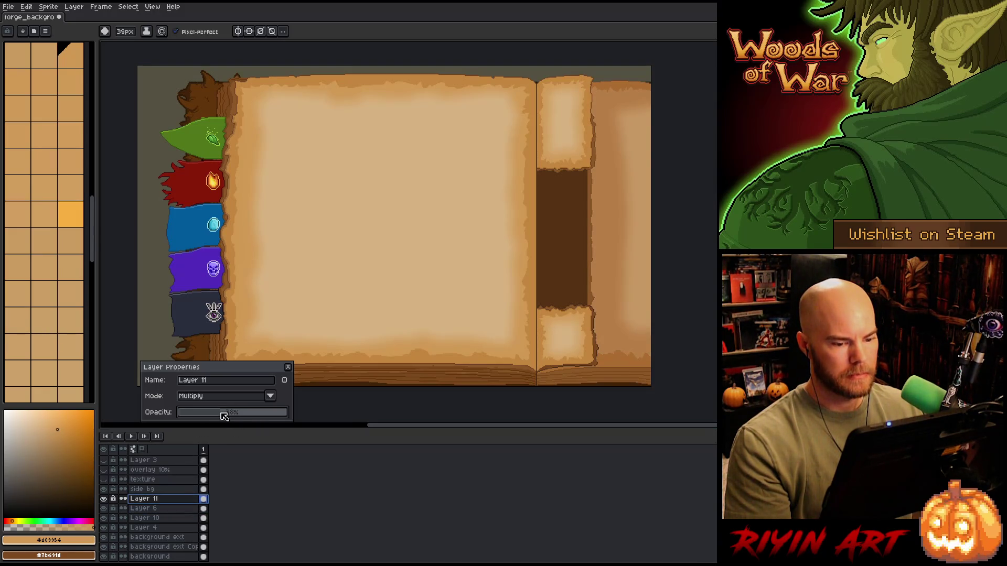
{"action": "left_click_drag", "start_coordinate": [222, 414], "coordinate": [218, 415]}
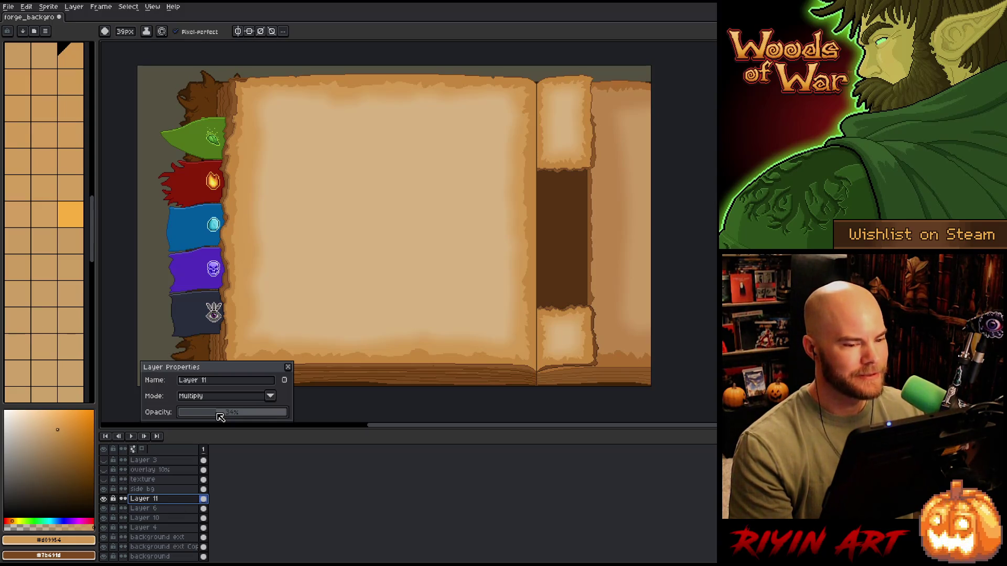
Return Layer 11 to Normal at 100% opacity and bring Layer 6 back to full opacity
{"action": "left_click", "coordinate": [220, 397]}
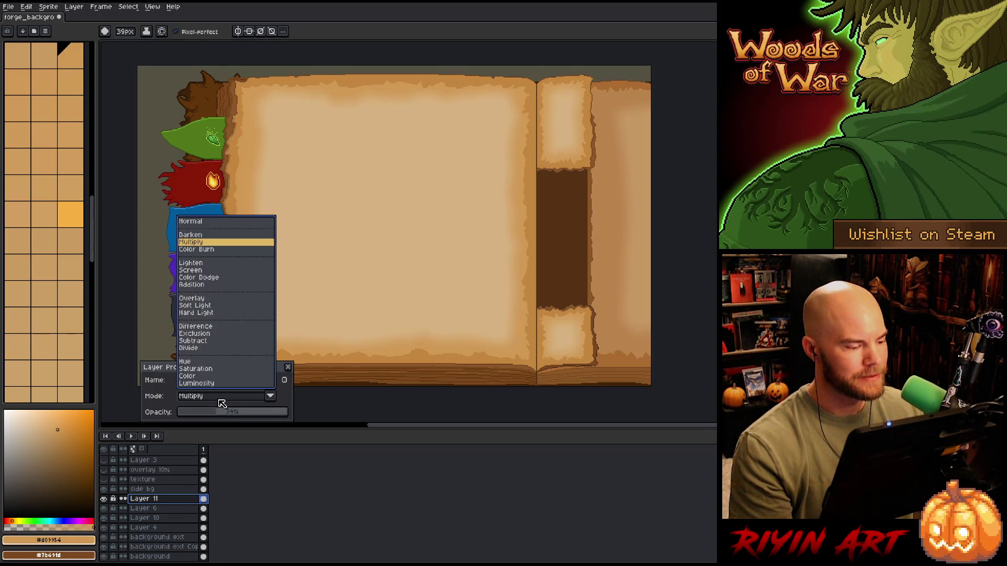
{"action": "left_click", "coordinate": [196, 223]}
{"action": "left_click_drag", "start_coordinate": [242, 414], "coordinate": [290, 418]}
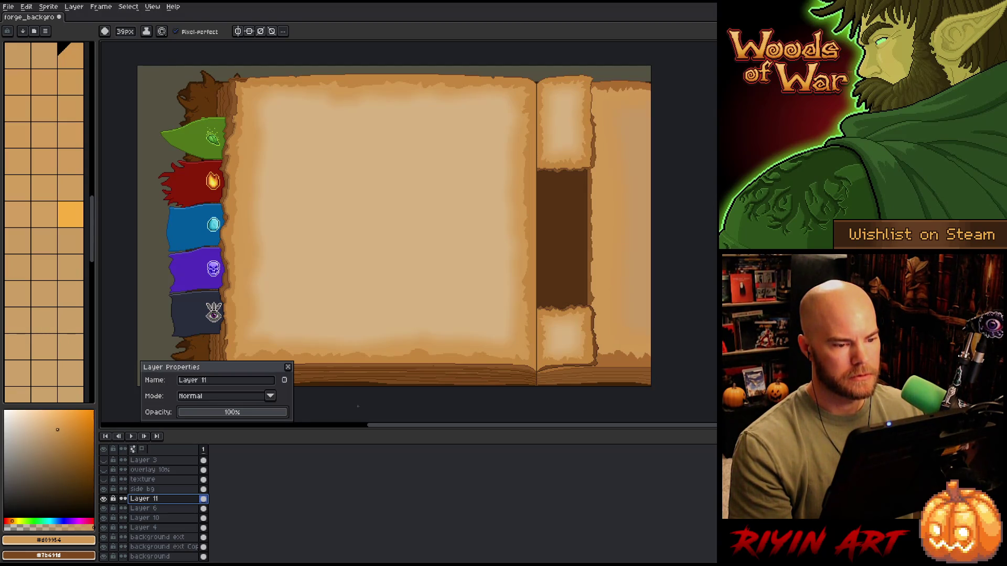
{"action": "left_click", "coordinate": [152, 508]}
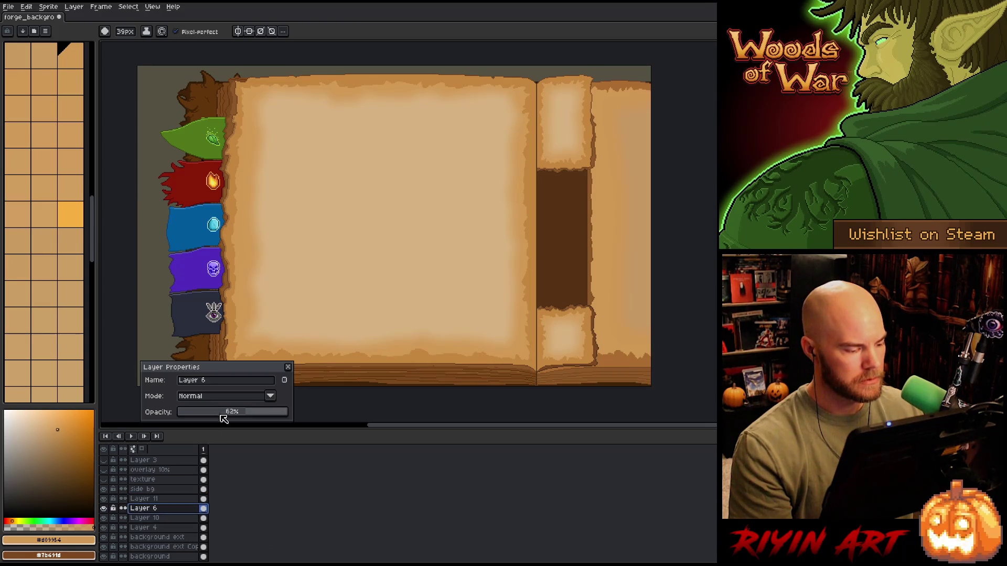
{"action": "left_click", "coordinate": [273, 415]}
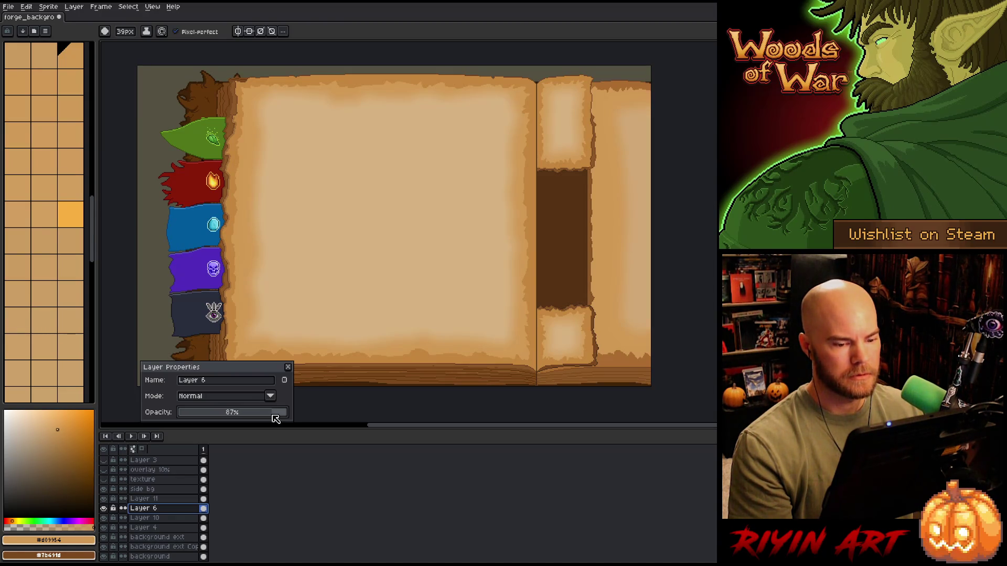
{"action": "left_click_drag", "start_coordinate": [276, 419], "coordinate": [336, 418]}
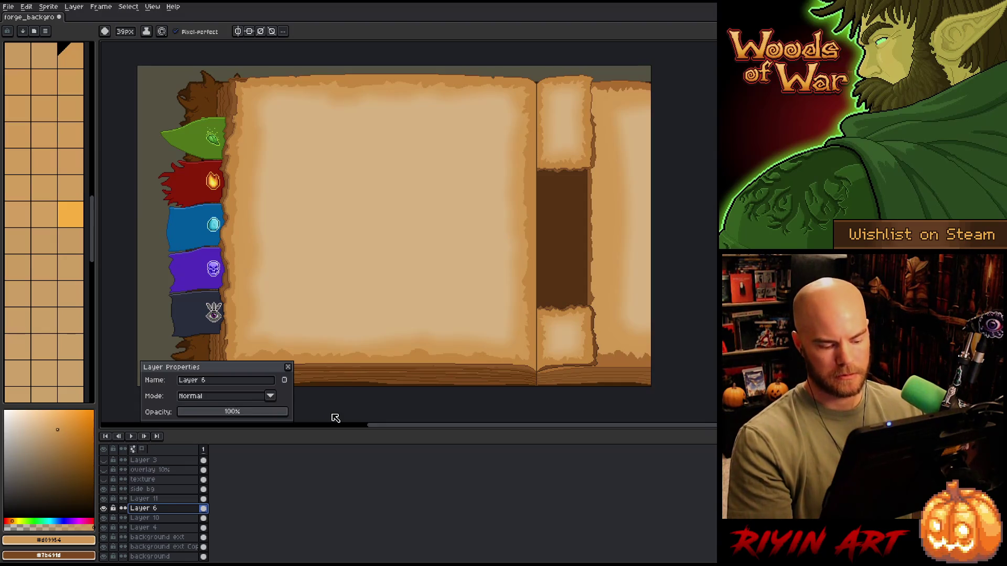
Apply Hue/Saturation to Layer 6 with saturation 10 and lightness -2
{"action": "key", "text": "ctrl+u"}
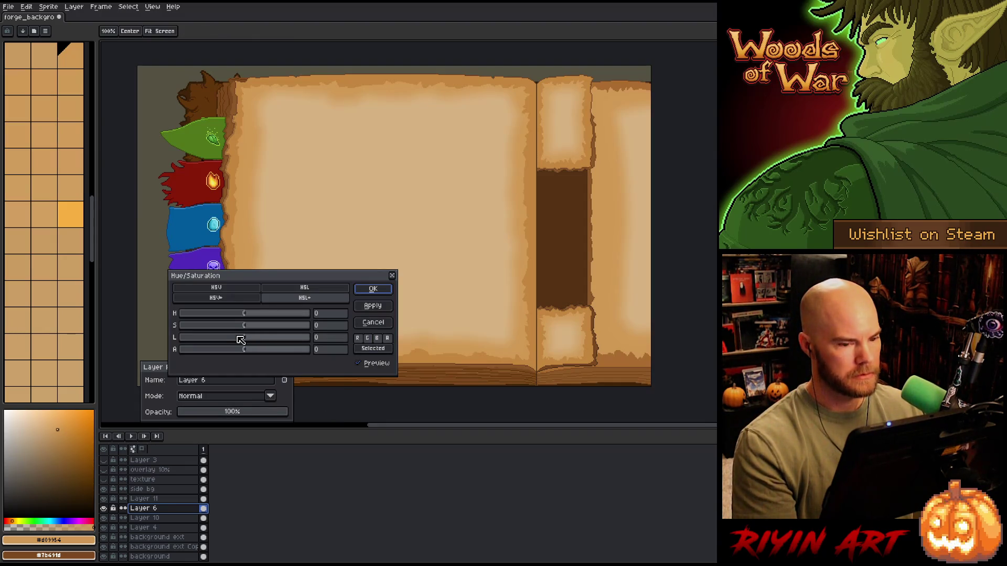
{"action": "left_click", "coordinate": [237, 338]}
{"action": "left_click_drag", "start_coordinate": [241, 340], "coordinate": [245, 340]}
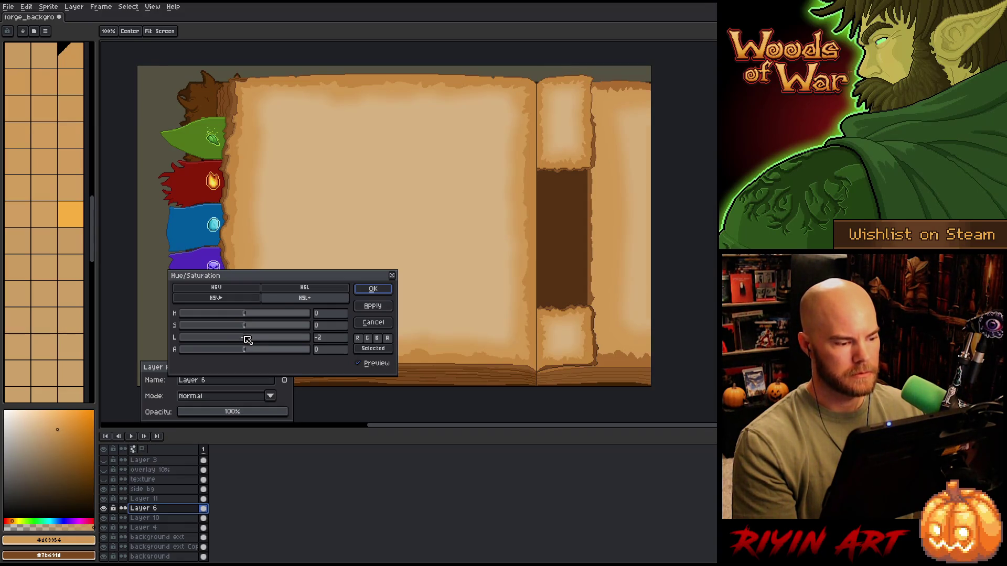
{"action": "left_click_drag", "start_coordinate": [240, 329], "coordinate": [258, 329]}
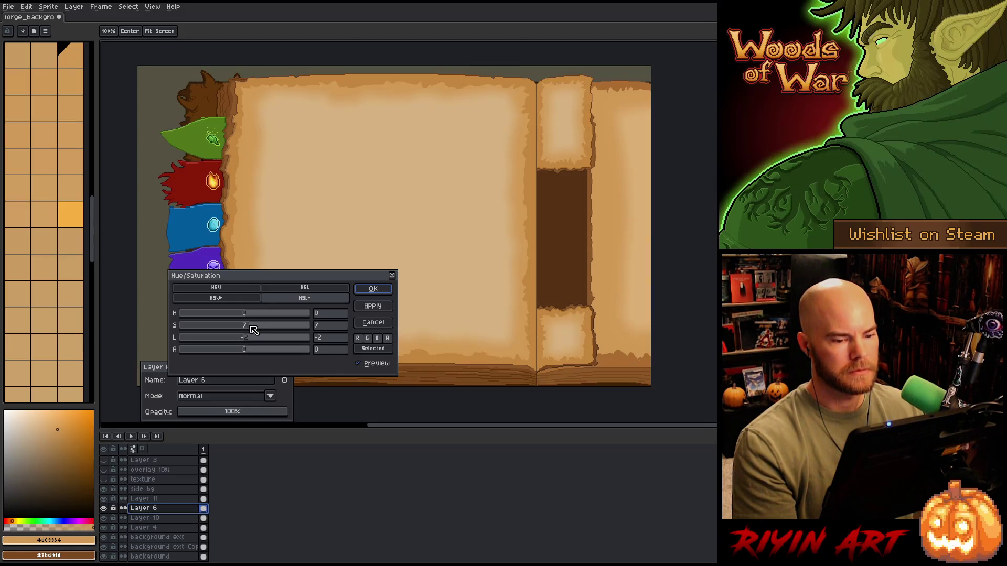
{"action": "left_click_drag", "start_coordinate": [253, 328], "coordinate": [255, 329]}
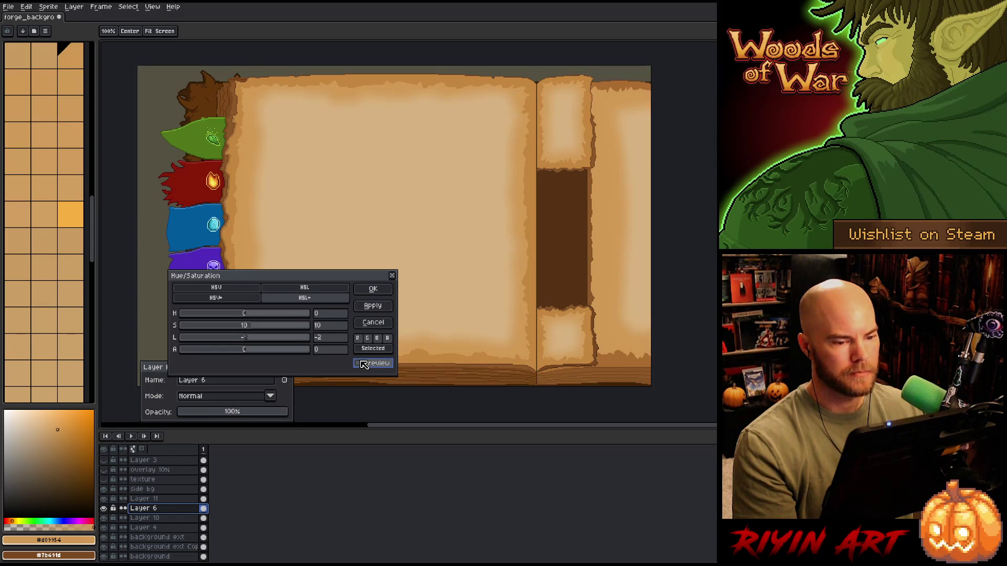
{"action": "left_click", "coordinate": [375, 290]}
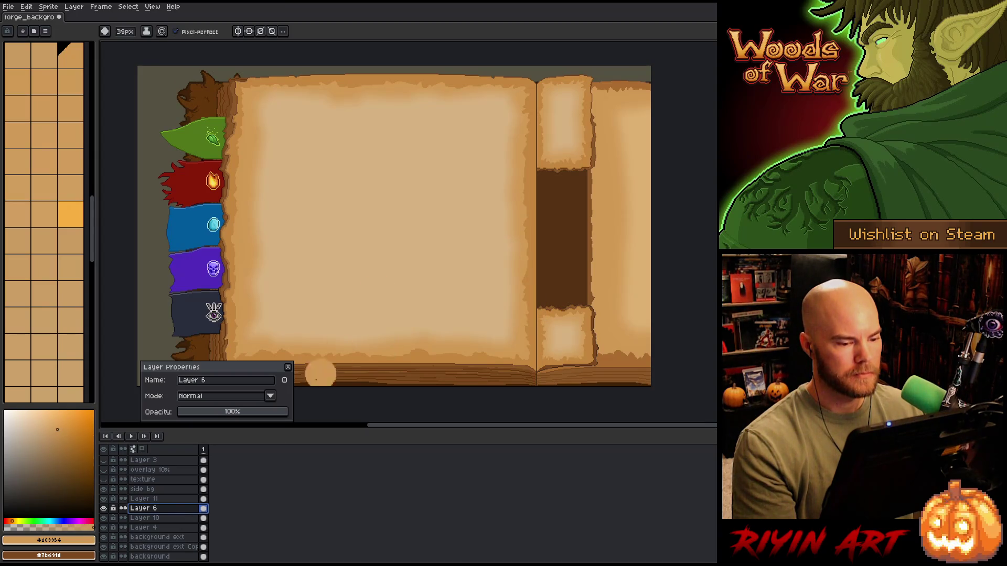
{"action": "left_click", "coordinate": [171, 500]}
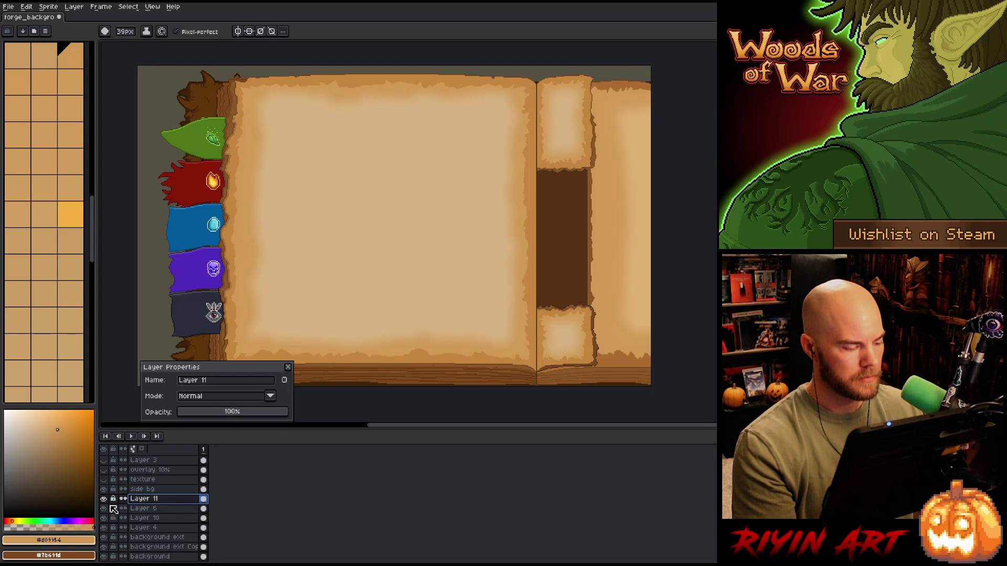
Toggle Layer 11 to compare, then paint a light tan stroke up the right page
{"action": "left_click", "coordinate": [104, 499]}
{"action": "left_click", "coordinate": [104, 499]}
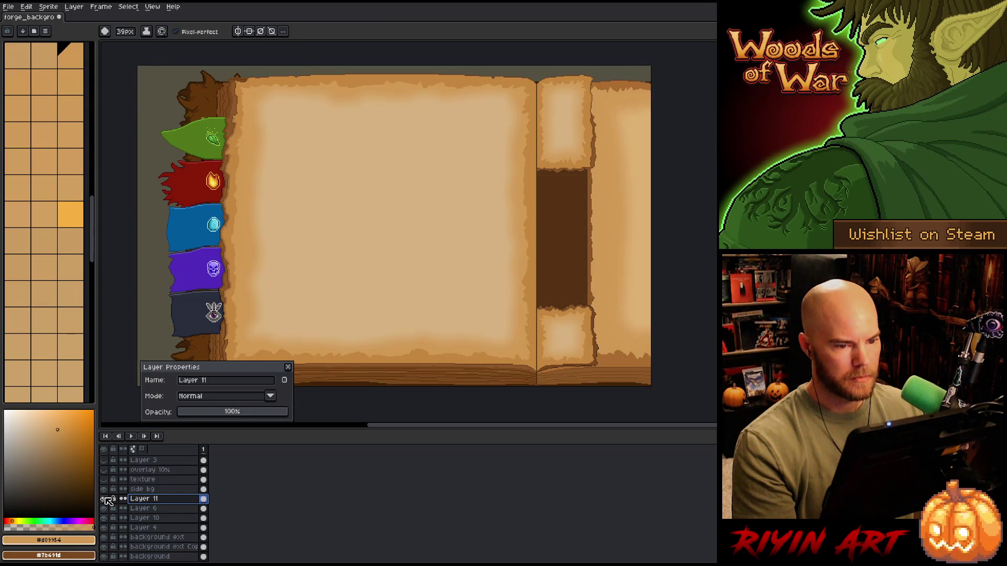
{"action": "left_click", "coordinate": [104, 499]}
{"action": "left_click", "coordinate": [104, 499]}
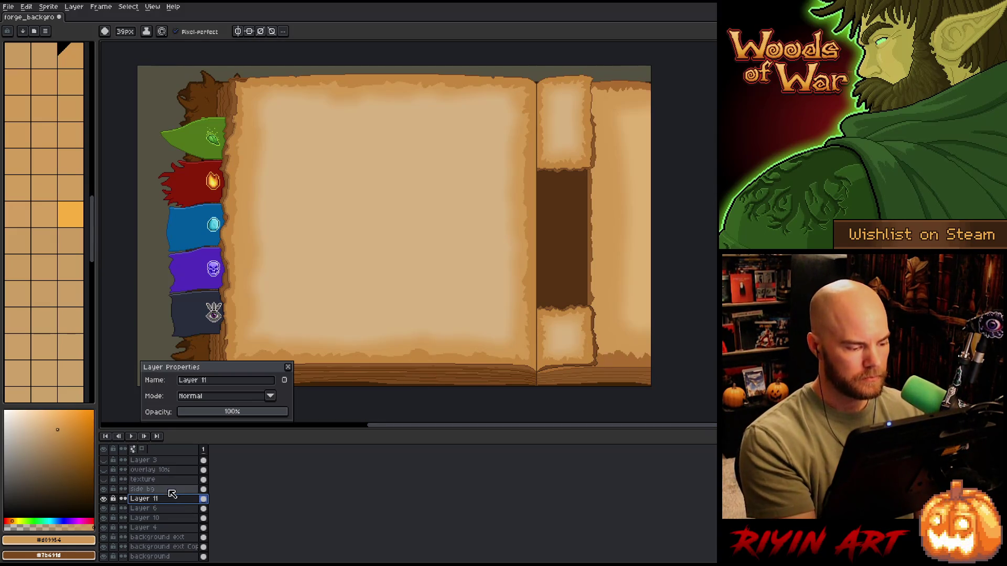
{"action": "mouse_move", "coordinate": [642, 362]}
{"action": "left_mouse_down"}
{"action": "mouse_move", "coordinate": [571, 367]}
{"action": "mouse_move", "coordinate": [603, 68]}
{"action": "mouse_move", "coordinate": [624, 91]}
{"action": "mouse_move", "coordinate": [695, 93]}
{"action": "left_mouse_up"}
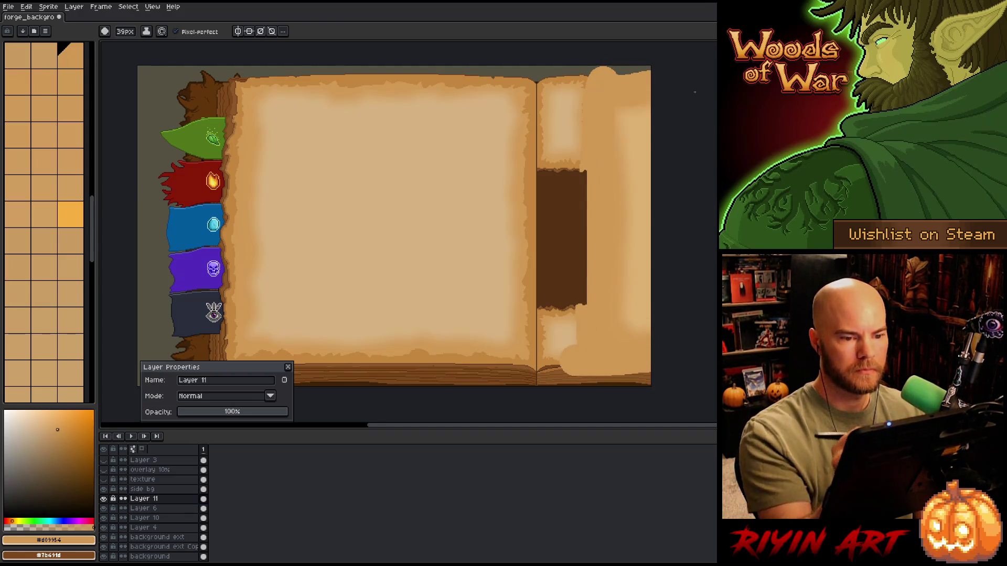
Nudge the right-page parchment paint left and touch up its bottom corner and edges in tan
{"action": "key", "text": "ctrl+t"}
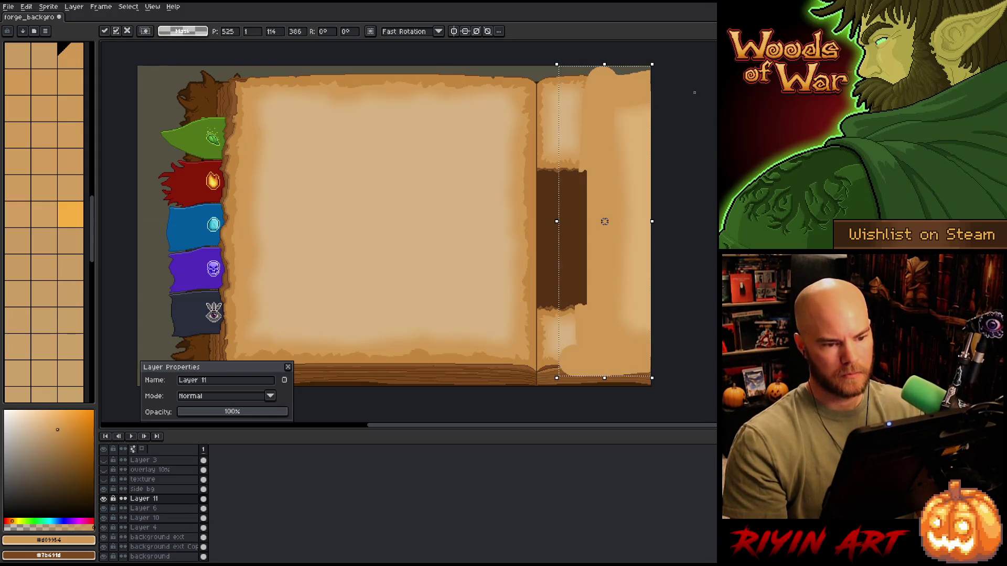
{"action": "key", "text": "Left"}
{"action": "key", "text": "Left"}
{"action": "key", "text": "Left"}
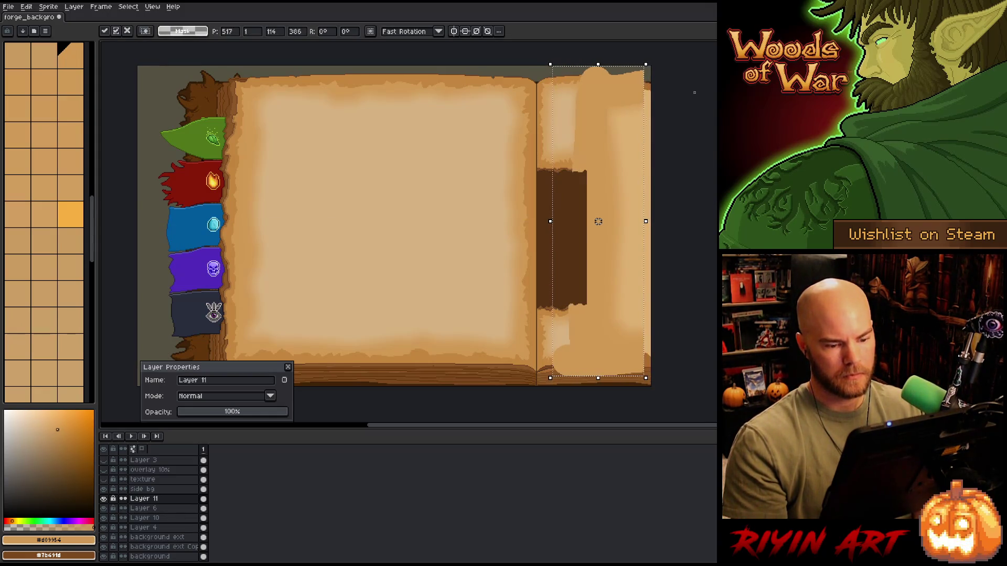
{"action": "key", "text": "Return"}
{"action": "mouse_move", "coordinate": [648, 336]}
{"action": "left_mouse_down"}
{"action": "mouse_move", "coordinate": [647, 369]}
{"action": "mouse_move", "coordinate": [620, 377]}
{"action": "mouse_move", "coordinate": [627, 321]}
{"action": "left_mouse_up"}
{"action": "left_click_drag", "start_coordinate": [622, 70], "coordinate": [648, 104]}
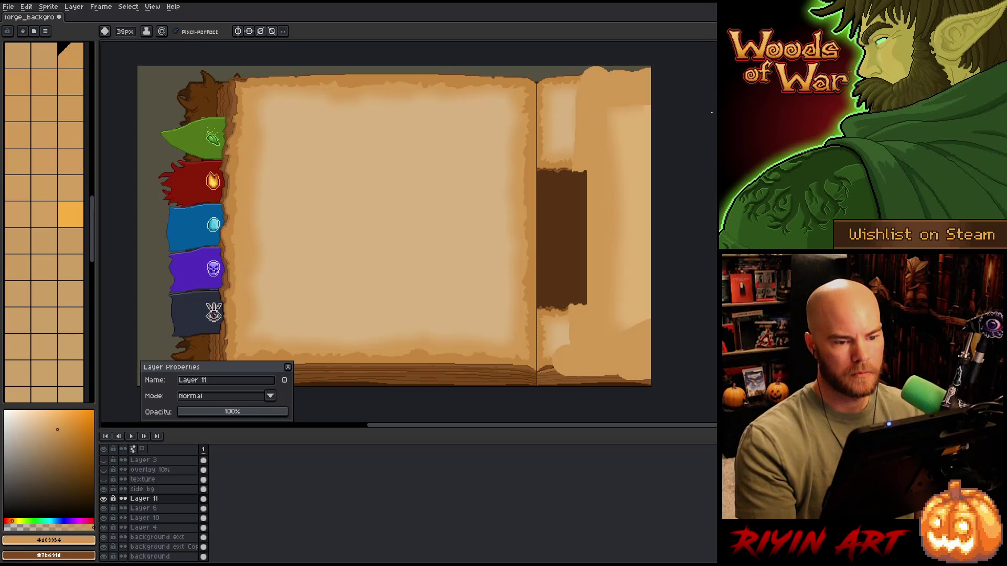
Try a 17x17 blur on the right page, then undo it to keep crisp torn edges
{"action": "key", "text": "F9"}
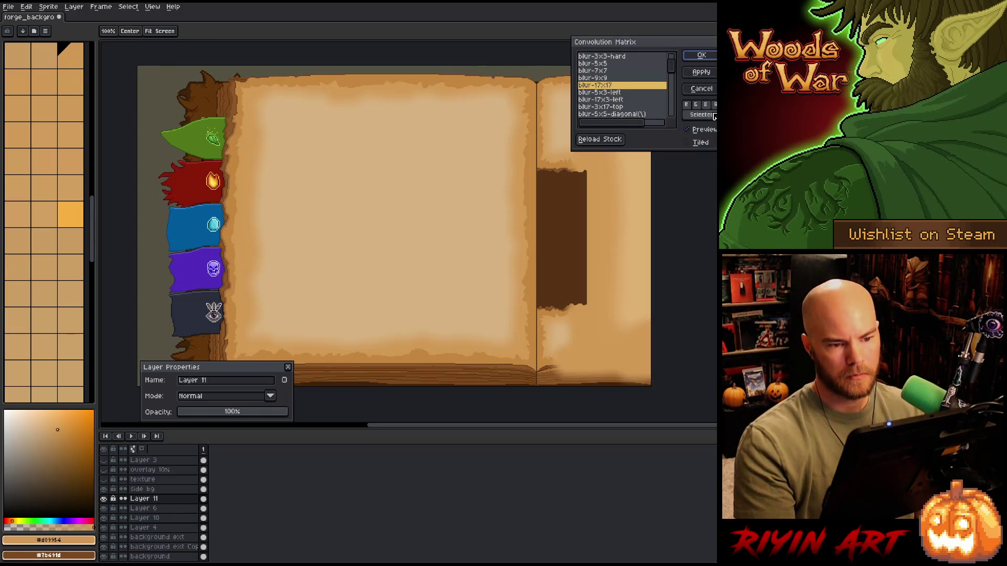
{"action": "key", "text": "Return"}
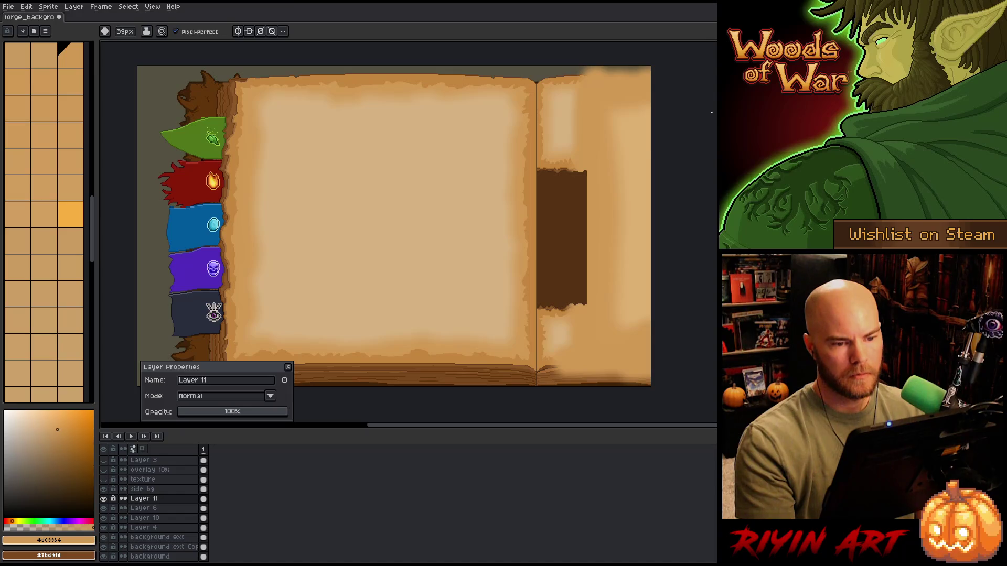
{"action": "key", "text": "F9"}
{"action": "key", "text": "Return"}
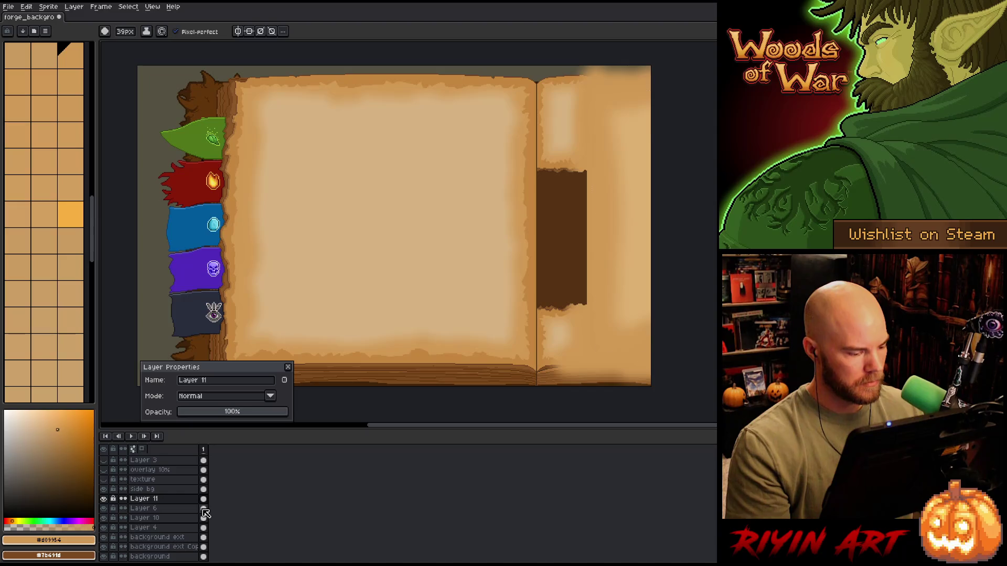
{"action": "key", "text": "ctrl+h"}
{"action": "left_click", "coordinate": [186, 501]}
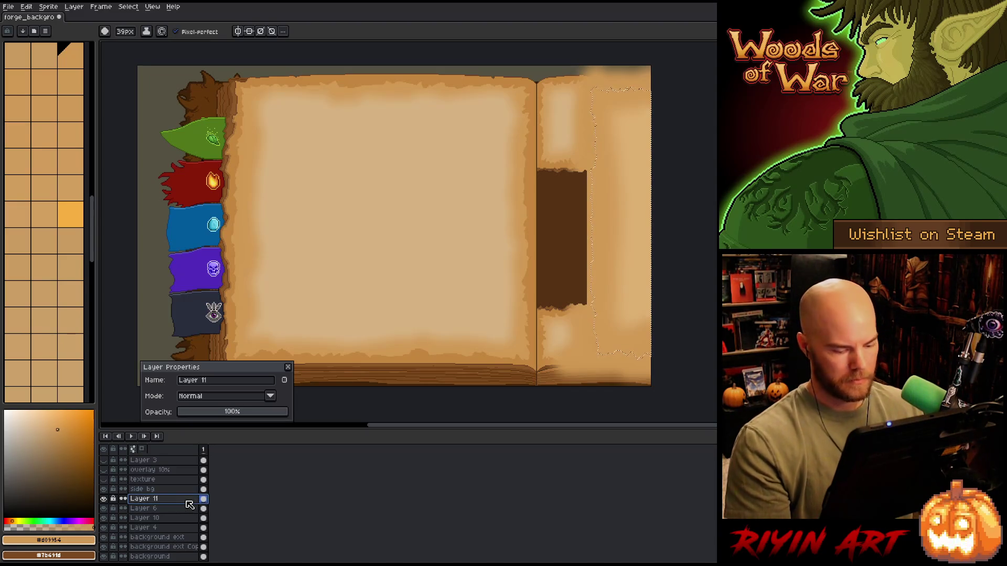
{"action": "key", "text": "ctrl+z"}
{"action": "key", "text": "ctrl+z"}
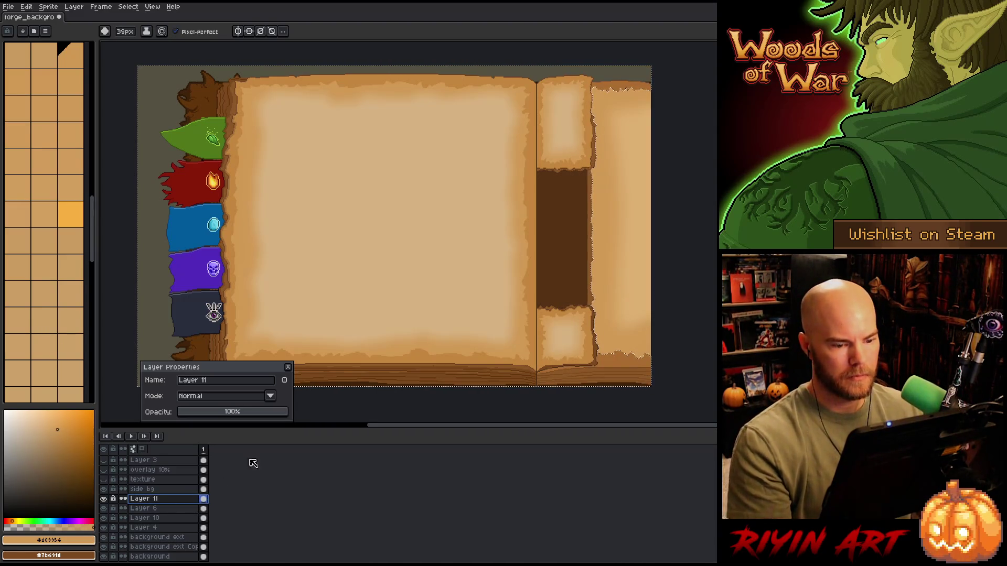
{"action": "key", "text": "ctrl+d"}
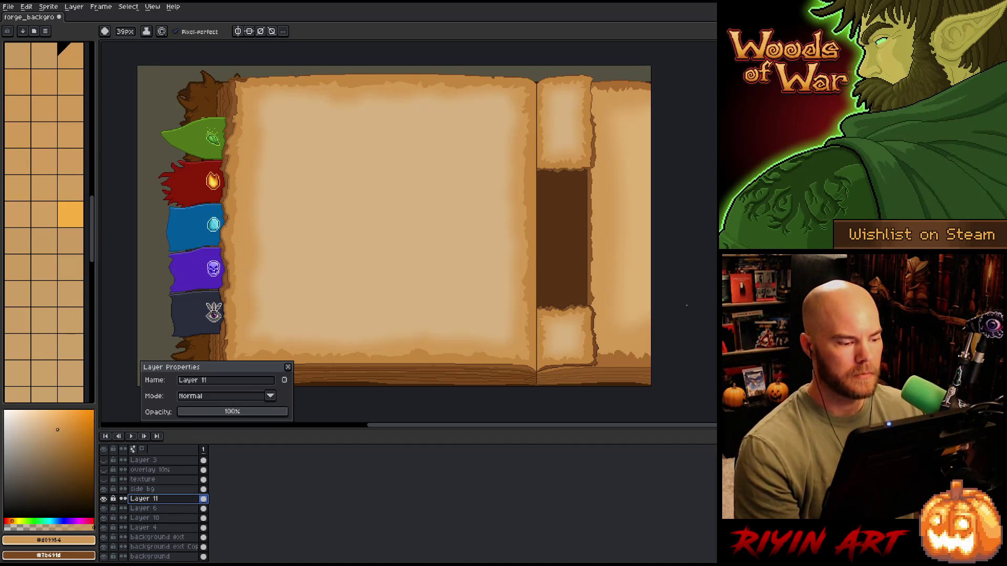
Close the Layer Properties panel and save the artwork
{"action": "left_click", "coordinate": [288, 368]}
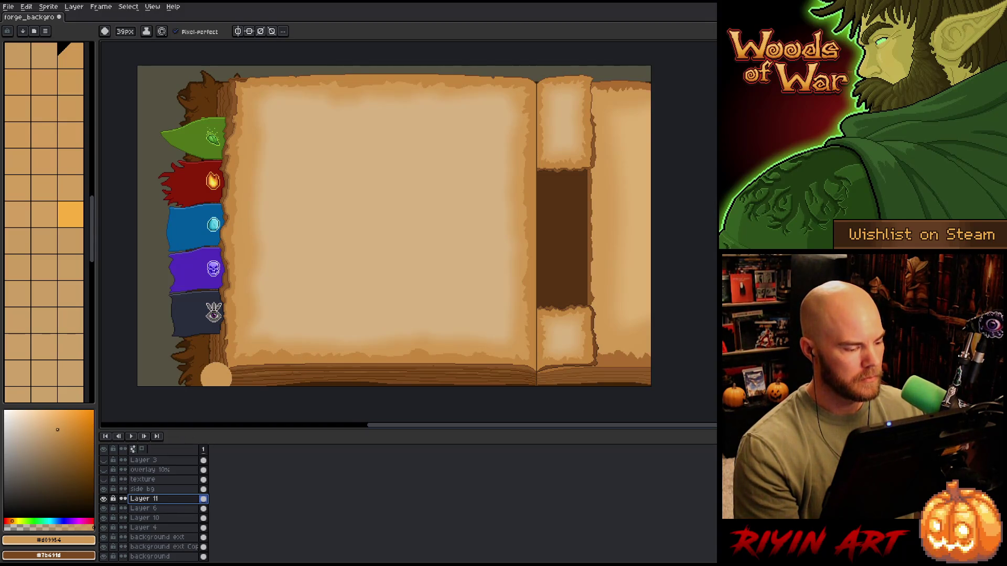
{"action": "key", "text": "ctrl+s"}
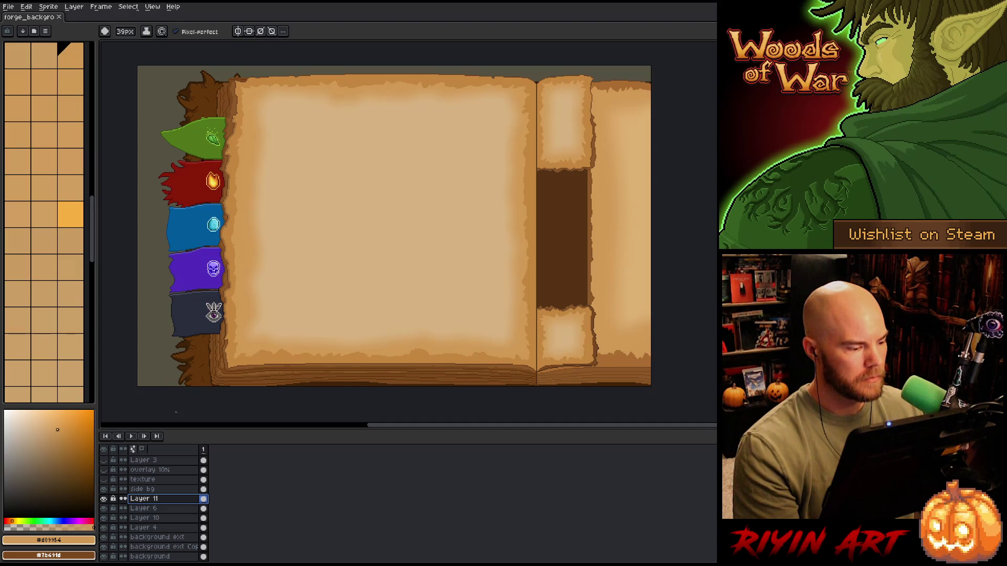
{"action": "scroll", "coordinate": [108, 494], "scroll_direction": "down", "scroll_amount": 2}
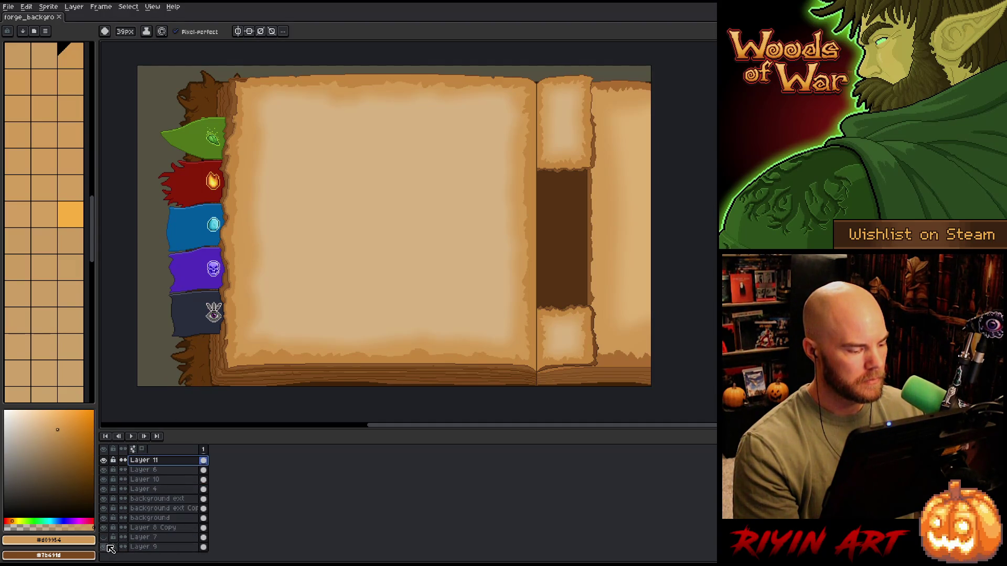
Hide Layer 9 to show transparency and zoom into the book's top-left corner
{"action": "left_click", "coordinate": [105, 547]}
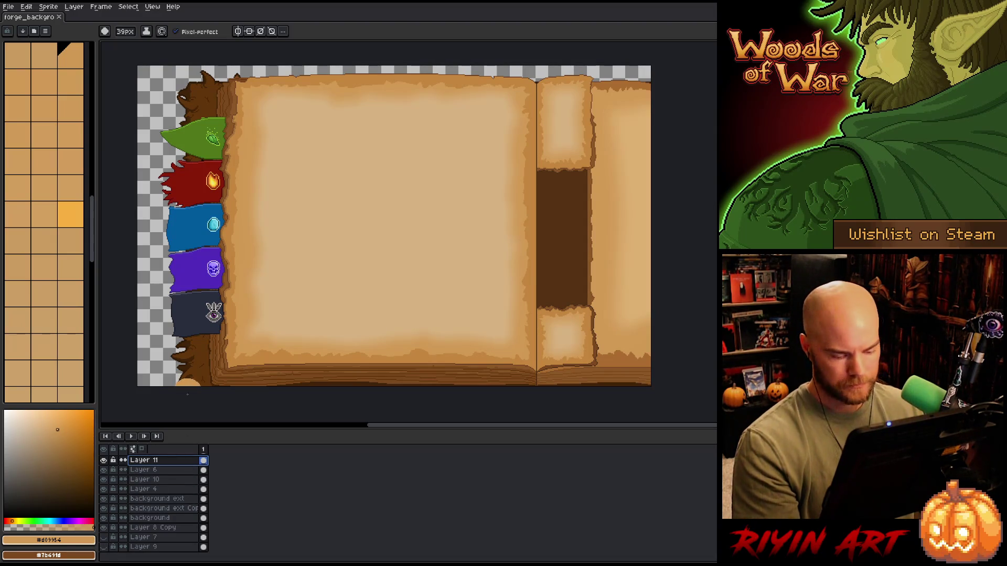
{"action": "scroll", "coordinate": [190, 87], "scroll_direction": "up", "scroll_amount": 2}
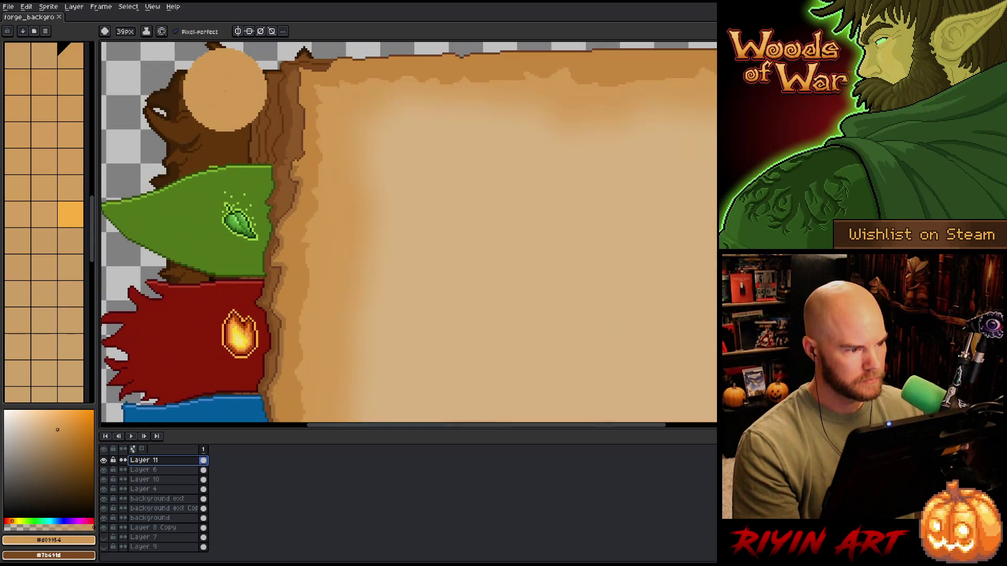
{"action": "scroll", "coordinate": [210, 105], "scroll_direction": "up", "scroll_amount": 3}
{"action": "left_click_drag", "start_coordinate": [284, 131], "coordinate": [267, 319]}
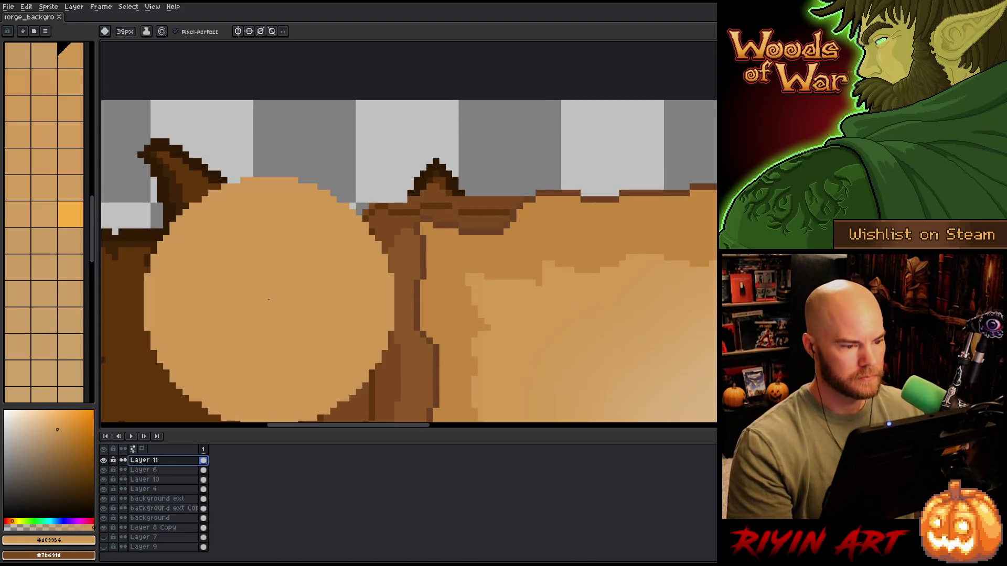
Erase stray brown pixels along the edge on the background ext copy layer, then pick dark brown with a 1px pencil
{"action": "key", "text": "v"}
{"action": "left_click", "coordinate": [485, 209]}
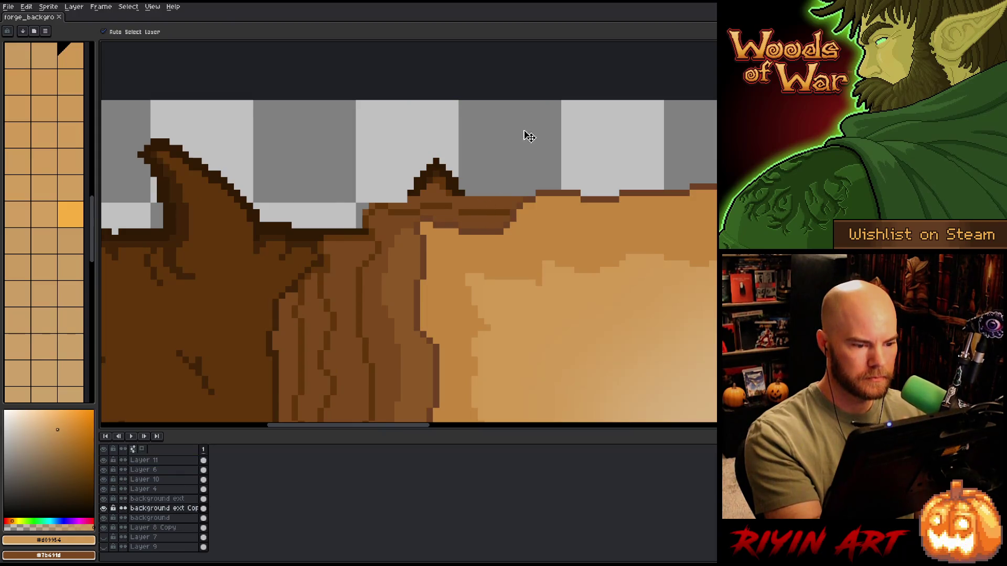
{"action": "key", "text": "e"}
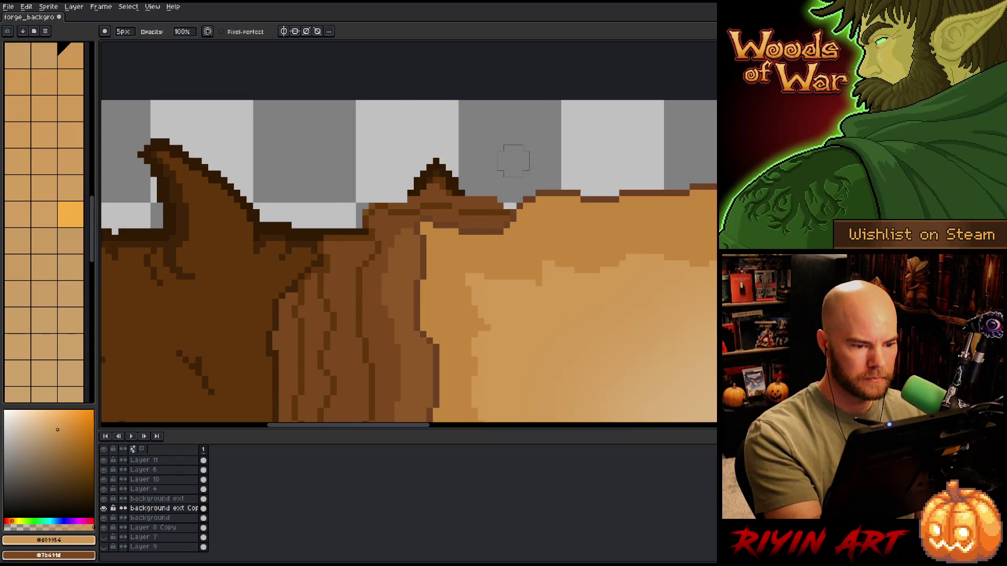
{"action": "mouse_move", "coordinate": [513, 160]}
{"action": "left_mouse_down"}
{"action": "mouse_move", "coordinate": [498, 202]}
{"action": "mouse_move", "coordinate": [459, 192]}
{"action": "mouse_move", "coordinate": [445, 168]}
{"action": "mouse_move", "coordinate": [436, 186]}
{"action": "mouse_move", "coordinate": [411, 168]}
{"action": "mouse_move", "coordinate": [394, 191]}
{"action": "left_mouse_up"}
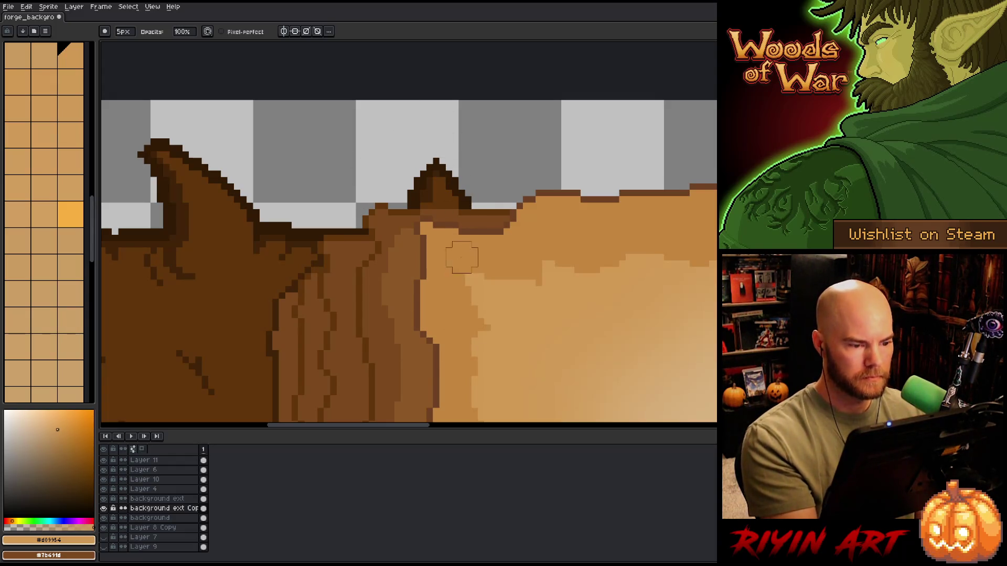
{"action": "key", "text": "e"}
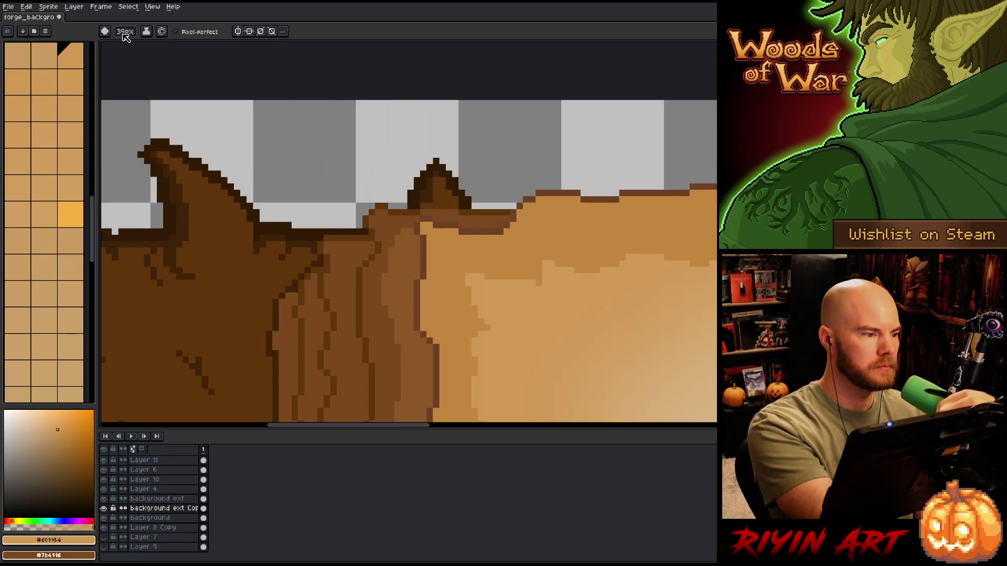
{"action": "key", "text": "b"}
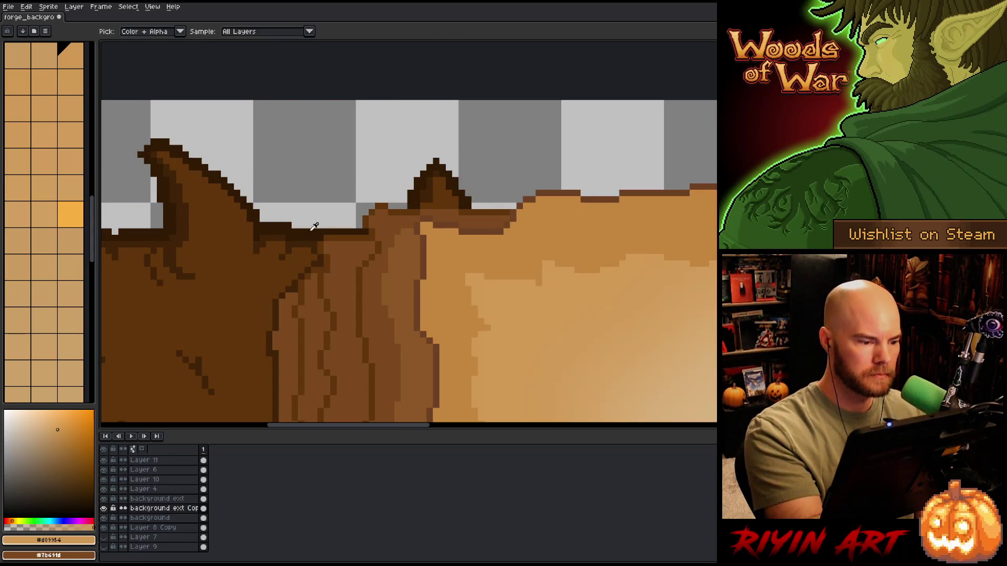
{"action": "left_click", "coordinate": [312, 228], "text": "alt"}
{"action": "scroll", "coordinate": [333, 206], "scroll_direction": "down", "scroll_amount": 2}
{"action": "scroll", "coordinate": [334, 220], "scroll_direction": "down", "scroll_amount": 1}
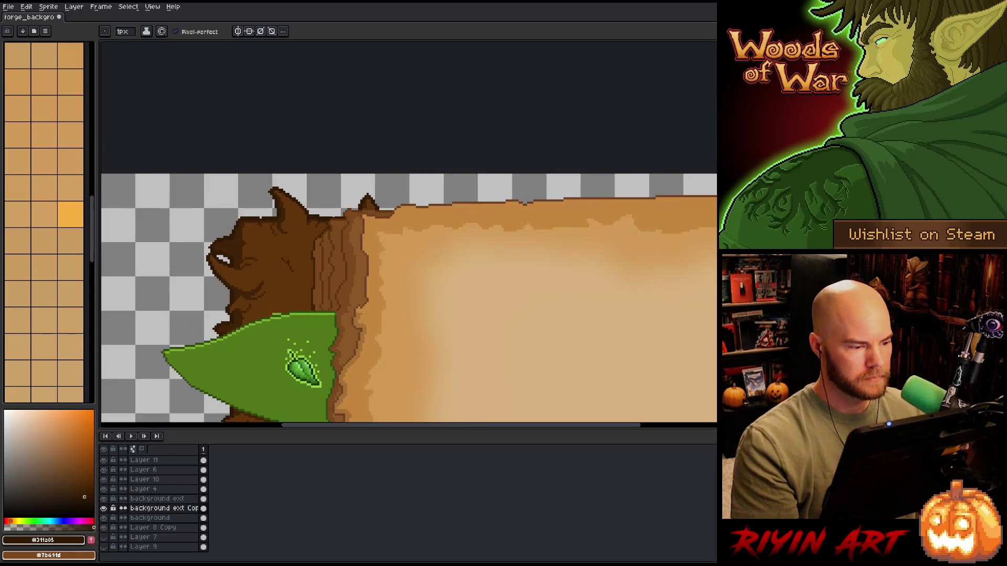
Select a strip along the book's top parchment edge
{"action": "key", "text": "m"}
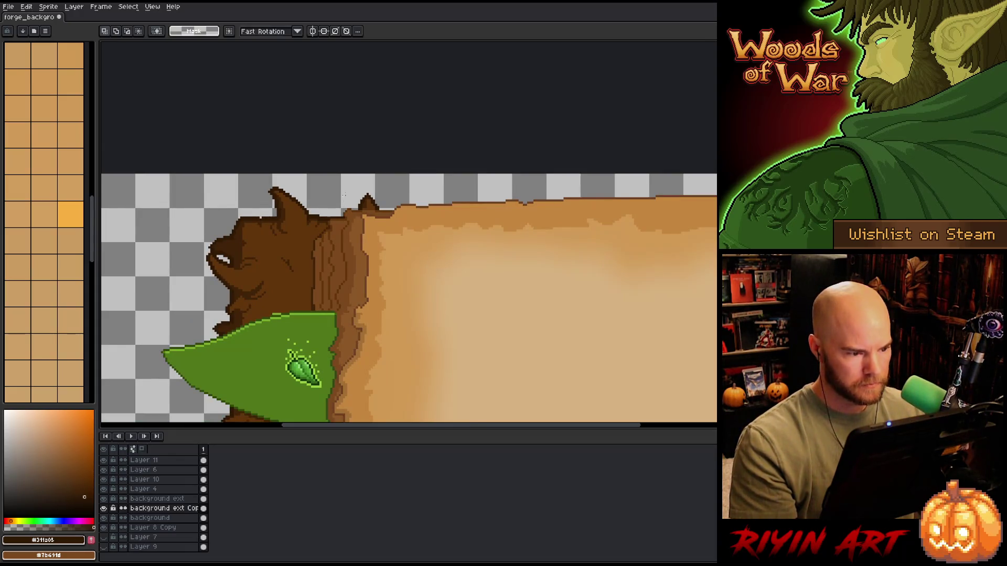
{"action": "mouse_move", "coordinate": [331, 169]}
{"action": "left_mouse_down"}
{"action": "mouse_move", "coordinate": [465, 218]}
{"action": "mouse_move", "coordinate": [716, 242]}
{"action": "mouse_move", "coordinate": [152, 225]}
{"action": "mouse_move", "coordinate": [129, 220]}
{"action": "mouse_move", "coordinate": [128, 201]}
{"action": "left_mouse_up"}
{"action": "left_click_drag", "start_coordinate": [253, 201], "coordinate": [270, 218]}
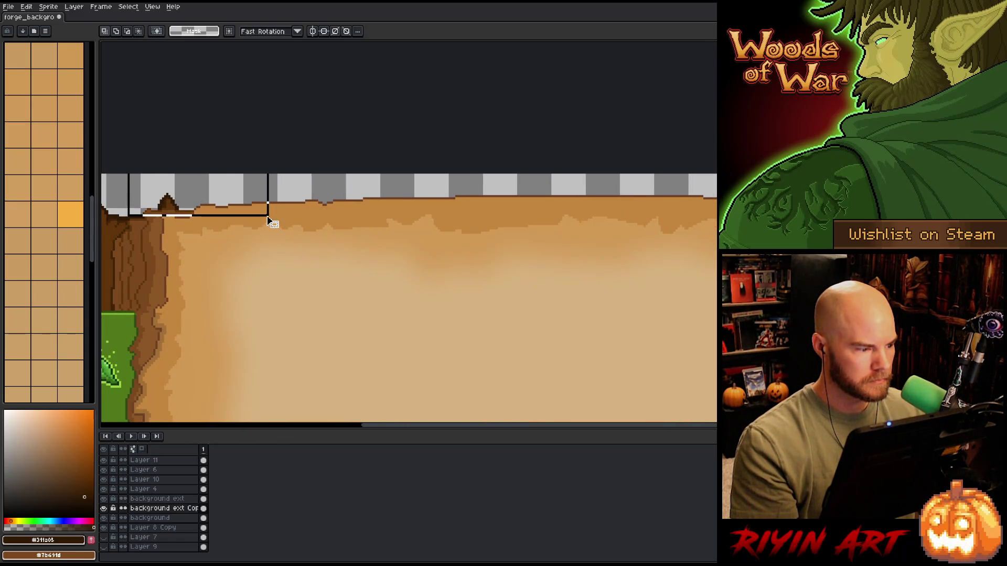
{"action": "scroll", "coordinate": [218, 207], "scroll_direction": "down", "scroll_amount": 2}
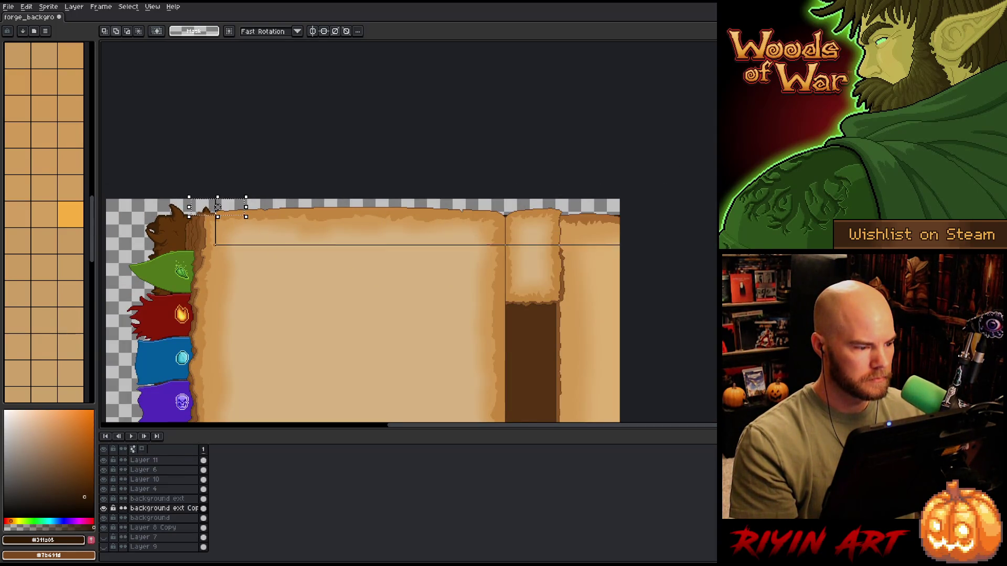
{"action": "mouse_move", "coordinate": [269, 350]}
{"action": "left_mouse_down"}
{"action": "mouse_move", "coordinate": [328, 158]}
{"action": "mouse_move", "coordinate": [336, 394]}
{"action": "left_mouse_up"}
Skip the blur and apply a dark brown Outline to the selection, then deselect
{"action": "key", "text": "F9"}
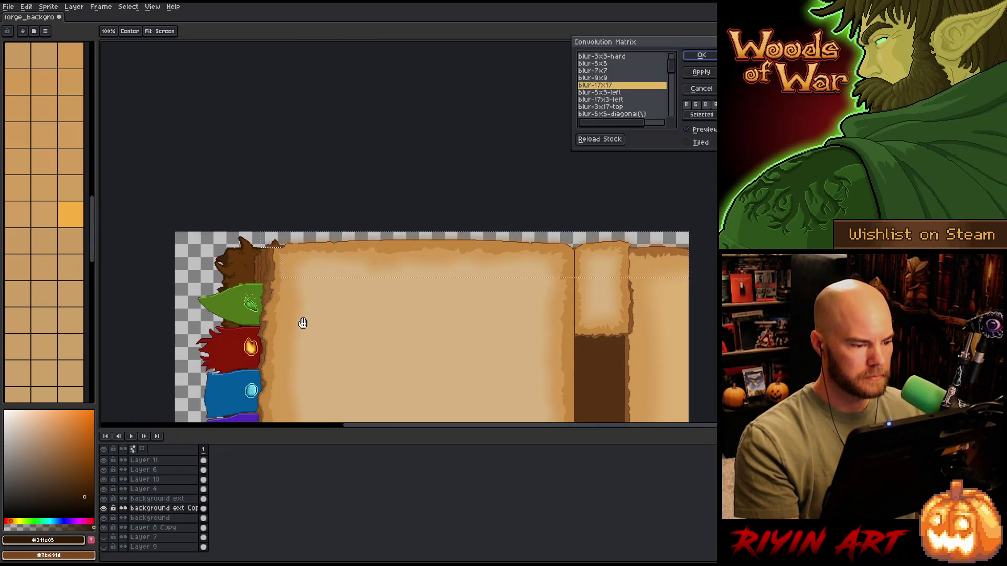
{"action": "left_click", "coordinate": [697, 92]}
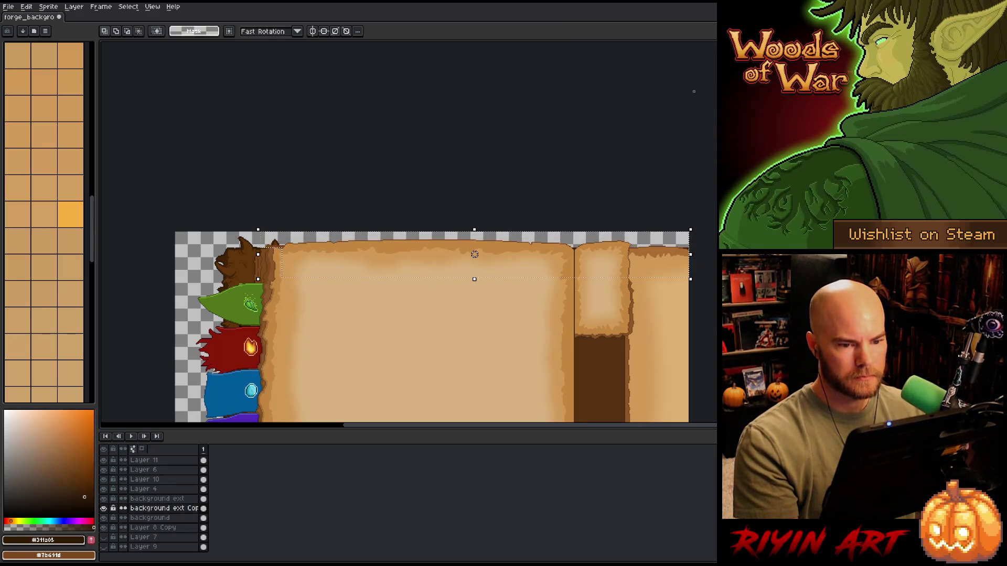
{"action": "key", "text": "shift+o"}
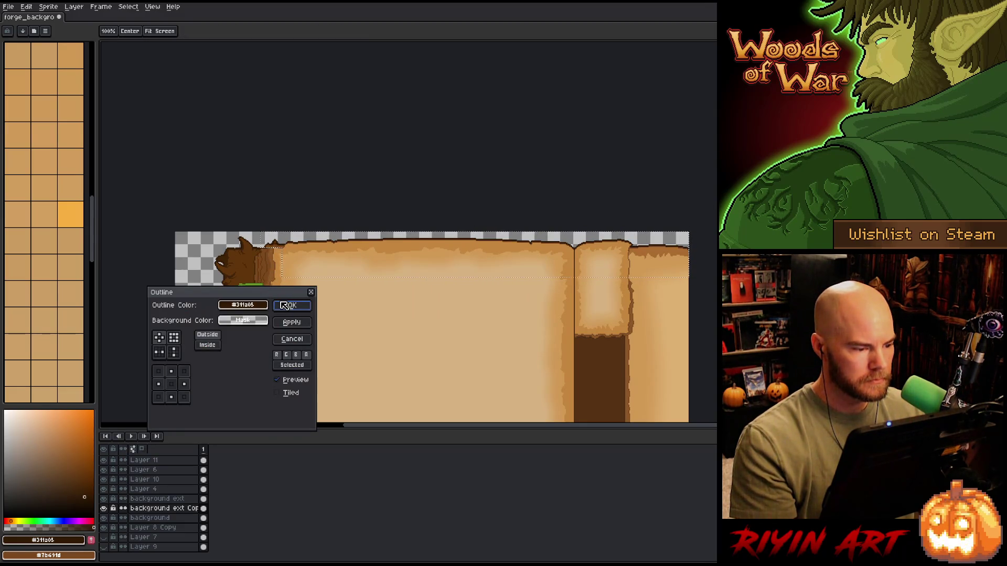
{"action": "left_click", "coordinate": [287, 305]}
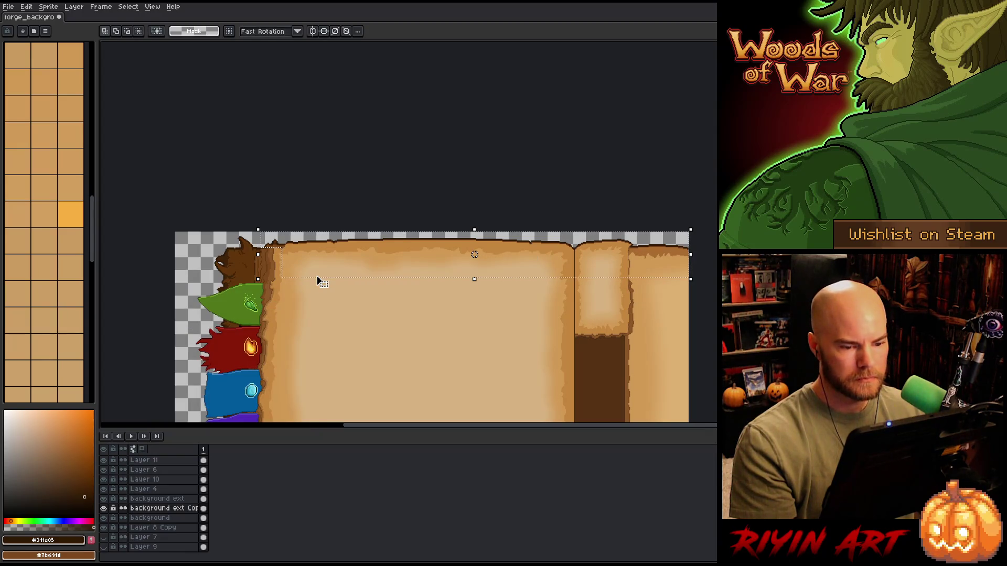
{"action": "scroll", "coordinate": [289, 246], "scroll_direction": "up", "scroll_amount": 3}
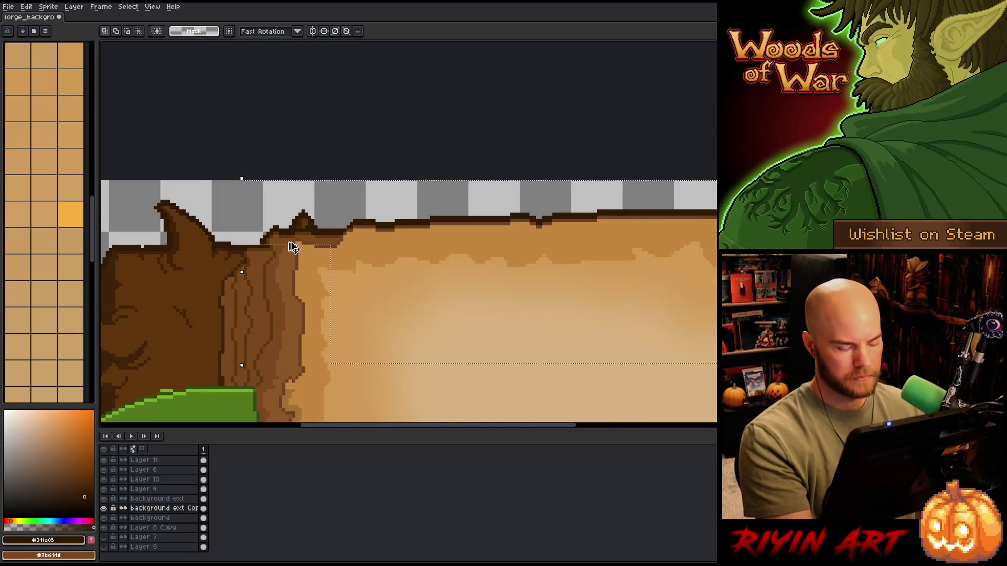
{"action": "key", "text": "ctrl+d"}
Zoom out and pan to frame the whole book
{"action": "scroll", "coordinate": [306, 239], "scroll_direction": "up", "scroll_amount": 2}
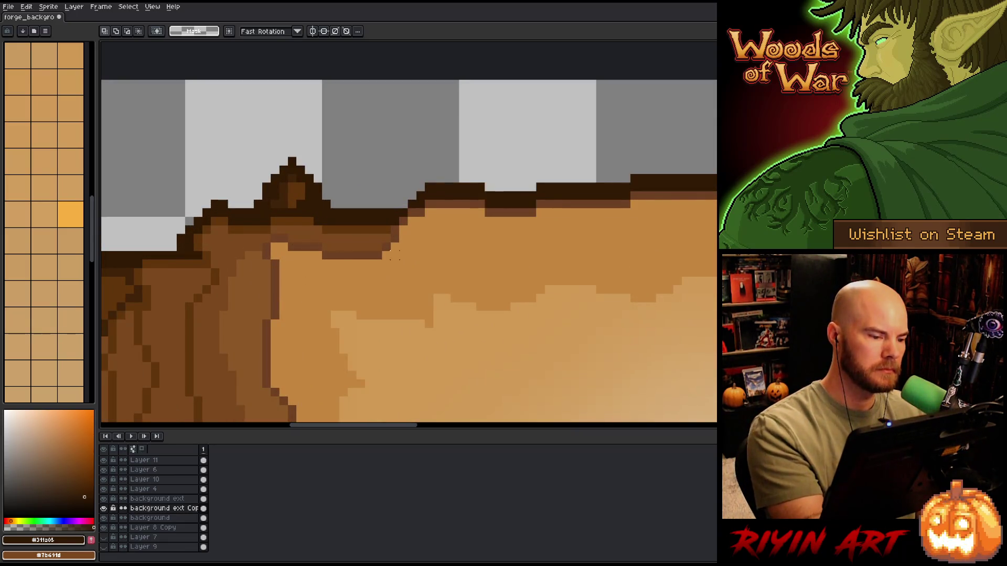
{"action": "scroll", "coordinate": [394, 265], "scroll_direction": "down", "scroll_amount": 3}
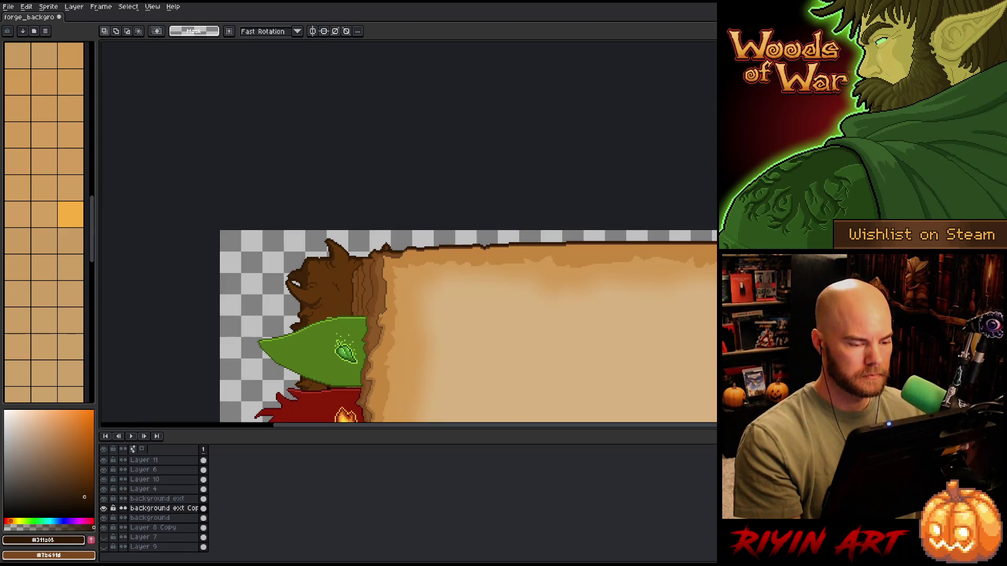
{"action": "scroll", "coordinate": [397, 236], "scroll_direction": "down", "scroll_amount": 4}
{"action": "left_click_drag", "start_coordinate": [492, 261], "coordinate": [392, 159]}
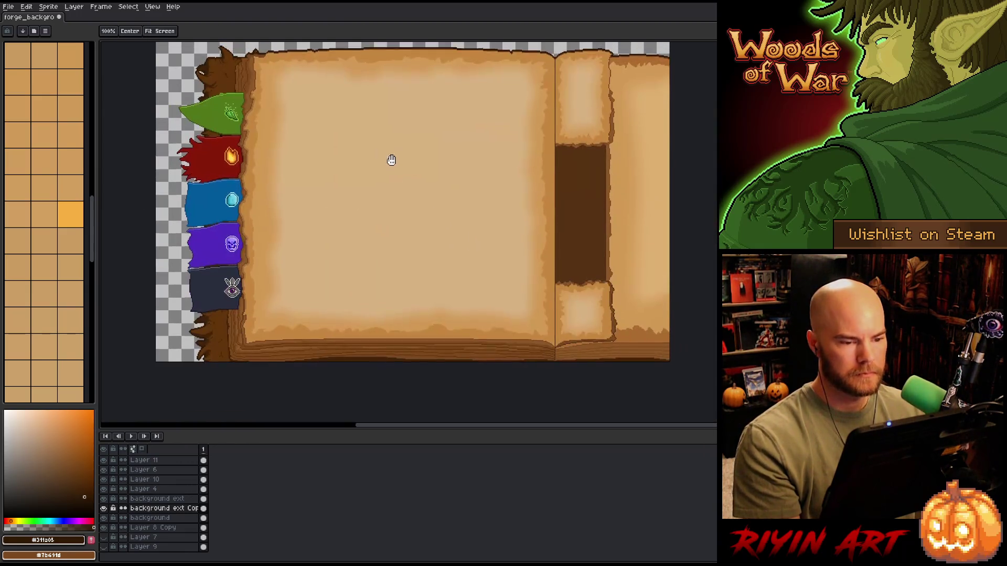
Show Layer 9's dark grey backdrop again and zoom in on the green leaf bookmark tab
{"action": "left_click", "coordinate": [104, 547]}
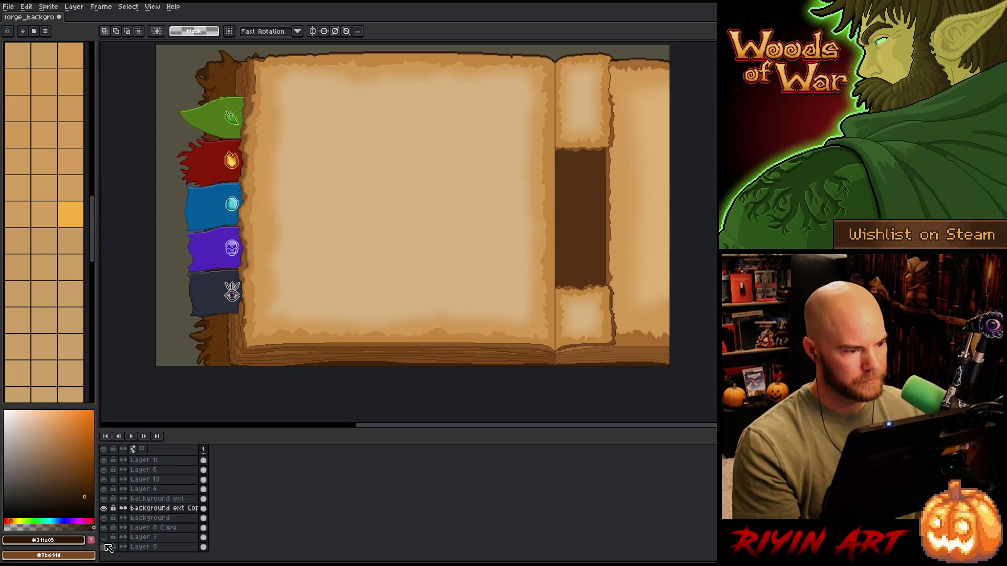
{"action": "scroll", "coordinate": [315, 252], "scroll_direction": "down", "scroll_amount": 1}
{"action": "scroll", "coordinate": [336, 241], "scroll_direction": "up", "scroll_amount": 1}
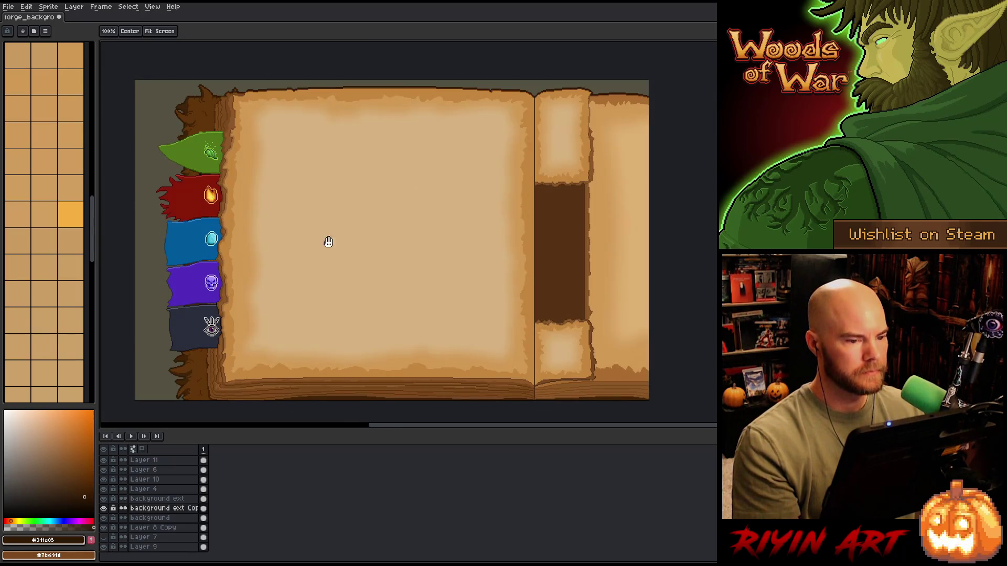
{"action": "left_click_drag", "start_coordinate": [326, 240], "coordinate": [355, 246]}
{"action": "scroll", "coordinate": [355, 246], "scroll_direction": "down", "scroll_amount": 1}
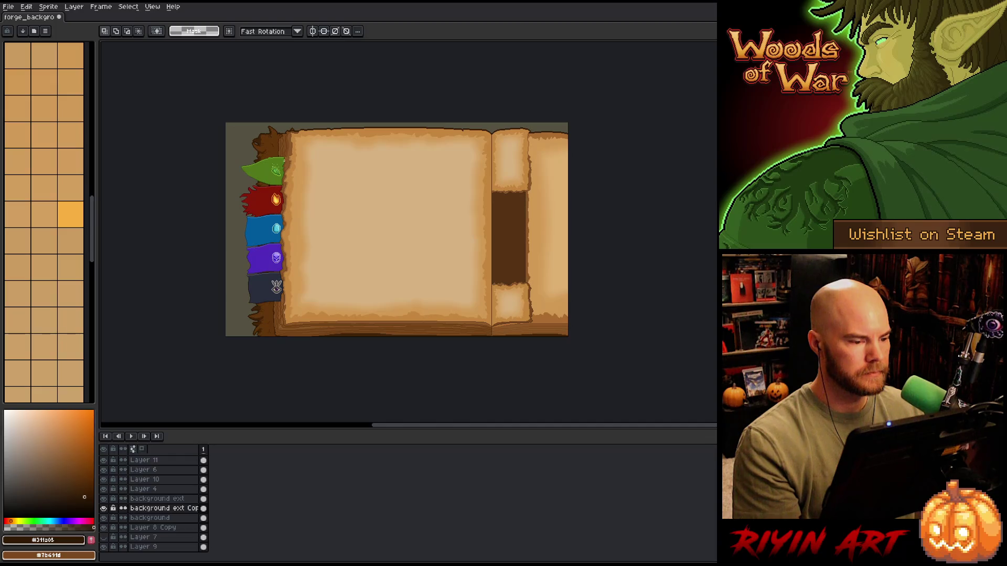
{"action": "scroll", "coordinate": [308, 144], "scroll_direction": "up", "scroll_amount": 1}
{"action": "scroll", "coordinate": [313, 157], "scroll_direction": "down", "scroll_amount": 2}
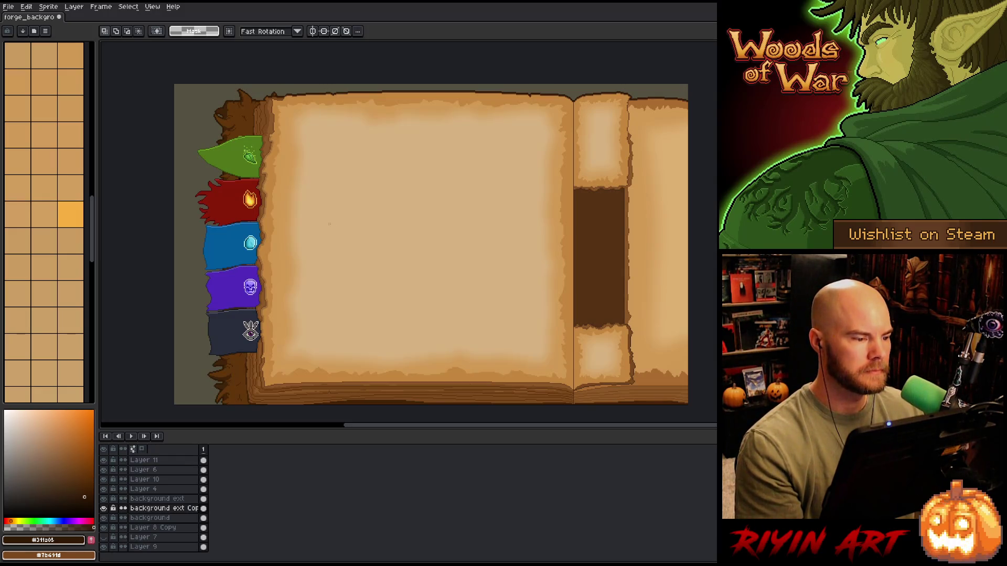
{"action": "scroll", "coordinate": [236, 139], "scroll_direction": "up", "scroll_amount": 5}
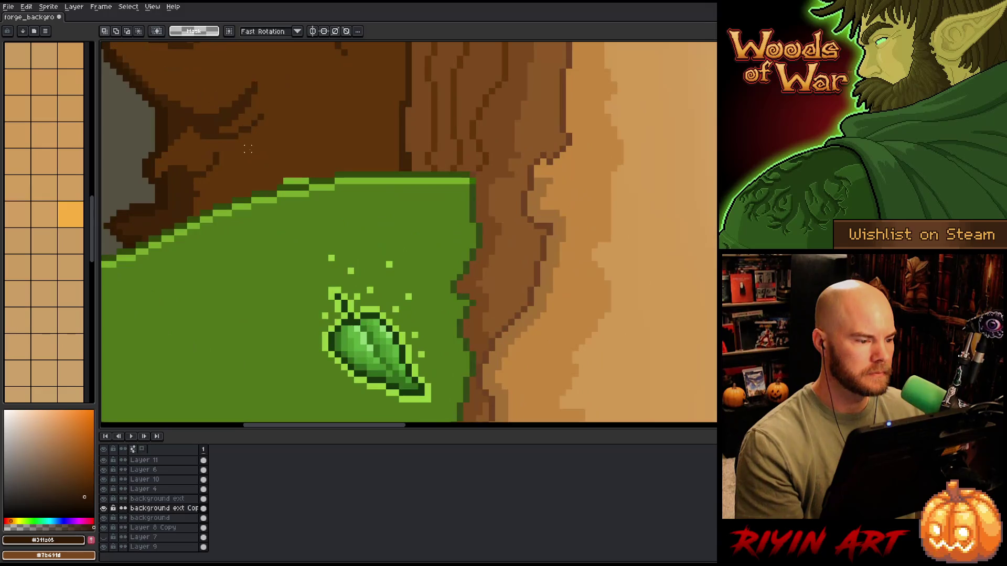
Set up a 1px Pencil on the background ext layer with brown sampled from the book's edge
{"action": "key", "text": "v"}
{"action": "key", "text": "b"}
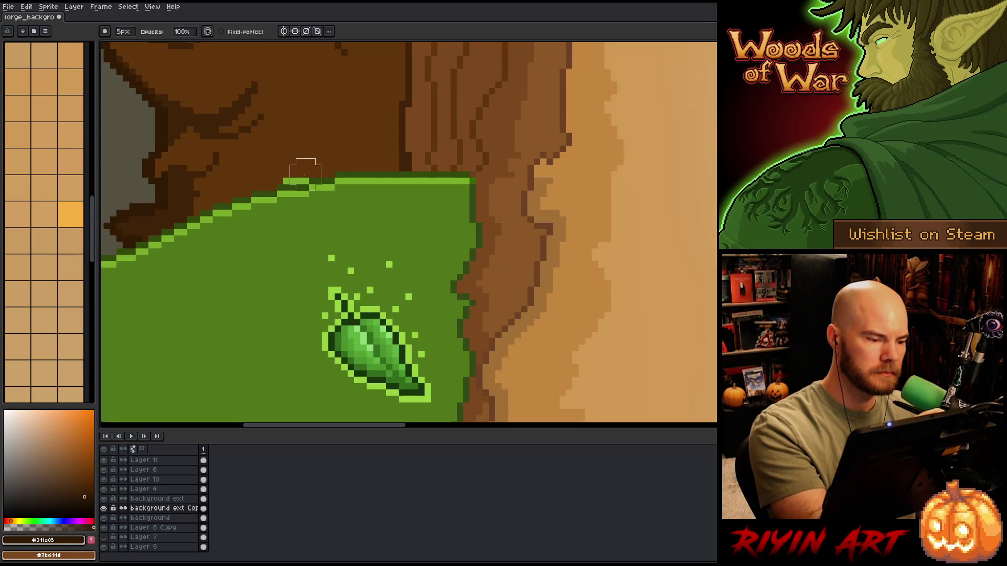
{"action": "key", "text": "v"}
{"action": "left_click", "coordinate": [299, 181]}
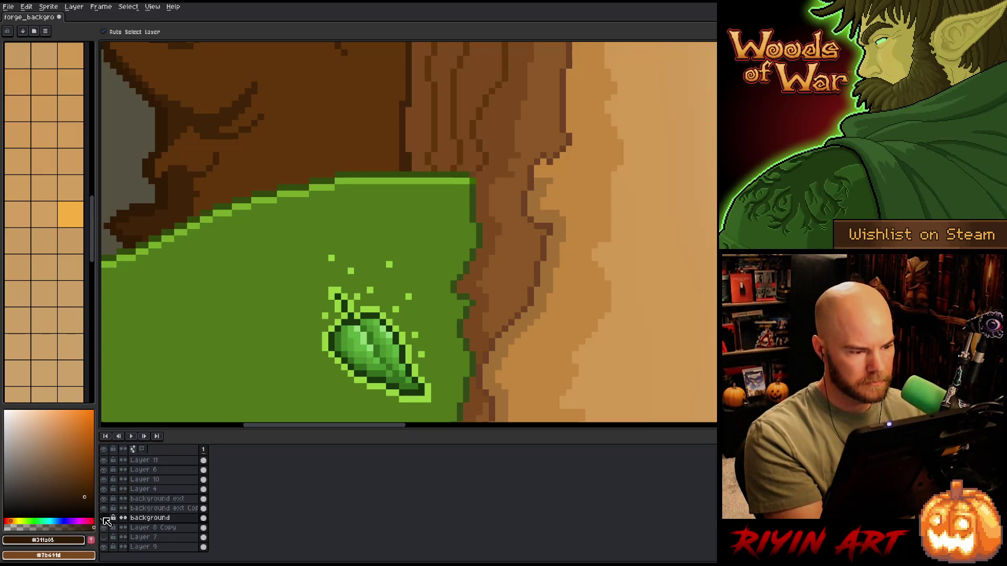
{"action": "key", "text": "b"}
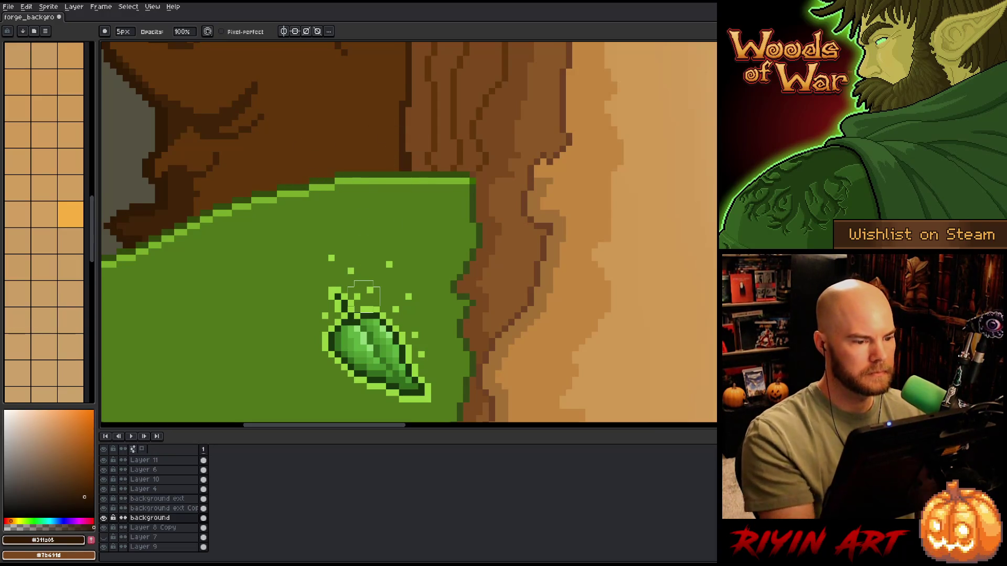
{"action": "left_click", "coordinate": [125, 32]}
{"action": "key", "text": "Escape"}
{"action": "key", "text": "b"}
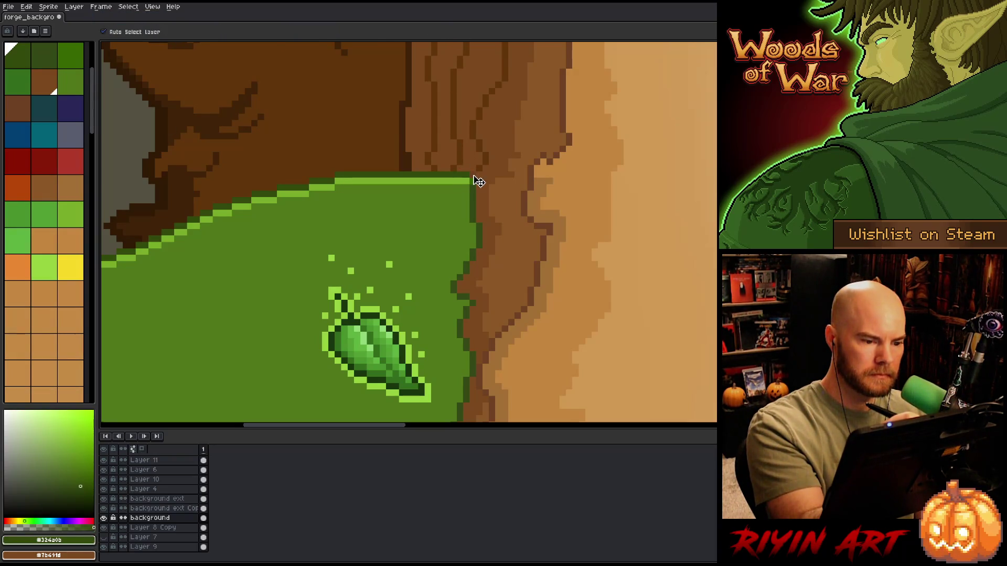
{"action": "left_click", "coordinate": [474, 174], "text": "ctrl"}
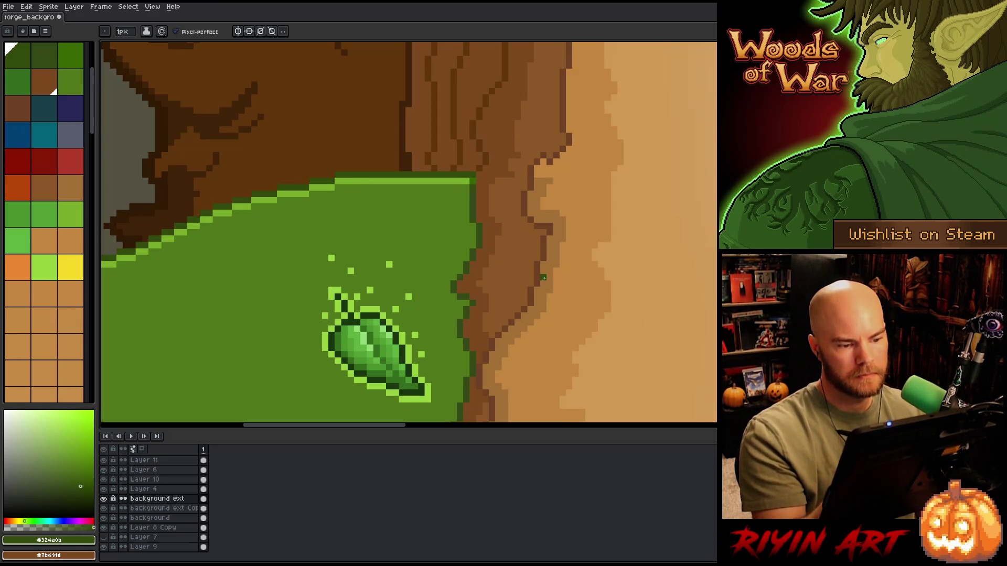
{"action": "left_click", "coordinate": [479, 162], "text": "alt"}
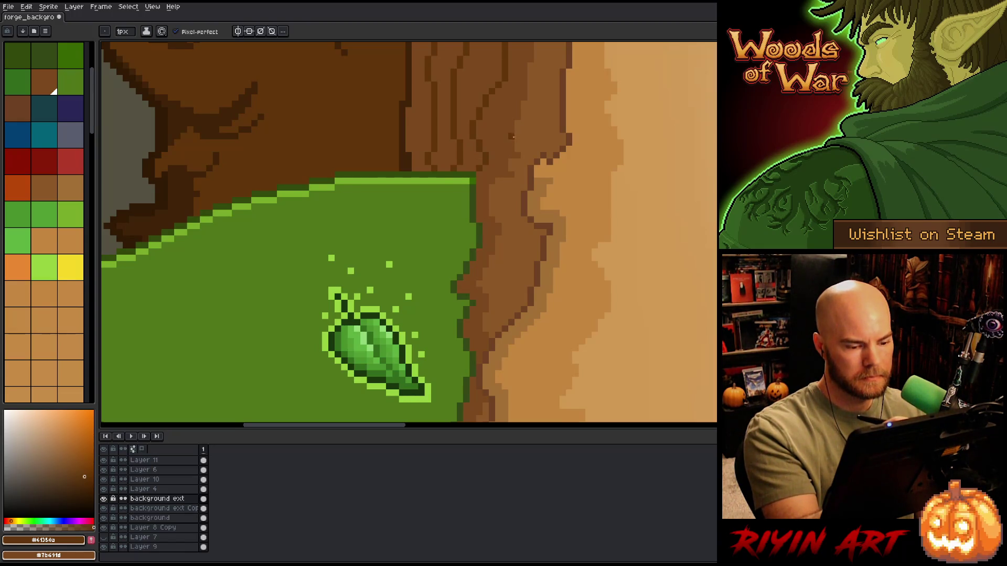
Zoom to the green tab's lower edge and paint brown over the dark pixels above the red tab
{"action": "scroll", "coordinate": [451, 129], "scroll_direction": "down", "scroll_amount": 4}
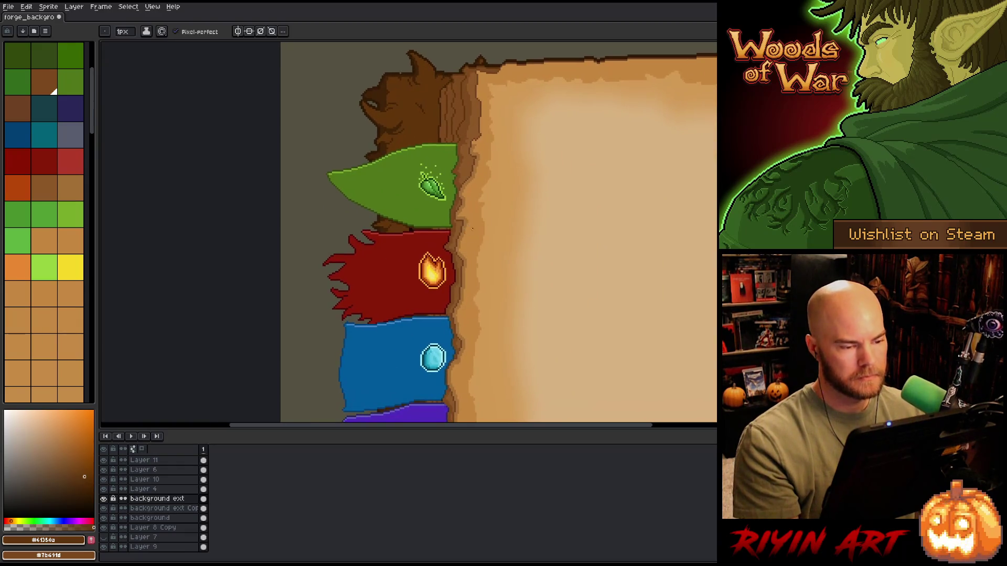
{"action": "scroll", "coordinate": [472, 228], "scroll_direction": "up", "scroll_amount": 4}
{"action": "scroll", "coordinate": [452, 211], "scroll_direction": "down", "scroll_amount": 4}
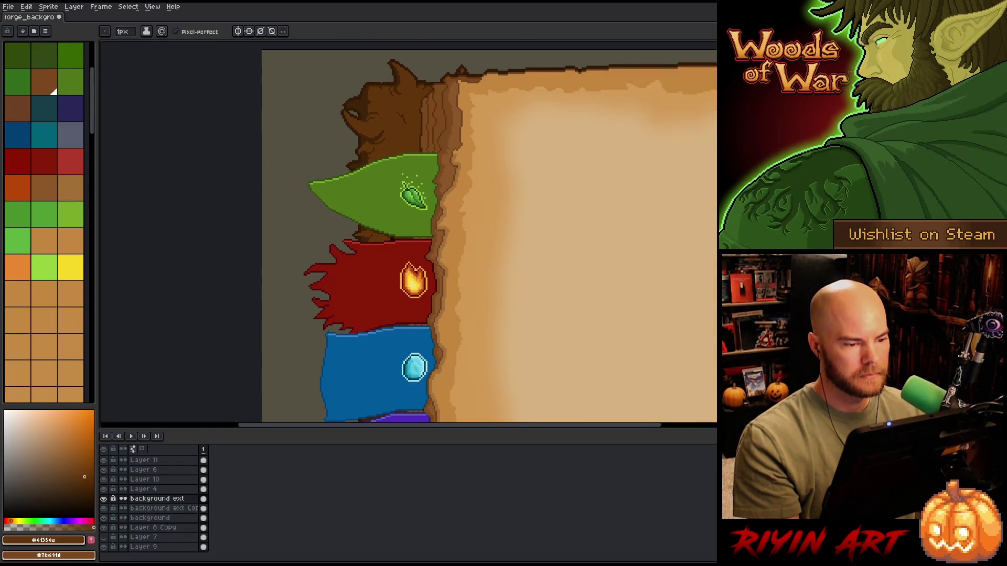
{"action": "scroll", "coordinate": [442, 210], "scroll_direction": "down", "scroll_amount": 4}
{"action": "scroll", "coordinate": [434, 284], "scroll_direction": "up", "scroll_amount": 4}
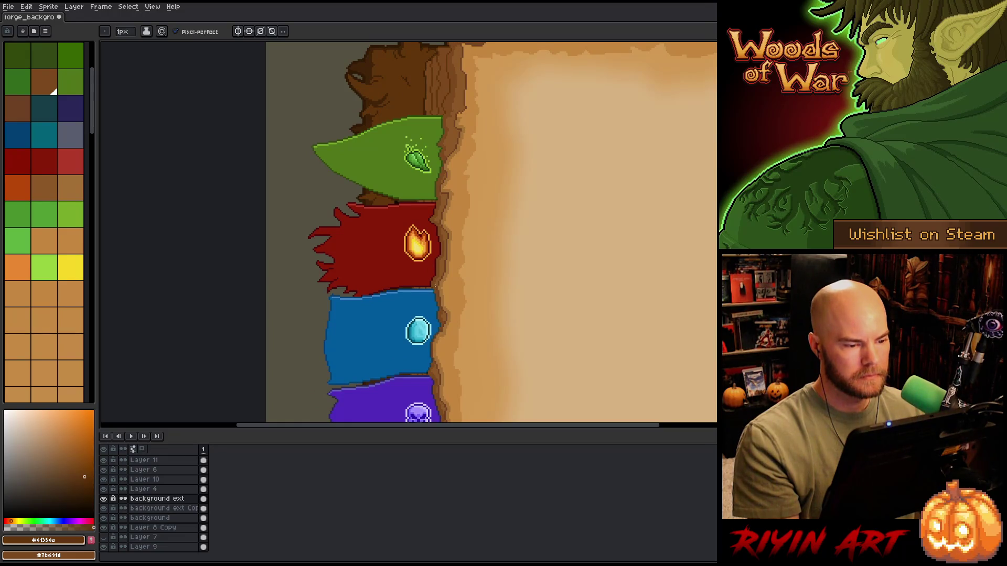
{"action": "scroll", "coordinate": [428, 223], "scroll_direction": "down", "scroll_amount": 1}
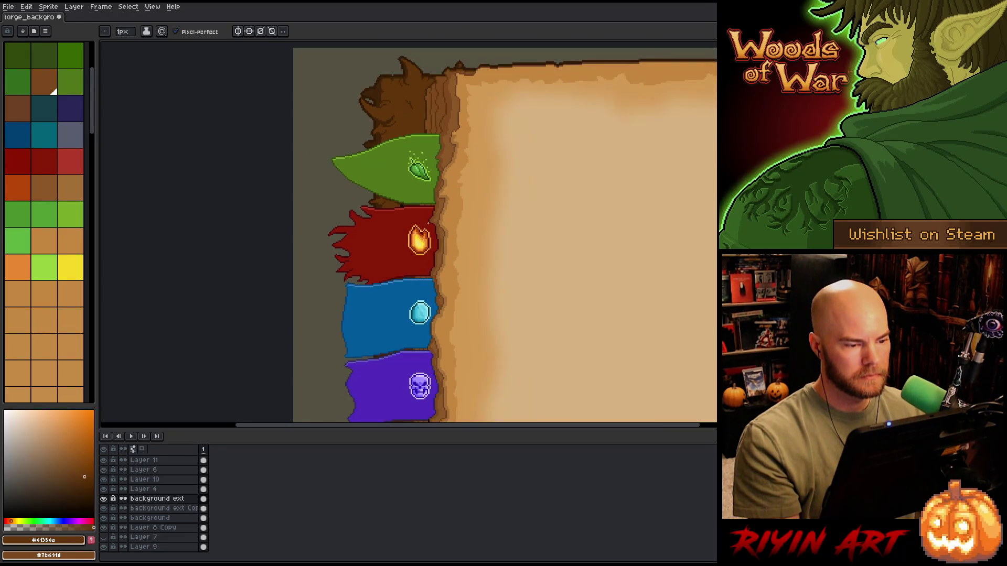
{"action": "scroll", "coordinate": [425, 225], "scroll_direction": "up", "scroll_amount": 3}
{"action": "scroll", "coordinate": [317, 218], "scroll_direction": "down", "scroll_amount": 2}
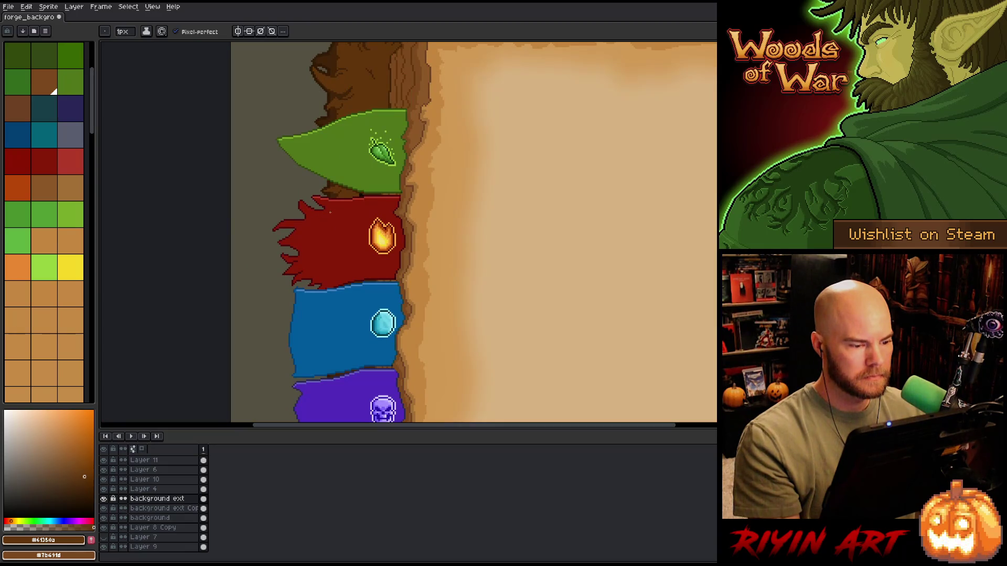
{"action": "scroll", "coordinate": [330, 212], "scroll_direction": "up", "scroll_amount": 3}
{"action": "left_click_drag", "start_coordinate": [488, 184], "coordinate": [437, 334]}
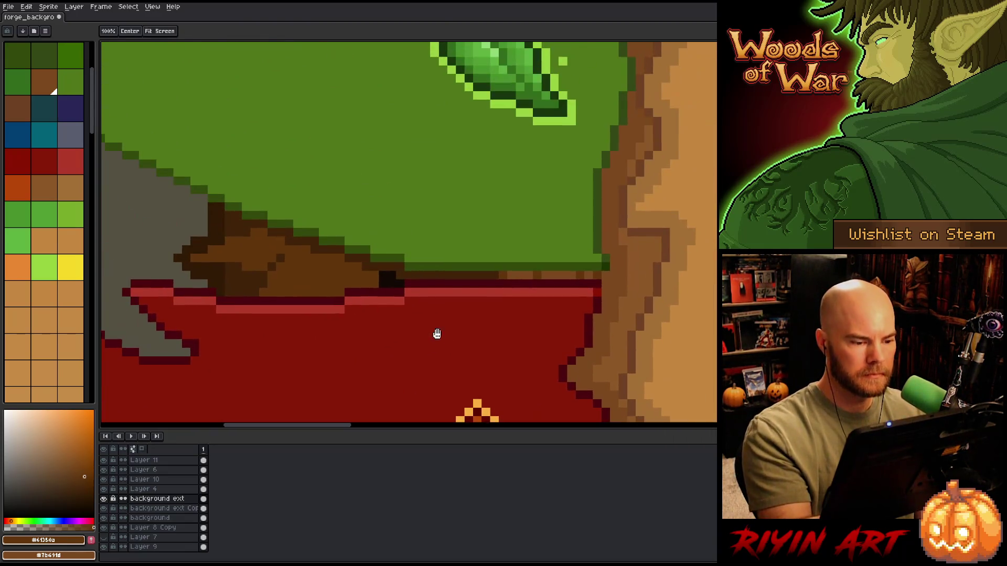
{"action": "mouse_move", "coordinate": [383, 275]}
{"action": "left_mouse_down"}
{"action": "mouse_move", "coordinate": [400, 283]}
{"action": "mouse_move", "coordinate": [383, 283]}
{"action": "left_mouse_up"}
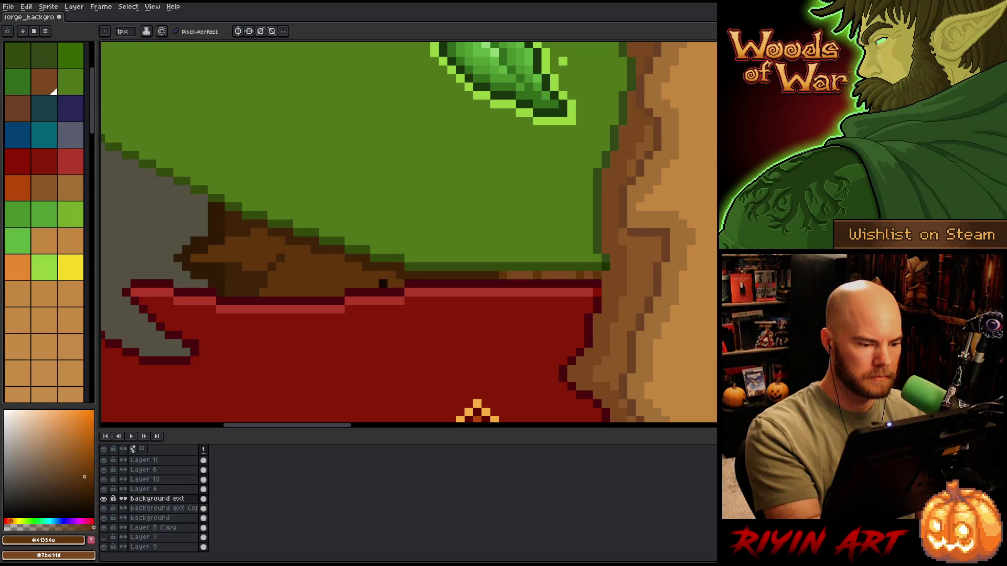
Pan along the bookmark tab column to check each tab, then re-centre the whole book
{"action": "scroll", "coordinate": [546, 236], "scroll_direction": "down", "scroll_amount": 3}
{"action": "mouse_move", "coordinate": [569, 233]}
{"action": "left_mouse_down"}
{"action": "mouse_move", "coordinate": [545, 233]}
{"action": "mouse_move", "coordinate": [469, 44]}
{"action": "left_mouse_up"}
{"action": "scroll", "coordinate": [454, 153], "scroll_direction": "up", "scroll_amount": 1}
{"action": "scroll", "coordinate": [447, 165], "scroll_direction": "down", "scroll_amount": 1}
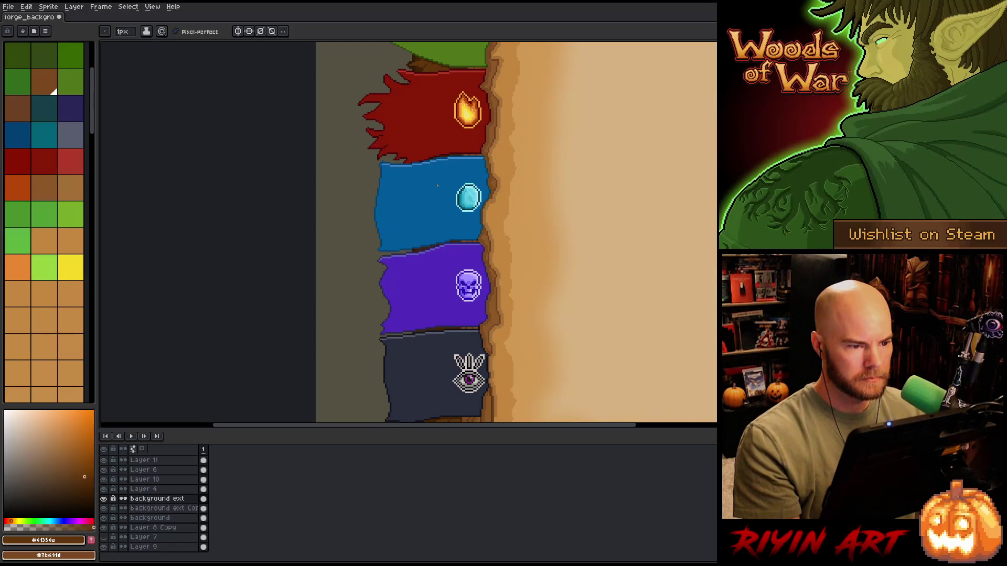
{"action": "left_click_drag", "start_coordinate": [440, 260], "coordinate": [409, 140]}
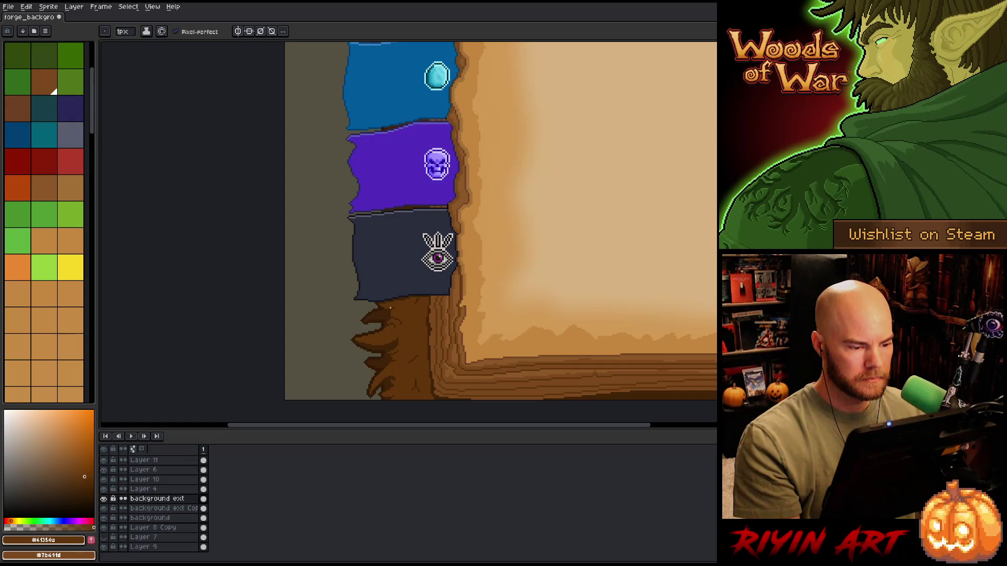
{"action": "scroll", "coordinate": [407, 312], "scroll_direction": "down", "scroll_amount": 2}
{"action": "scroll", "coordinate": [406, 312], "scroll_direction": "up", "scroll_amount": 1}
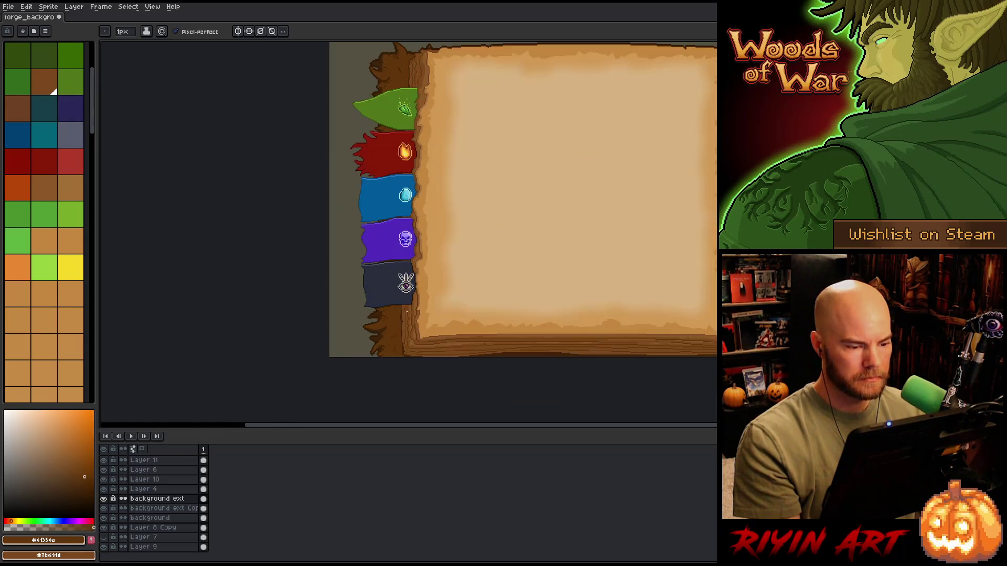
{"action": "scroll", "coordinate": [407, 311], "scroll_direction": "down", "scroll_amount": 1}
{"action": "mouse_move", "coordinate": [537, 294]}
{"action": "left_mouse_down"}
{"action": "mouse_move", "coordinate": [446, 290]}
{"action": "mouse_move", "coordinate": [418, 277]}
{"action": "left_mouse_up"}
{"action": "scroll", "coordinate": [432, 278], "scroll_direction": "up", "scroll_amount": 1}
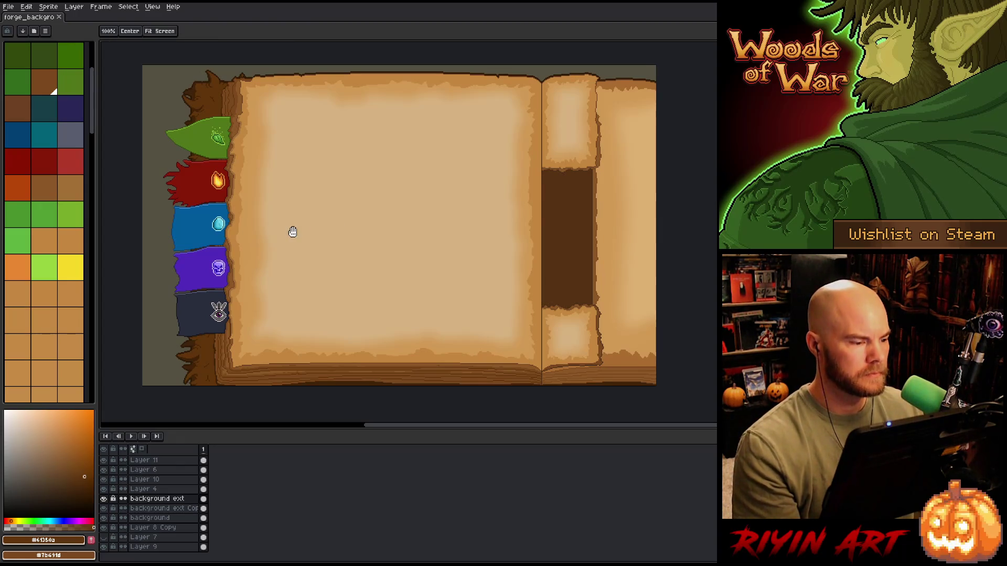
{"action": "left_click_drag", "start_coordinate": [292, 229], "coordinate": [338, 229]}
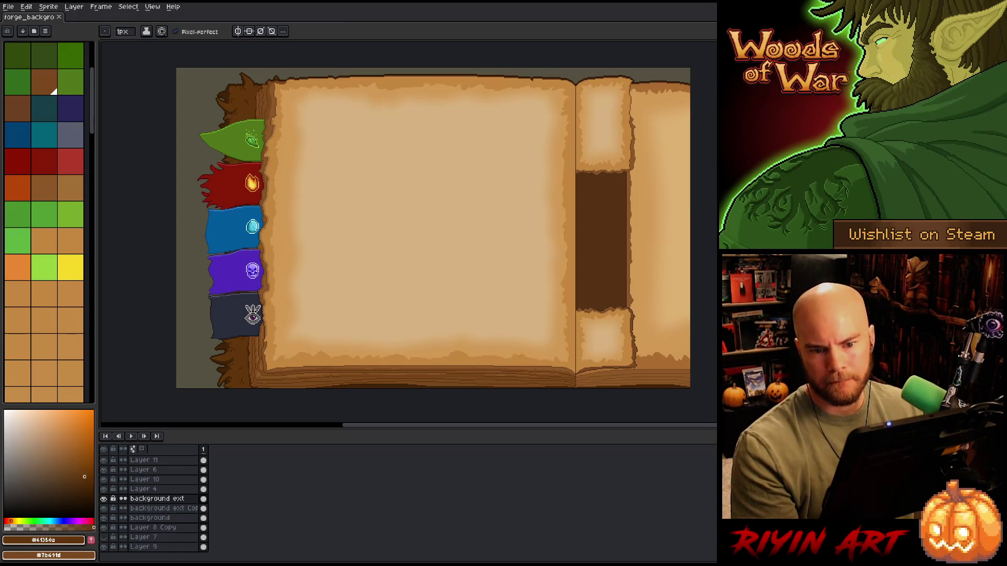
Try a white Paint Bucket fill on the red flag's right part, then undo it
{"action": "key", "text": "g"}
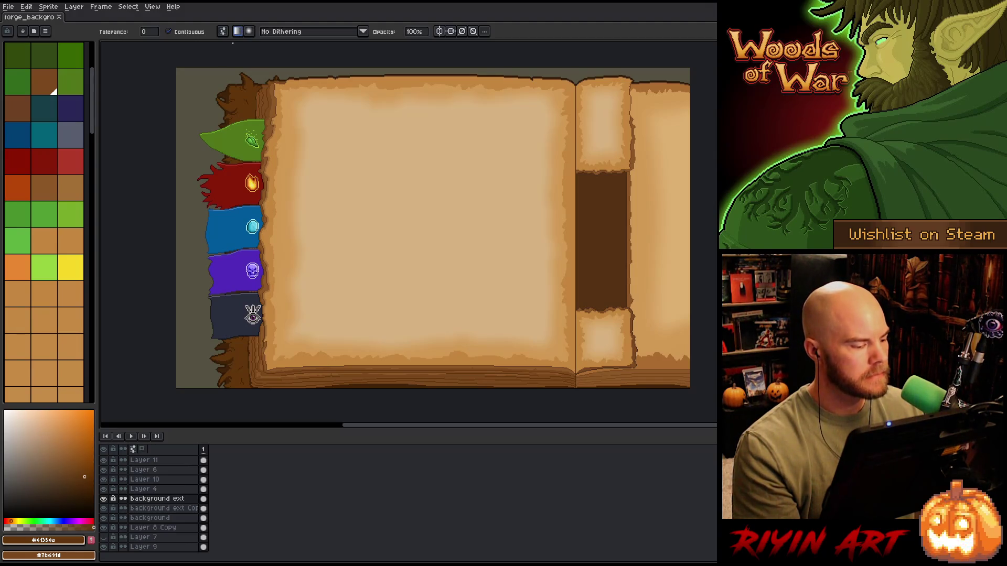
{"action": "left_click", "coordinate": [8, 495]}
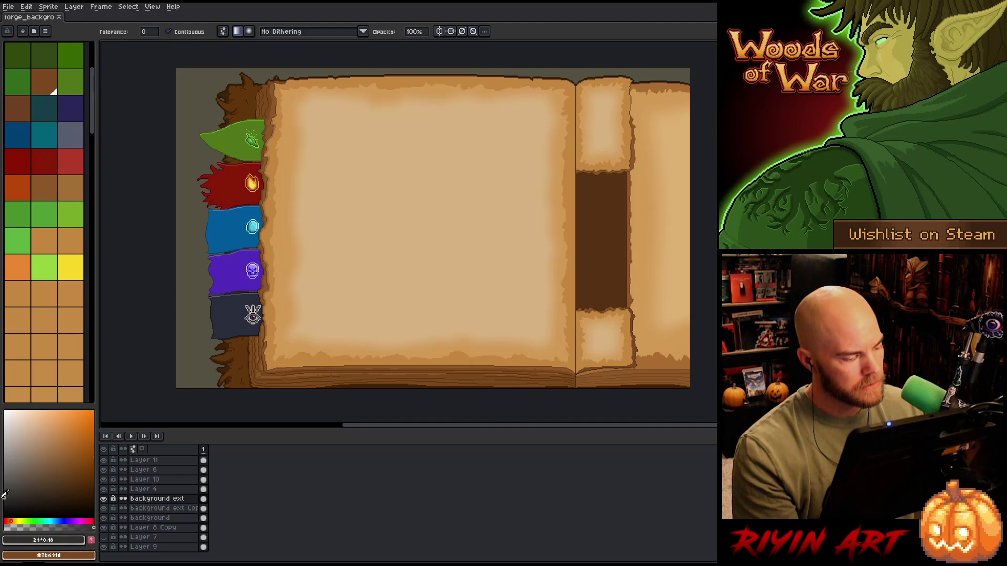
{"action": "left_click_drag", "start_coordinate": [4, 493], "coordinate": [8, 417]}
{"action": "key", "text": "x"}
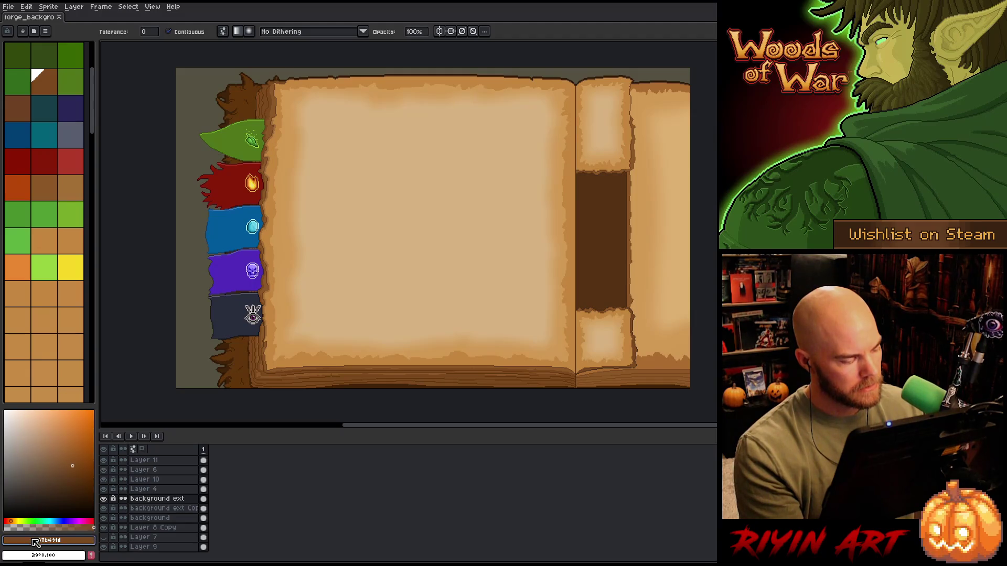
{"action": "left_click", "coordinate": [4, 522]}
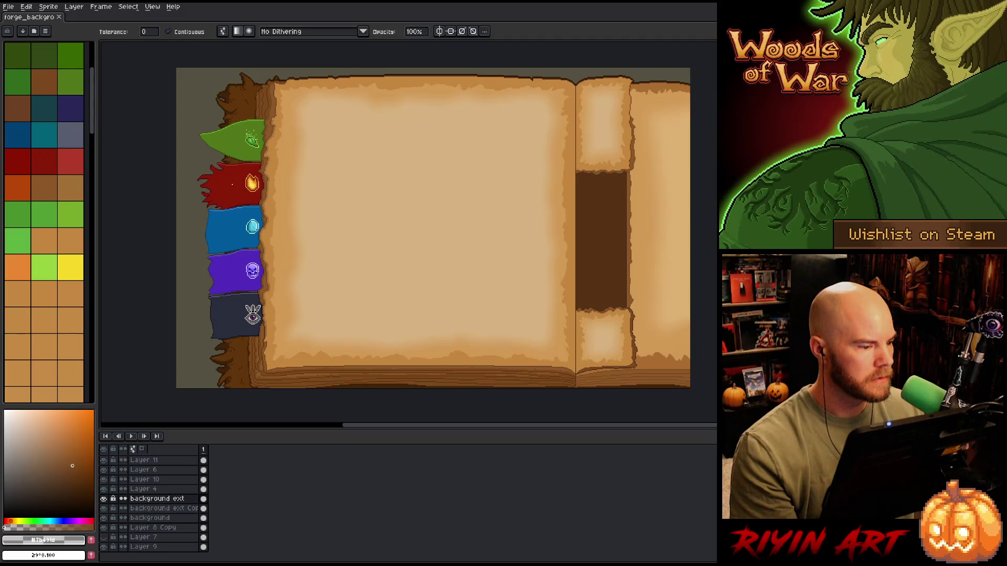
{"action": "left_click", "coordinate": [232, 184]}
{"action": "key", "text": "v"}
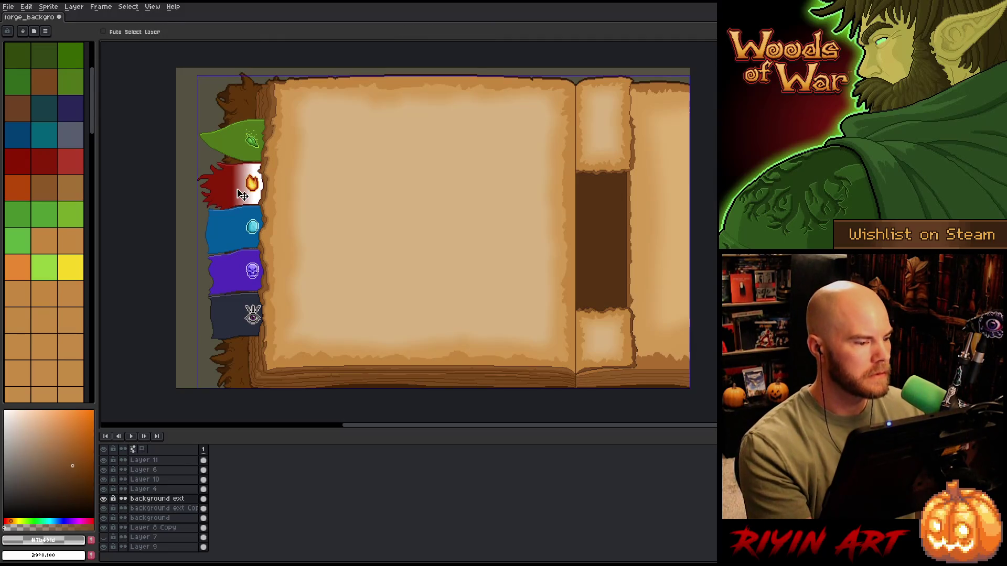
{"action": "key", "text": "ctrl+z"}
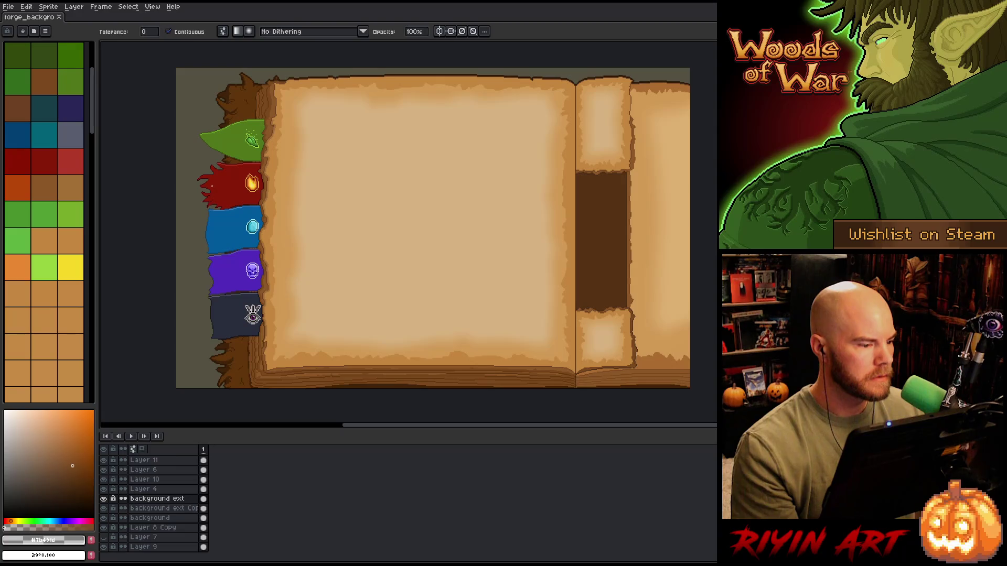
Try a red-to-white gradient on the flag, undo it, and add a new empty layer
{"action": "mouse_move", "coordinate": [211, 186]}
{"action": "left_mouse_down"}
{"action": "mouse_move", "coordinate": [240, 182]}
{"action": "mouse_move", "coordinate": [228, 183]}
{"action": "left_mouse_up"}
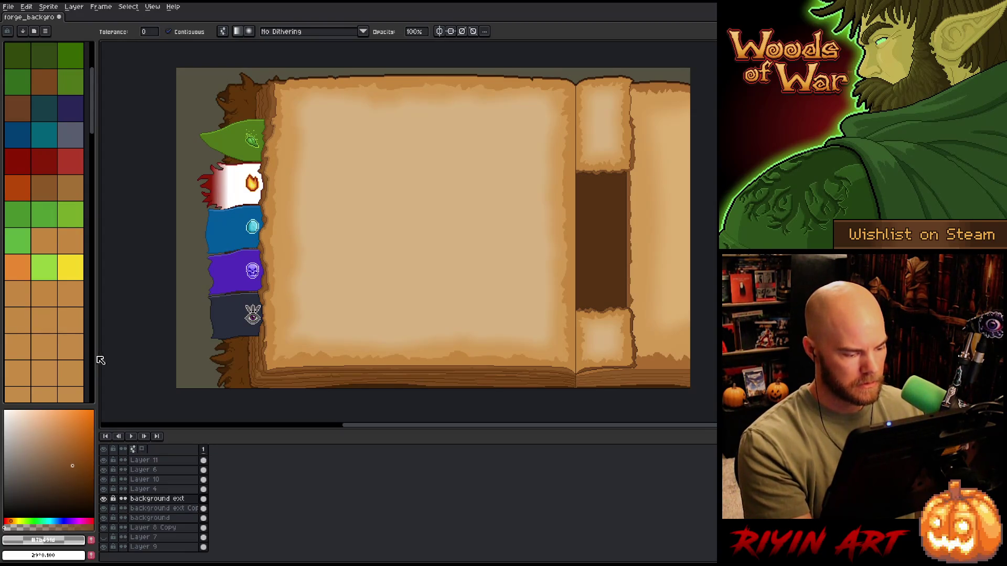
{"action": "key", "text": "ctrl+z"}
{"action": "key", "text": "shift+n"}
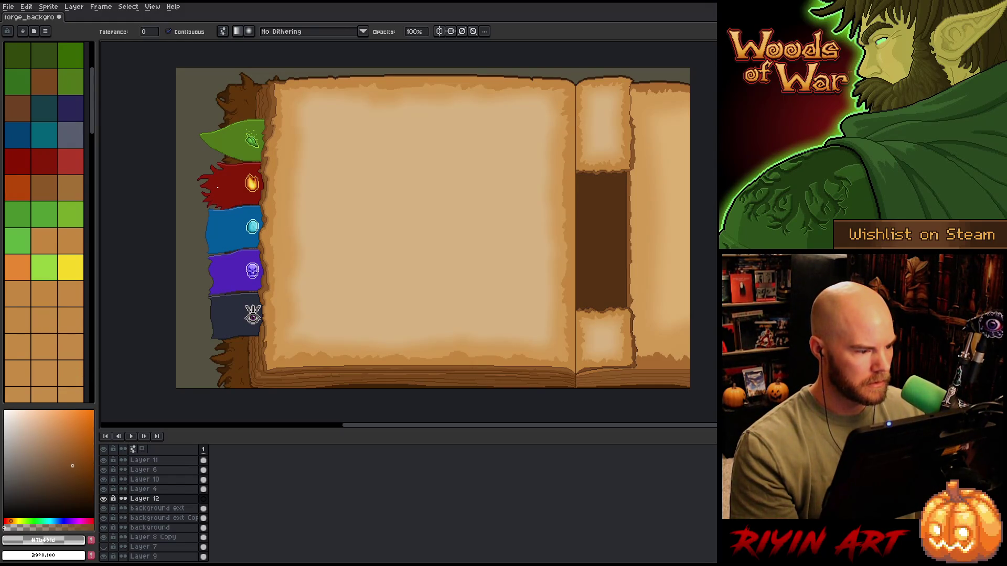
Drag a white fading gradient on Layer 12 and select all of its contents
{"action": "mouse_move", "coordinate": [219, 187]}
{"action": "left_mouse_down"}
{"action": "mouse_move", "coordinate": [242, 184]}
{"action": "mouse_move", "coordinate": [233, 183]}
{"action": "left_mouse_up"}
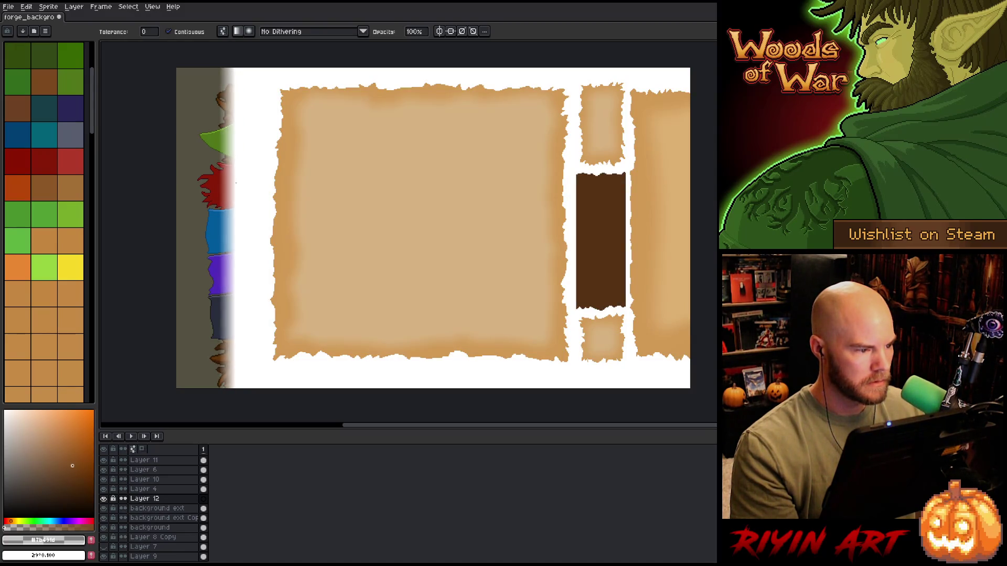
{"action": "key", "text": "m"}
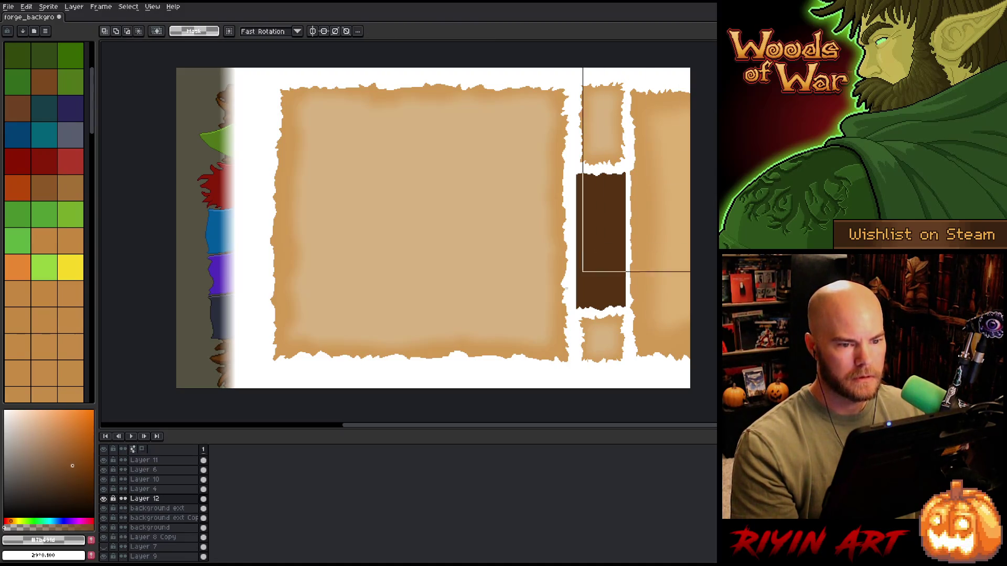
{"action": "scroll", "coordinate": [233, 404], "scroll_direction": "down", "scroll_amount": 2}
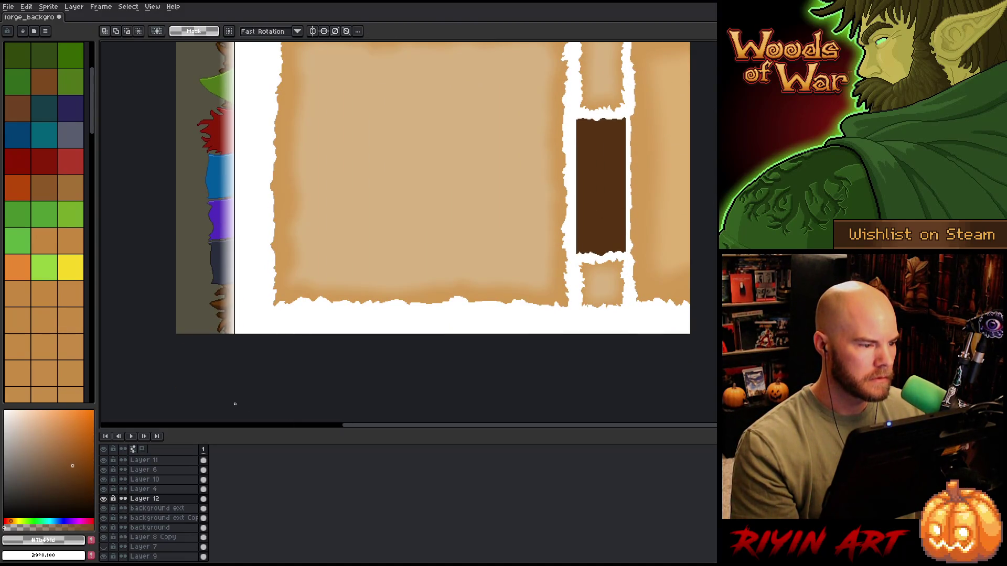
{"action": "key", "text": "ctrl+a"}
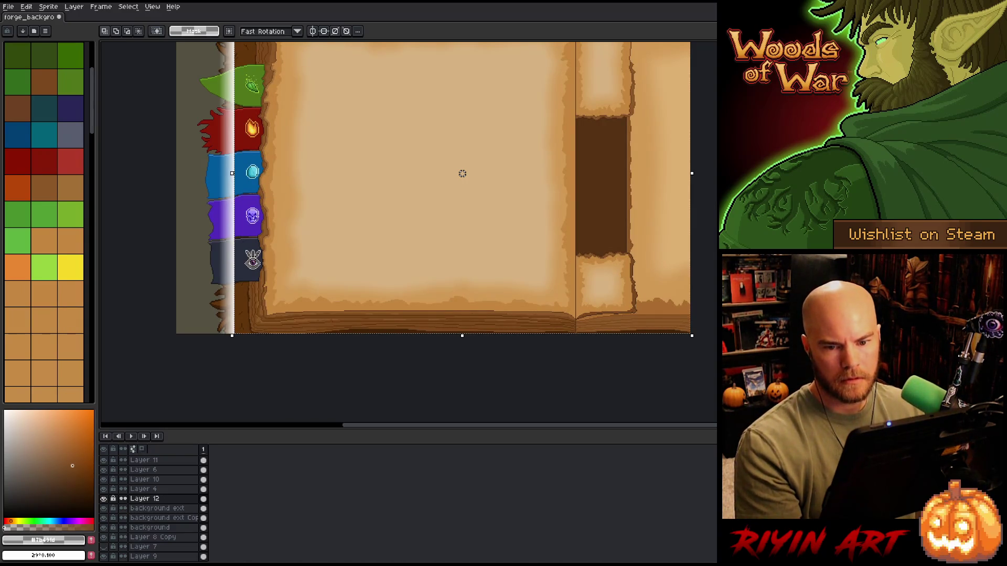
{"action": "key", "text": "g"}
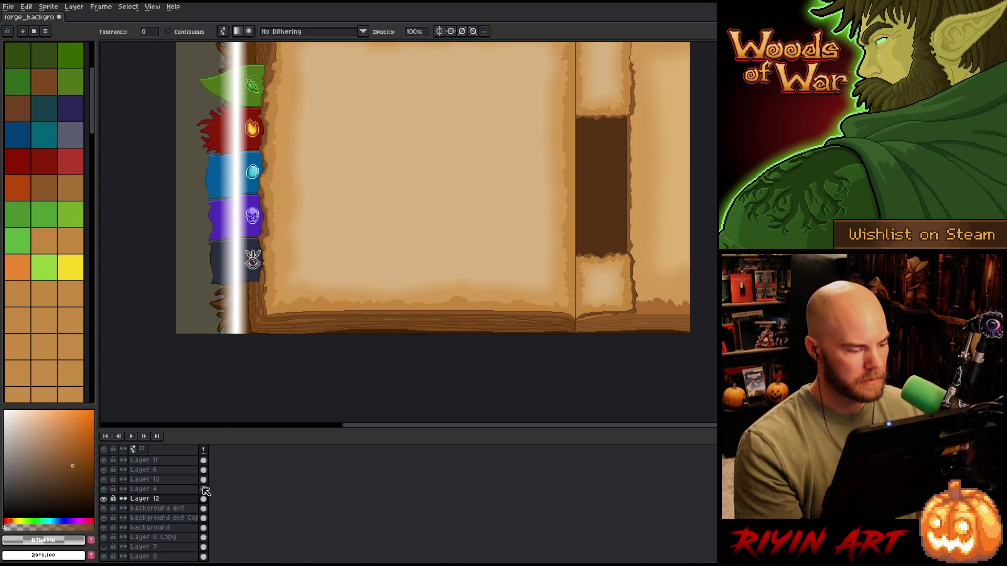
Set Layer 12 to Overlay blend mode at about 45% opacity, after trying Screen
{"action": "double_click", "coordinate": [172, 502]}
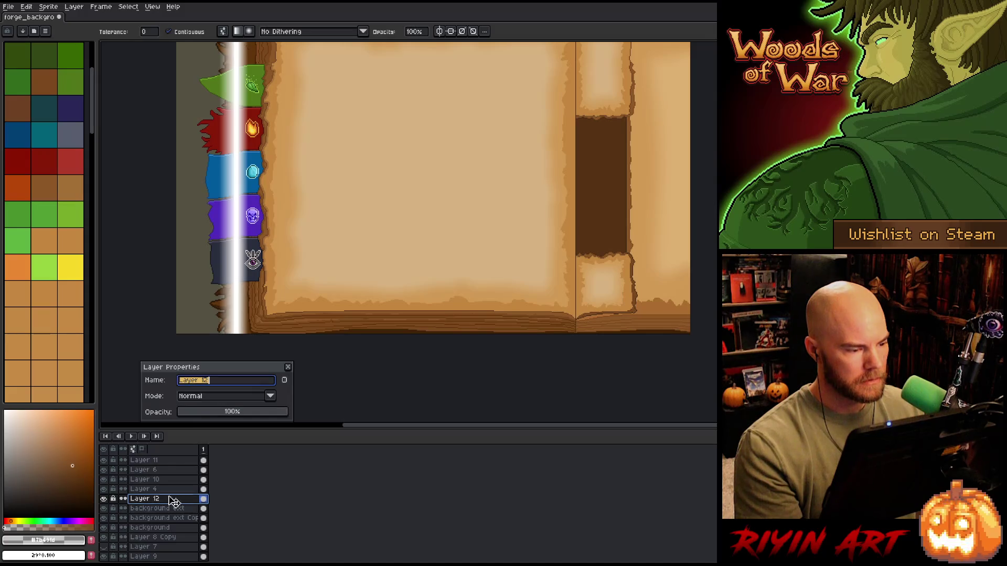
{"action": "left_click", "coordinate": [202, 397]}
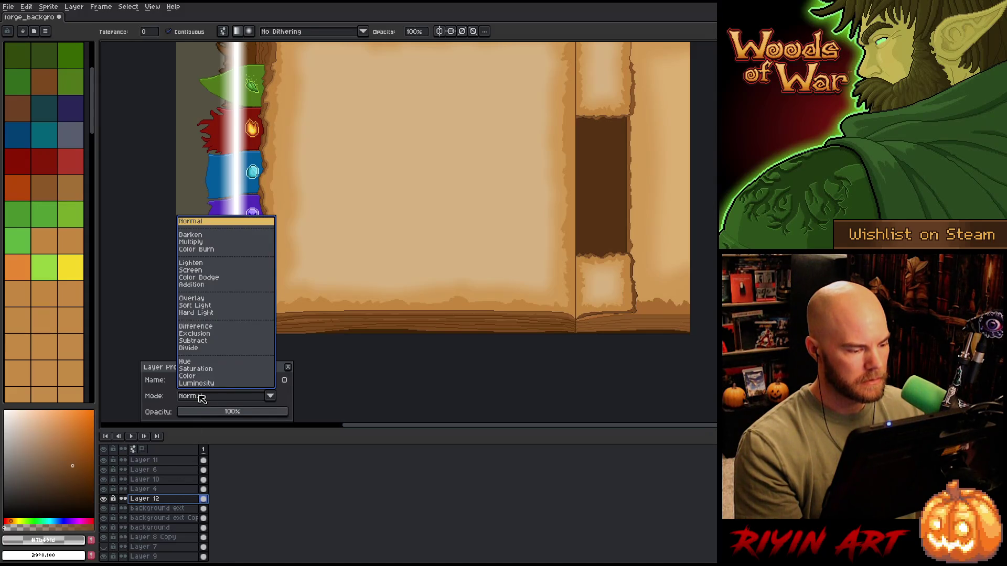
{"action": "left_click", "coordinate": [191, 270]}
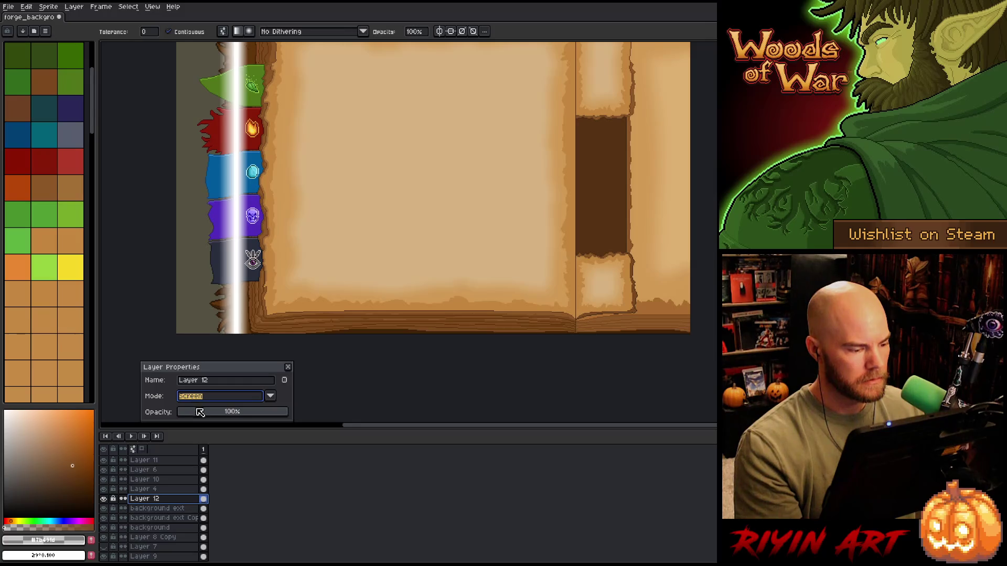
{"action": "mouse_move", "coordinate": [198, 412]}
{"action": "left_mouse_down"}
{"action": "mouse_move", "coordinate": [220, 414]}
{"action": "mouse_move", "coordinate": [219, 402]}
{"action": "mouse_move", "coordinate": [209, 419]}
{"action": "left_mouse_up"}
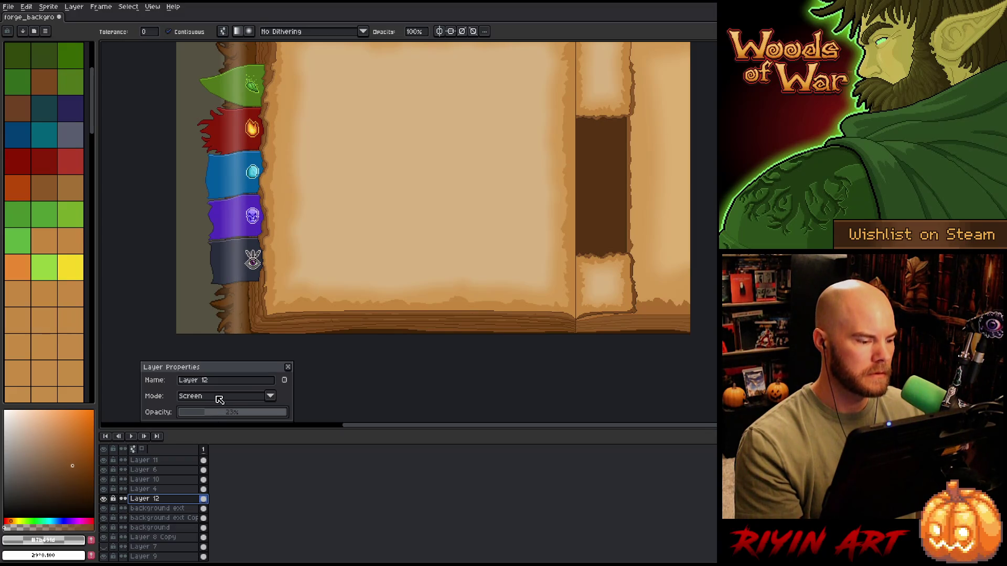
{"action": "left_click", "coordinate": [218, 397]}
{"action": "left_click", "coordinate": [210, 299]}
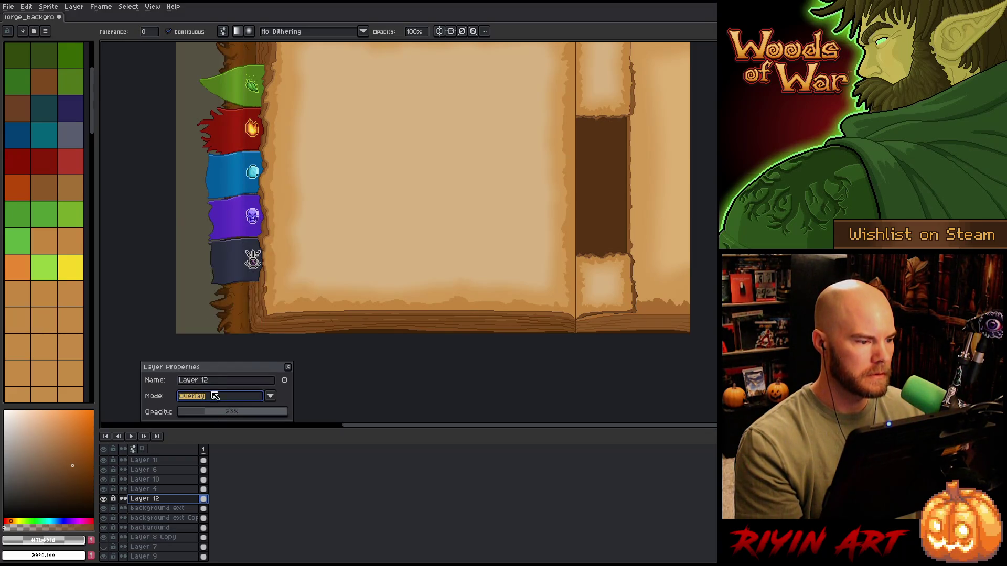
{"action": "mouse_move", "coordinate": [216, 412]}
{"action": "left_mouse_down"}
{"action": "mouse_move", "coordinate": [245, 412]}
{"action": "mouse_move", "coordinate": [235, 414]}
{"action": "left_mouse_up"}
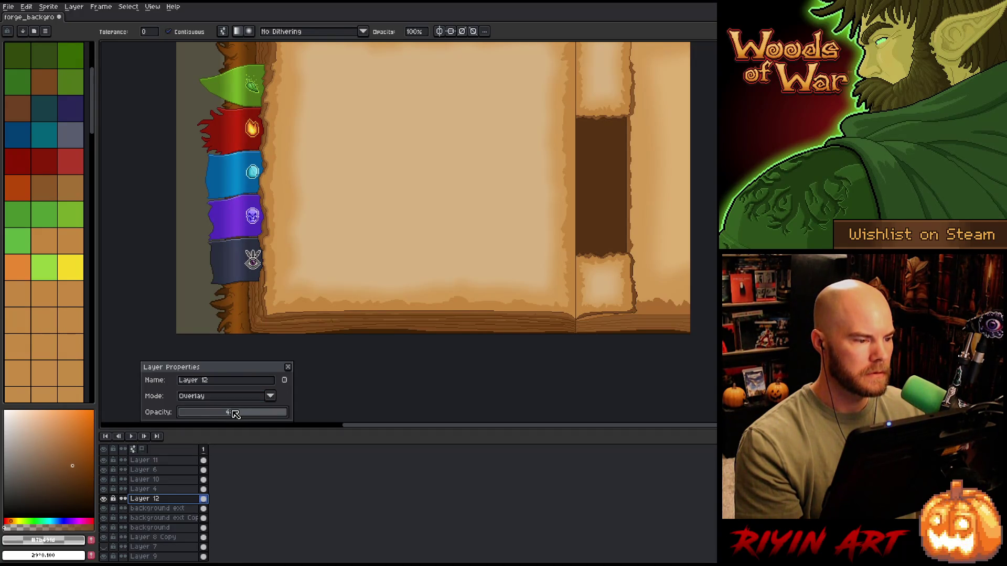
{"action": "left_click_drag", "start_coordinate": [274, 247], "coordinate": [388, 293]}
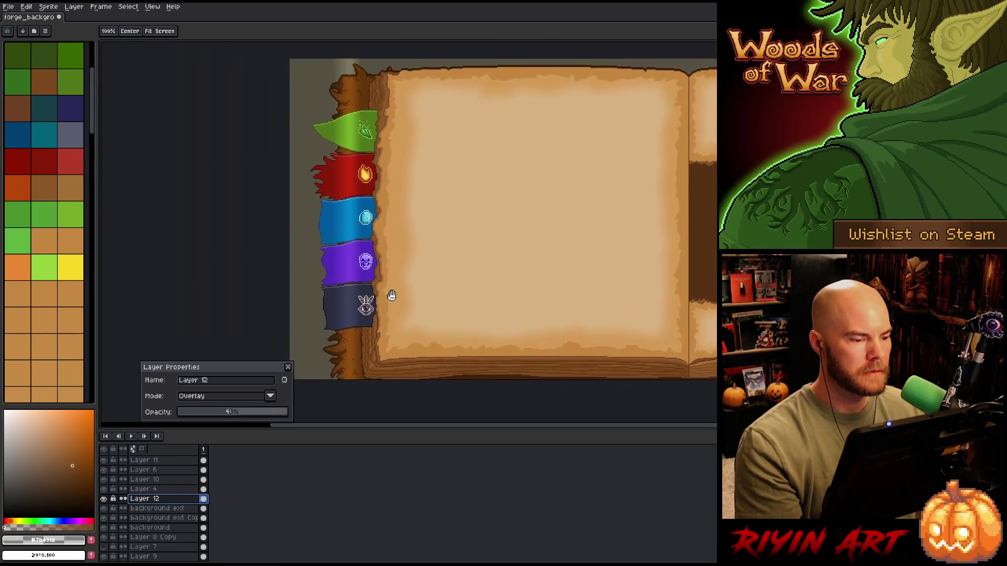
{"action": "scroll", "coordinate": [194, 475], "scroll_direction": "up", "scroll_amount": 3}
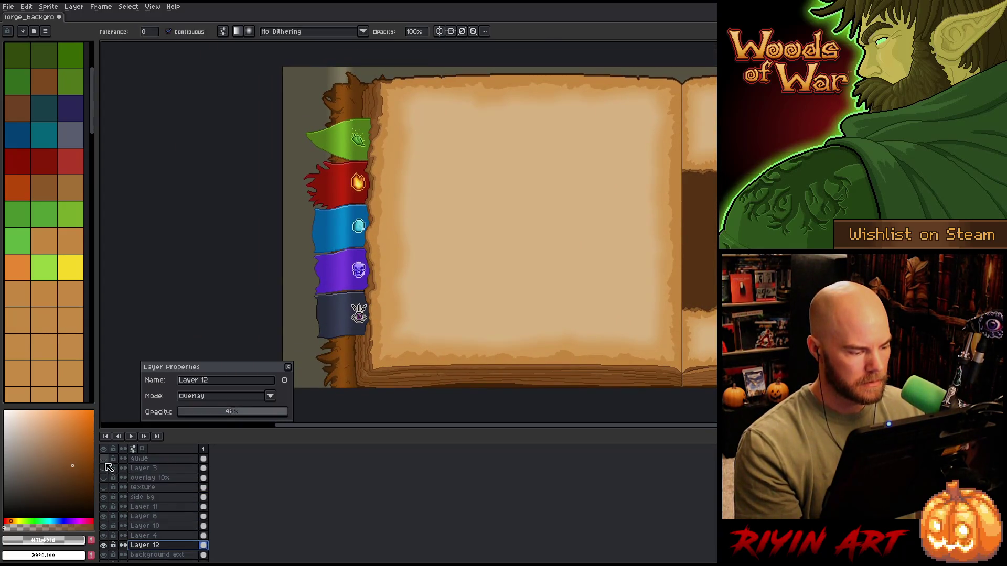
{"action": "left_click", "coordinate": [103, 460]}
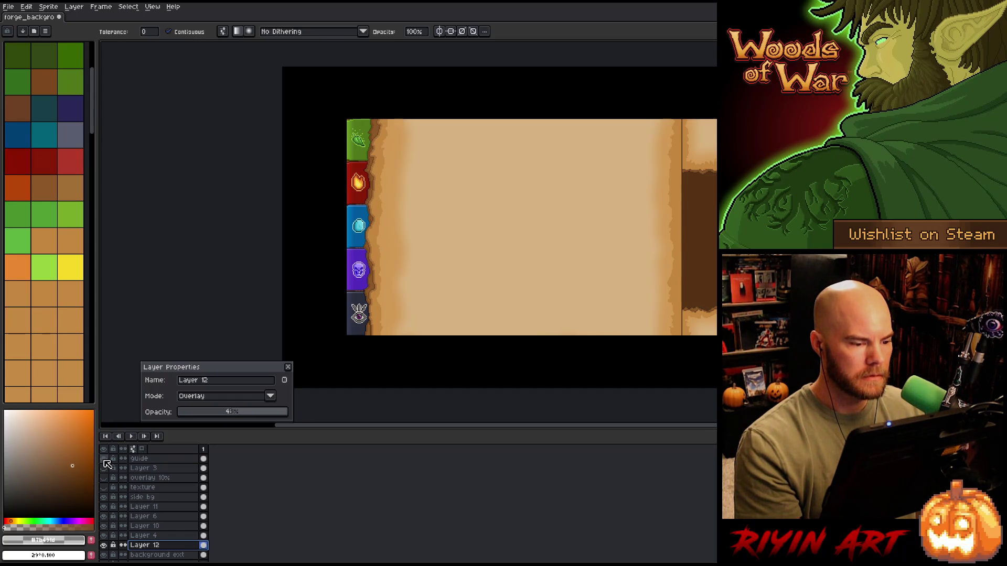
{"action": "left_click", "coordinate": [104, 459]}
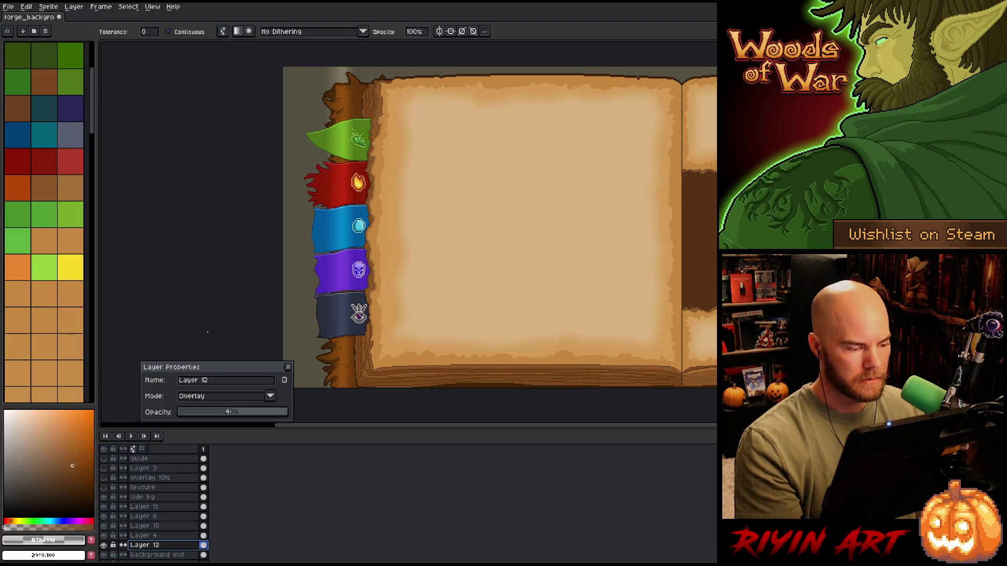
{"action": "key", "text": "v"}
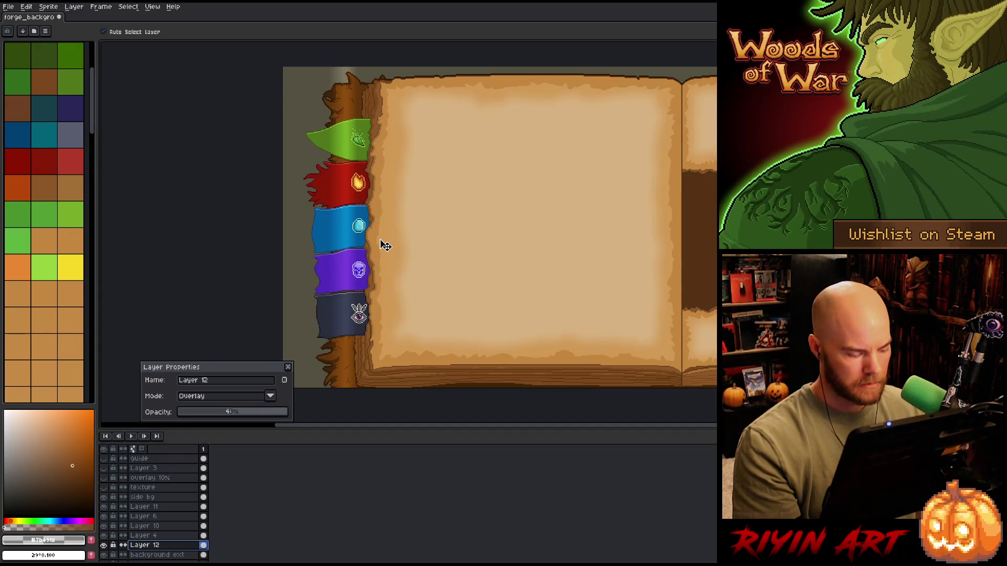
{"action": "left_click", "coordinate": [325, 238]}
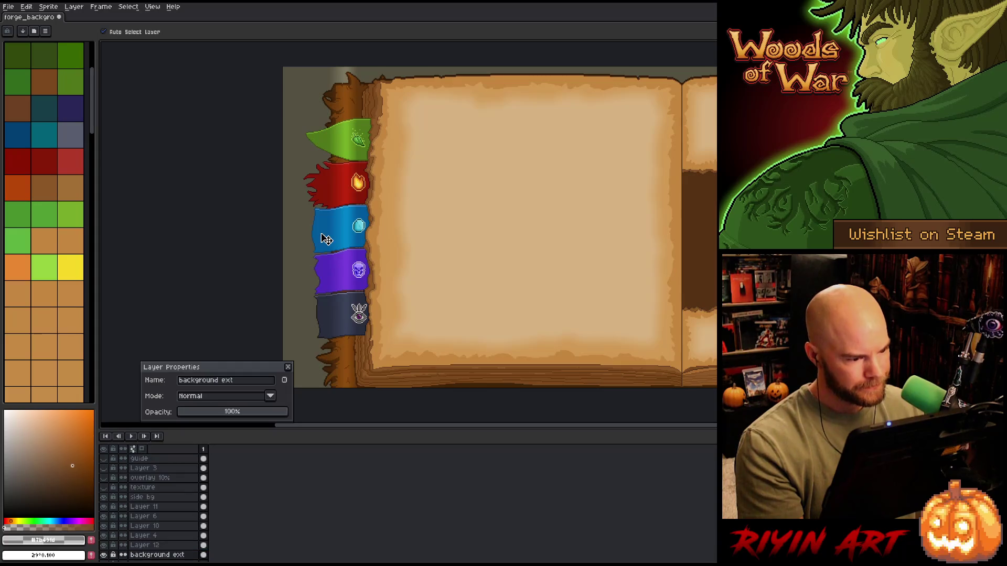
{"action": "key", "text": "w"}
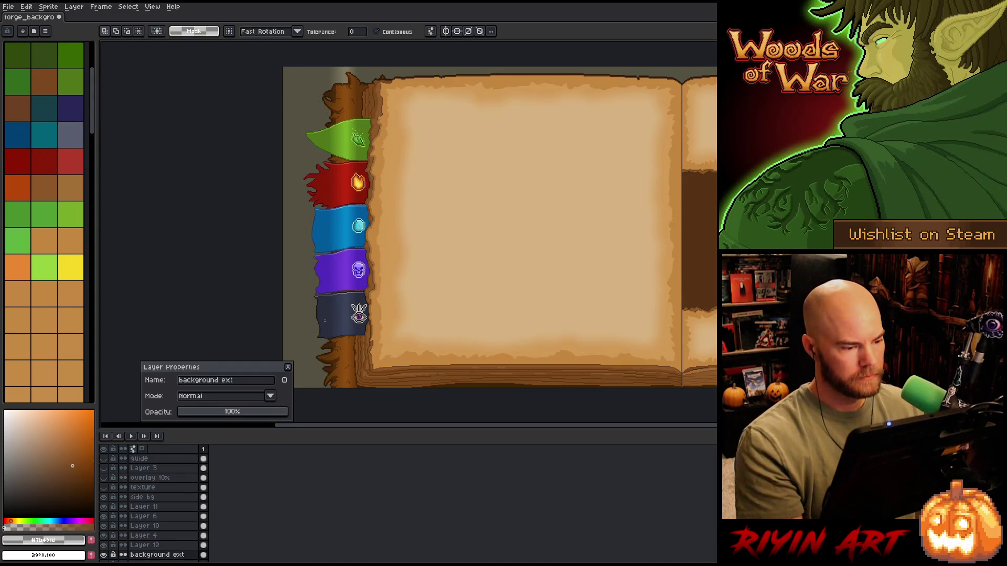
{"action": "left_click", "coordinate": [335, 315]}
{"action": "left_click", "coordinate": [332, 282], "text": "shift"}
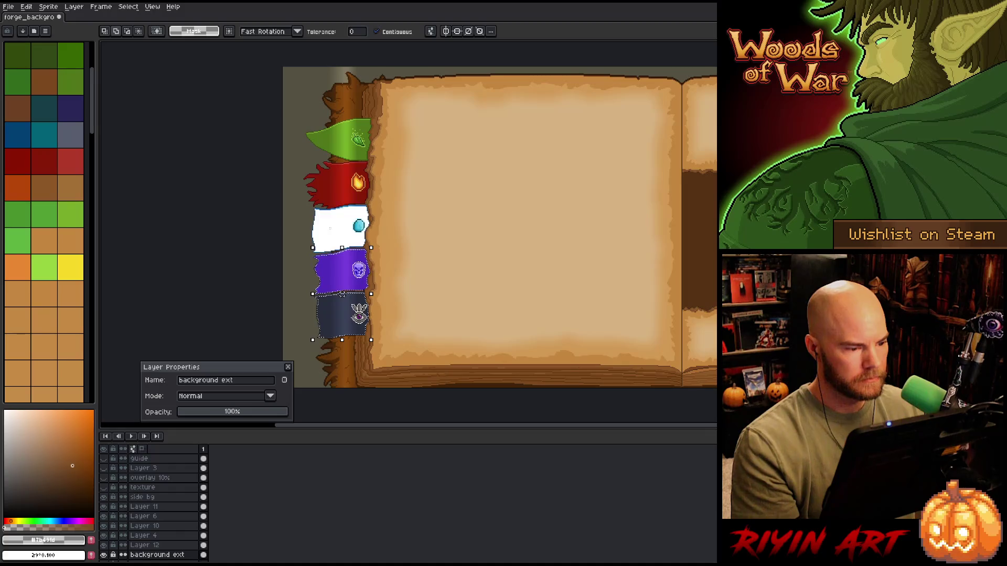
{"action": "left_click", "coordinate": [339, 139], "text": "shift"}
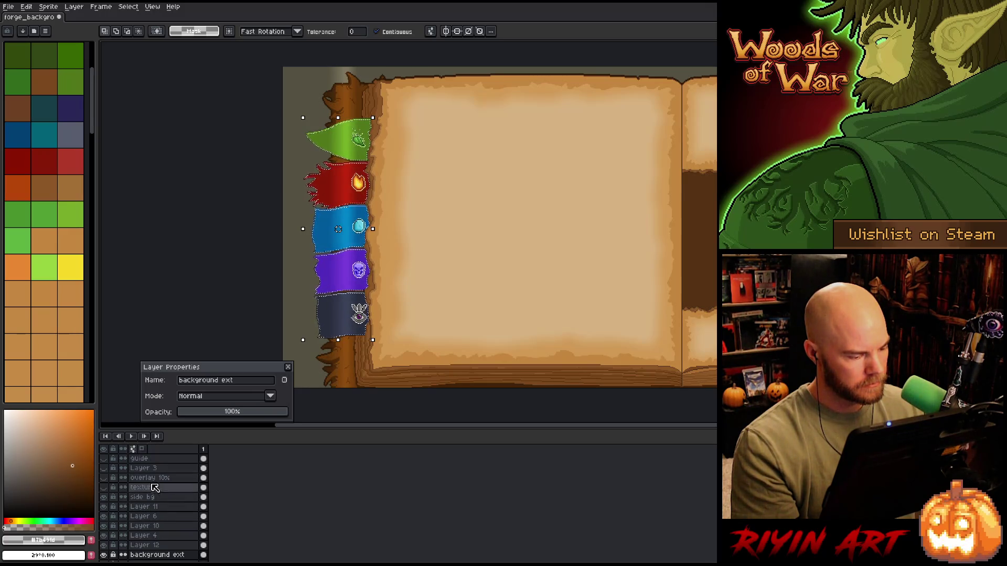
{"action": "left_click", "coordinate": [151, 507]}
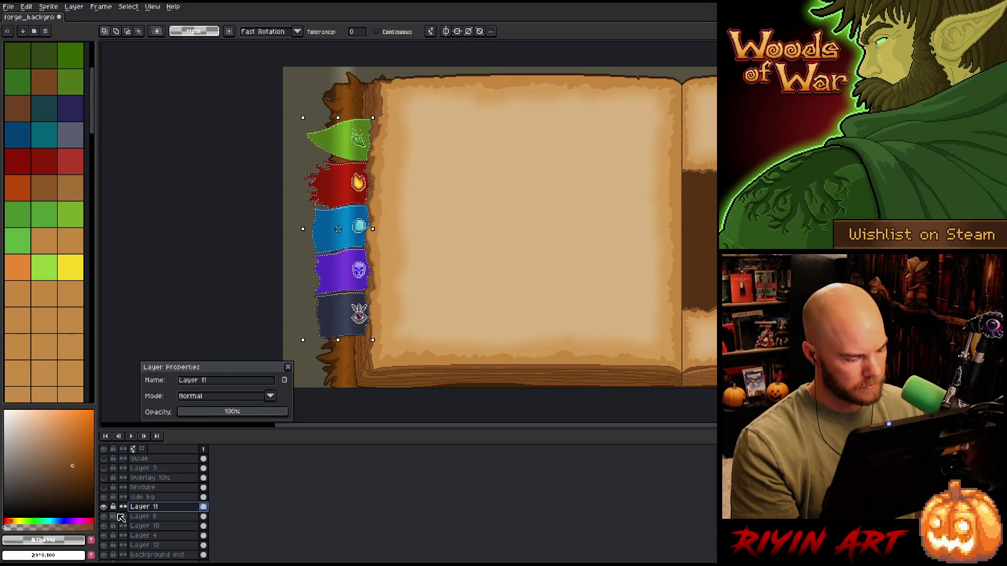
{"action": "left_click", "coordinate": [139, 545]}
{"action": "left_click", "coordinate": [104, 545]}
{"action": "left_click", "coordinate": [104, 545]}
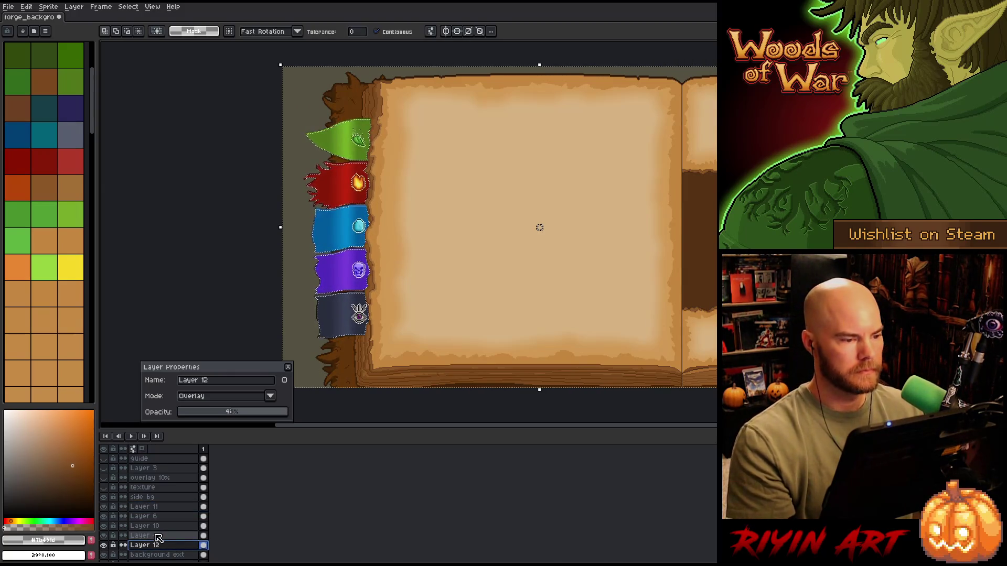
{"action": "key", "text": "ctrl+d"}
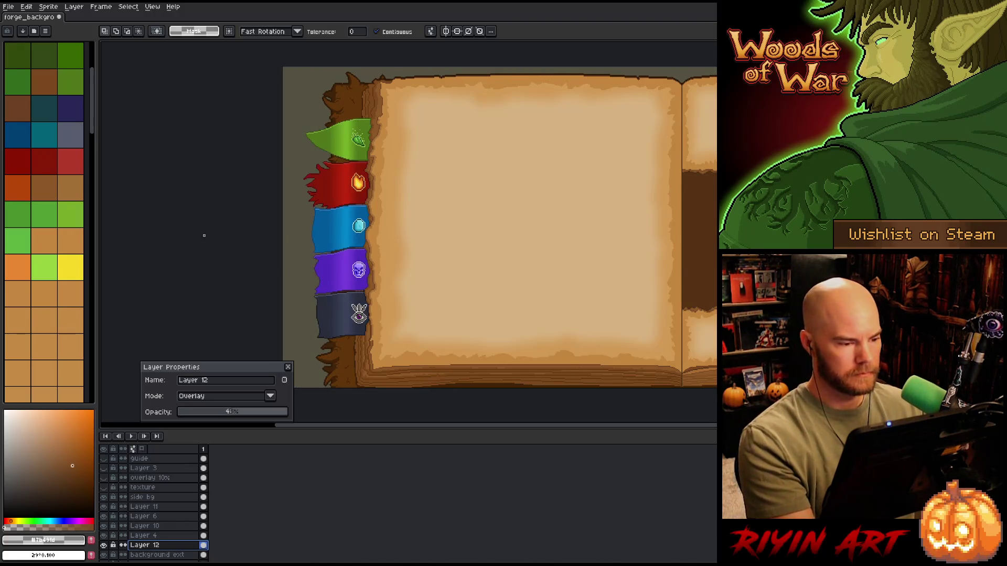
Rename the overlay layer to 'Ribbon Shine'
{"action": "left_click", "coordinate": [224, 413]}
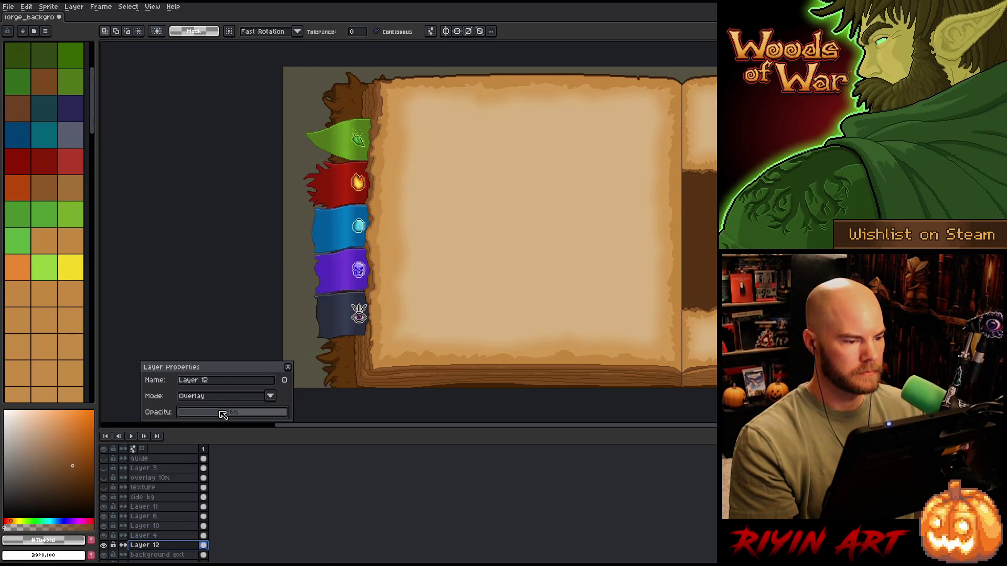
{"action": "left_click", "coordinate": [207, 381]}
{"action": "key", "text": "BackSpace"}
{"action": "type", "text": "Ribbon"}
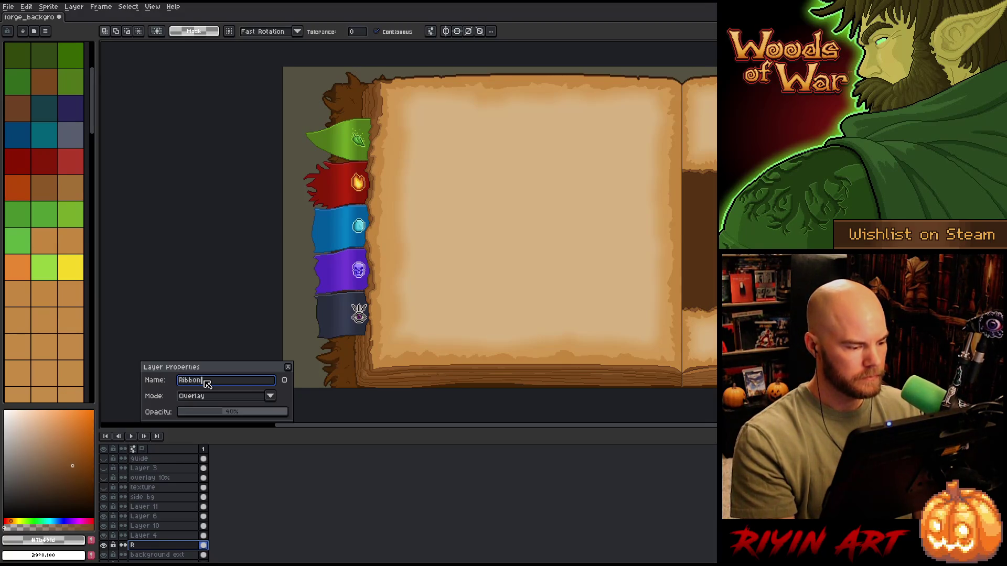
{"action": "type", "text": "5"}
{"action": "key", "text": "Return"}
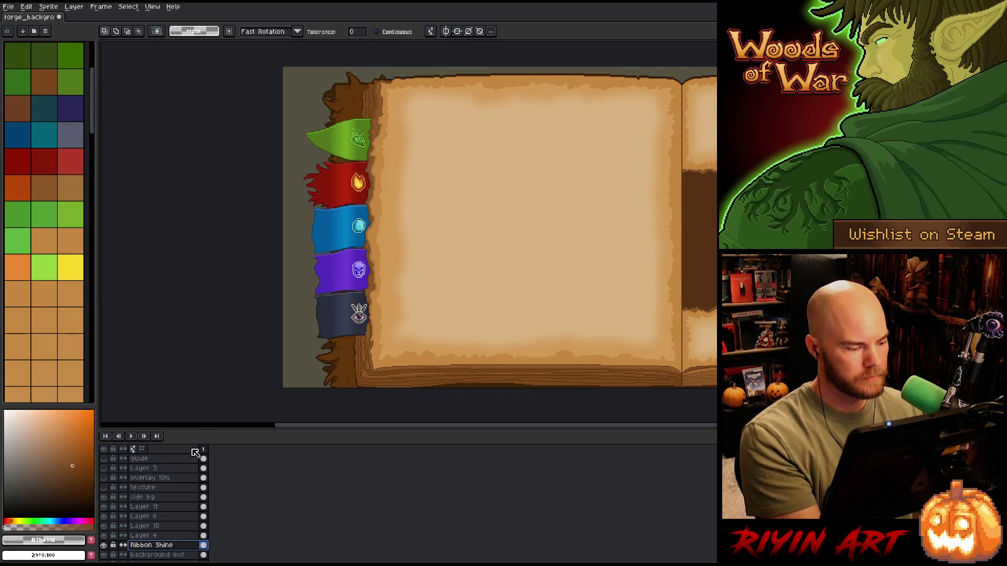
Lower Ribbon Shine's opacity from 40% to 32% and add a new empty layer above it
{"action": "double_click", "coordinate": [138, 545]}
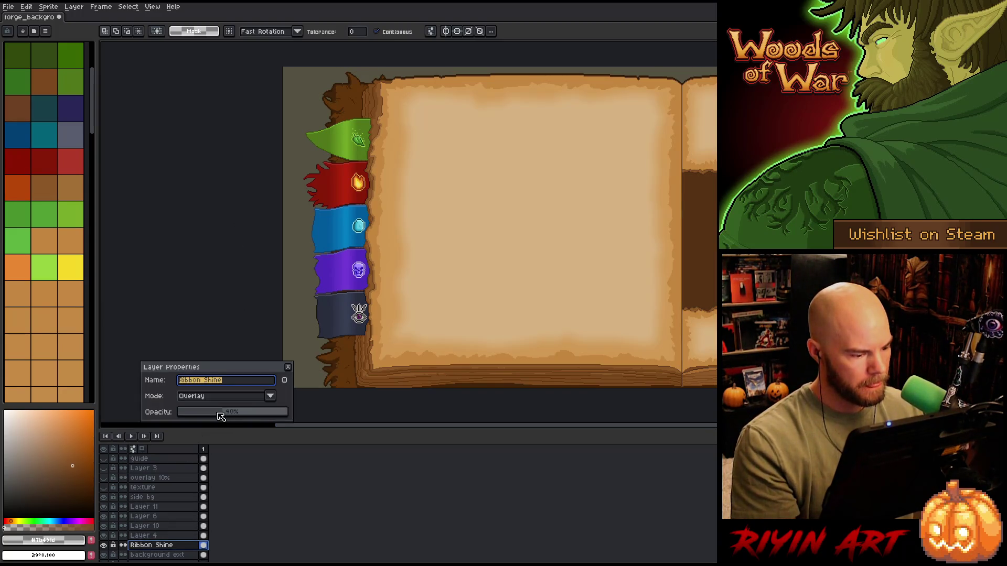
{"action": "left_click_drag", "start_coordinate": [217, 414], "coordinate": [215, 412]}
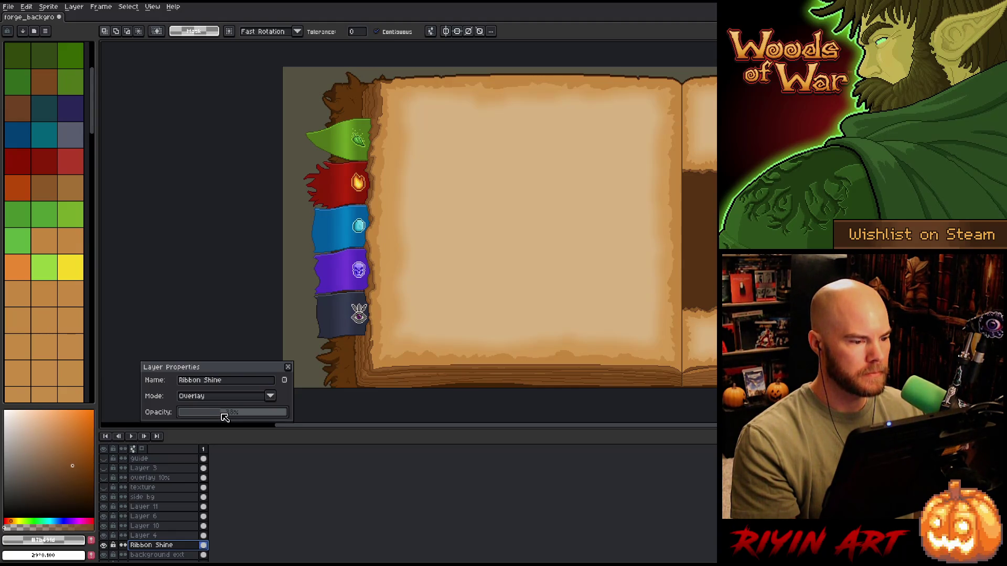
{"action": "left_click", "coordinate": [287, 367]}
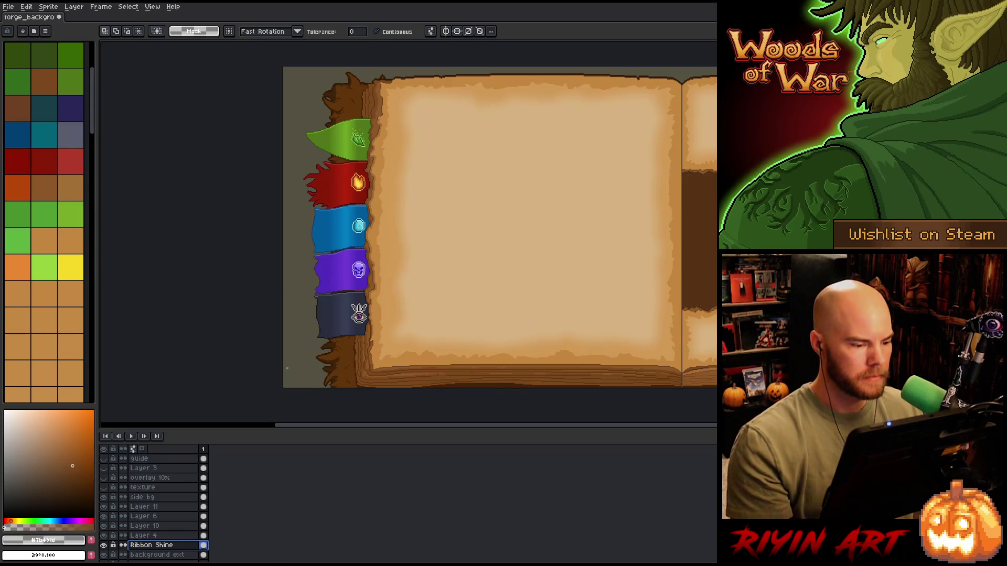
{"action": "key", "text": "shift+n"}
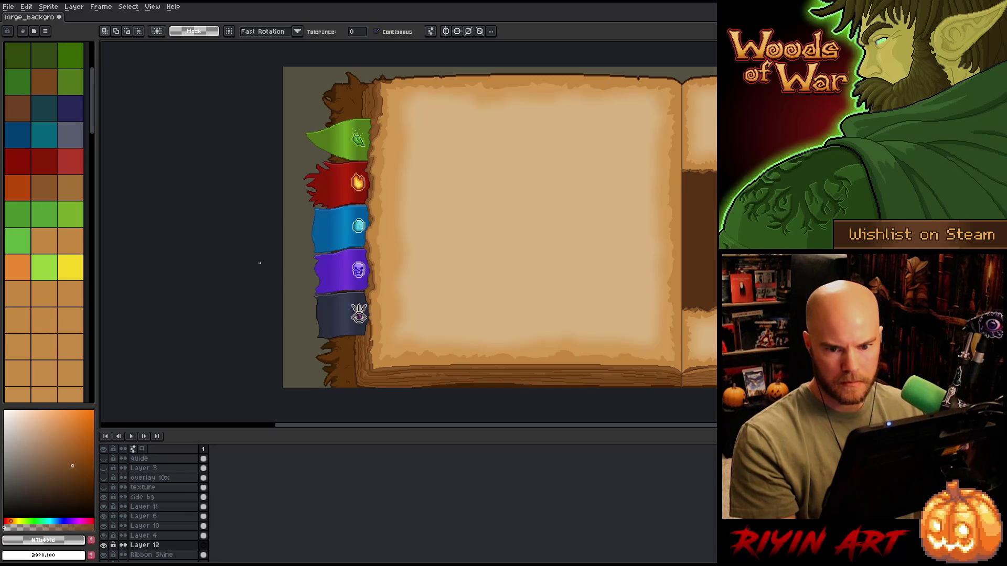
With the Paint Bucket active, choose a fully opaque dark brown as the painting colour
{"action": "key", "text": "shift+g"}
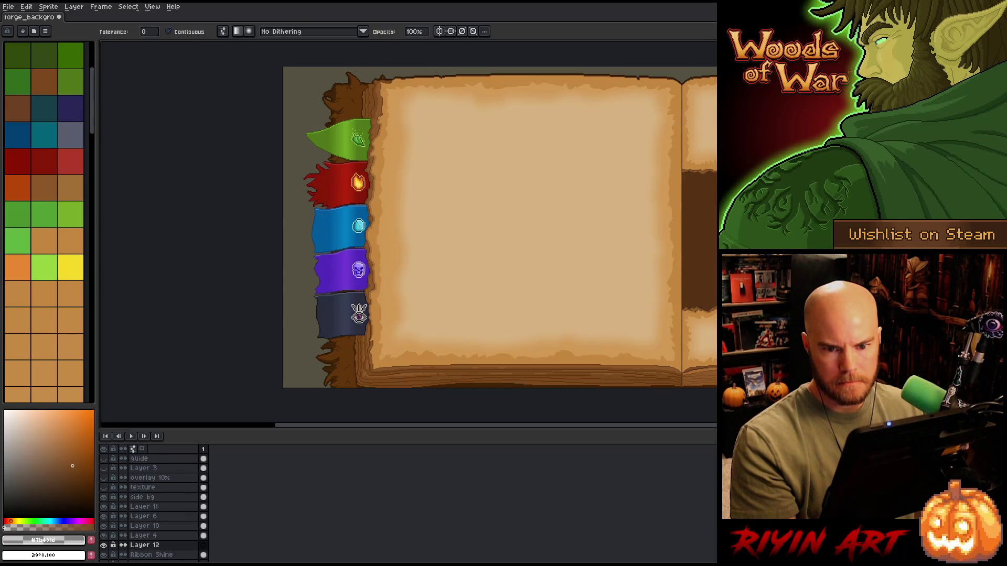
{"action": "mouse_move", "coordinate": [74, 469]}
{"action": "left_mouse_down"}
{"action": "mouse_move", "coordinate": [89, 493]}
{"action": "mouse_move", "coordinate": [77, 501]}
{"action": "left_mouse_up"}
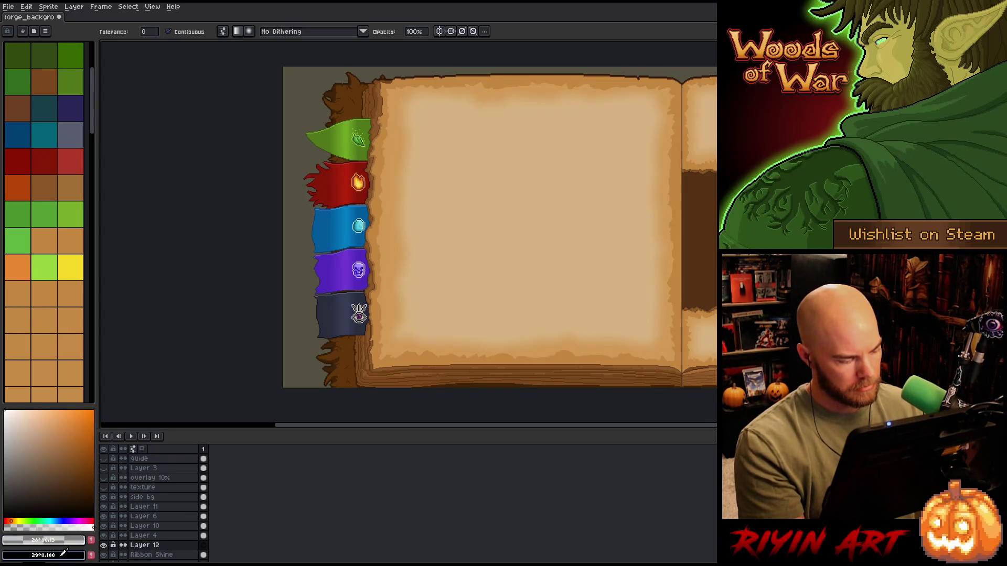
{"action": "mouse_move", "coordinate": [72, 488]}
{"action": "left_mouse_down"}
{"action": "mouse_move", "coordinate": [78, 498]}
{"action": "mouse_move", "coordinate": [76, 481]}
{"action": "left_mouse_up"}
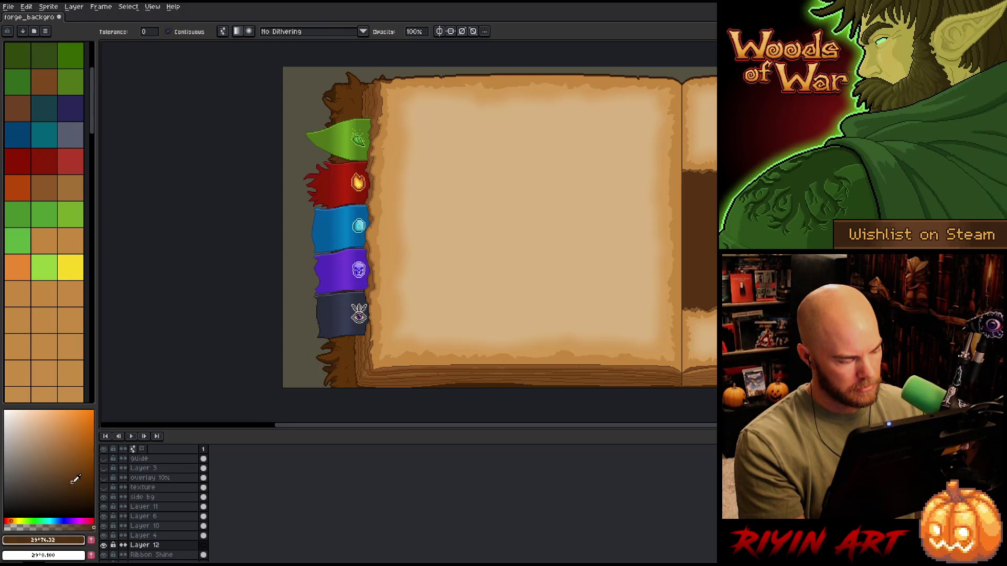
{"action": "key", "text": "x"}
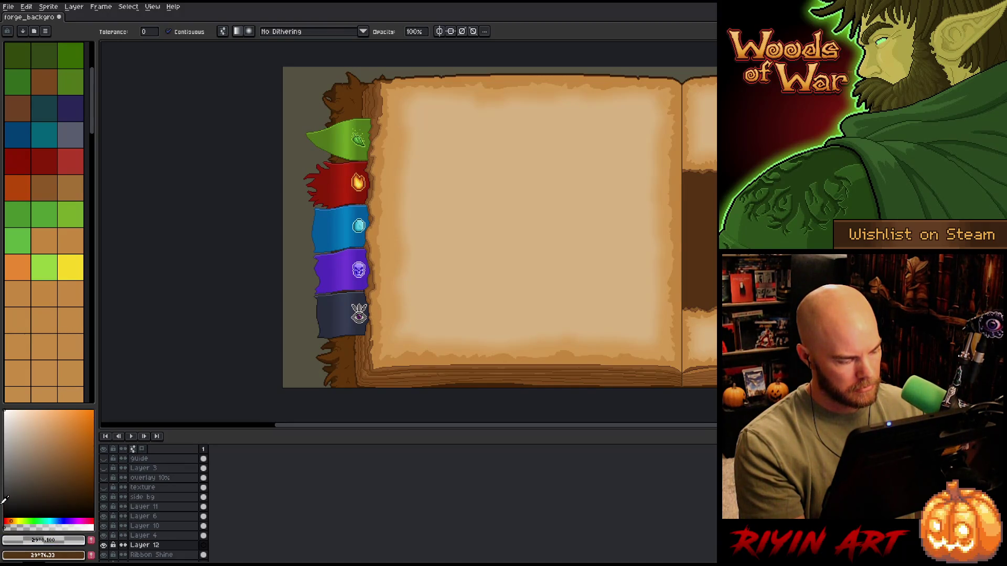
{"action": "left_click_drag", "start_coordinate": [59, 486], "coordinate": [73, 498]}
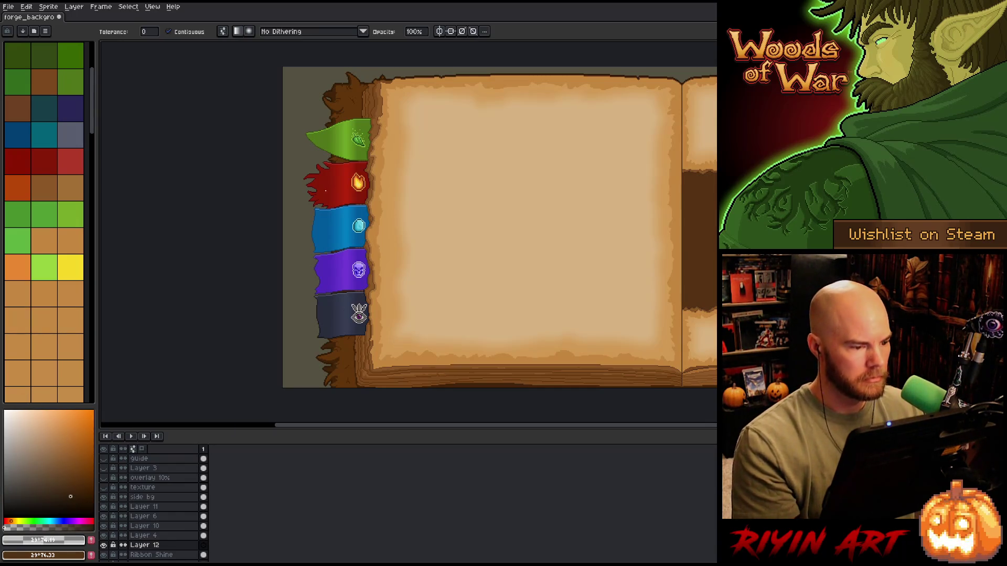
Fill the grey strip left of the bookmark flags dark brown, undoing the oversized first fill
{"action": "left_click", "coordinate": [327, 187]}
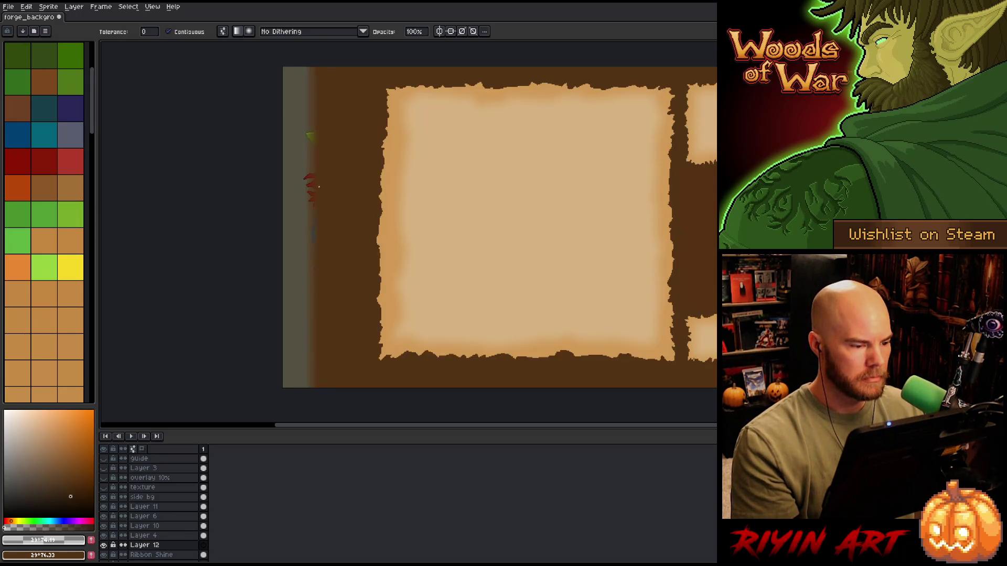
{"action": "key", "text": "ctrl+z"}
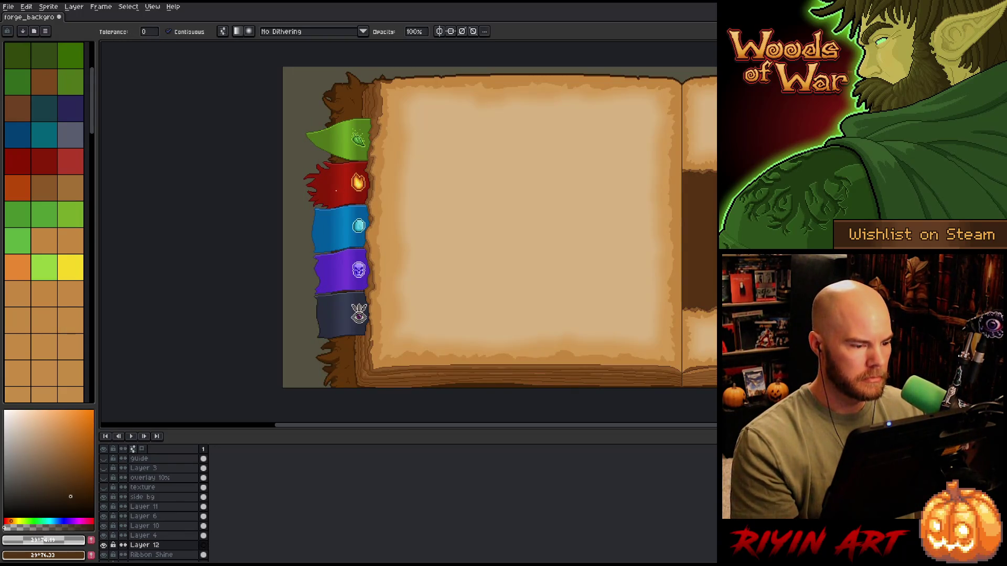
{"action": "left_click", "coordinate": [334, 191]}
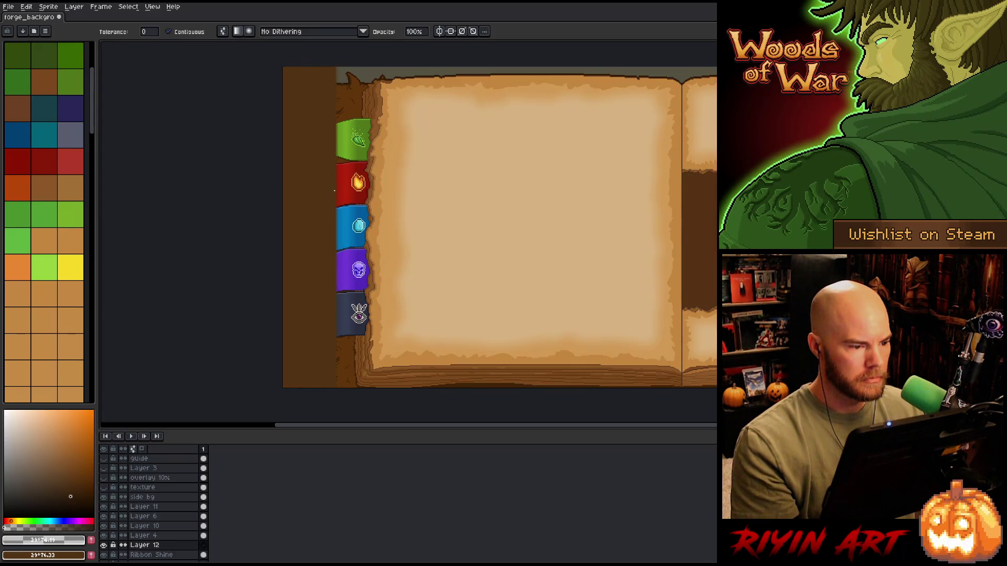
{"action": "key", "text": "ctrl+z"}
{"action": "left_click", "coordinate": [334, 191]}
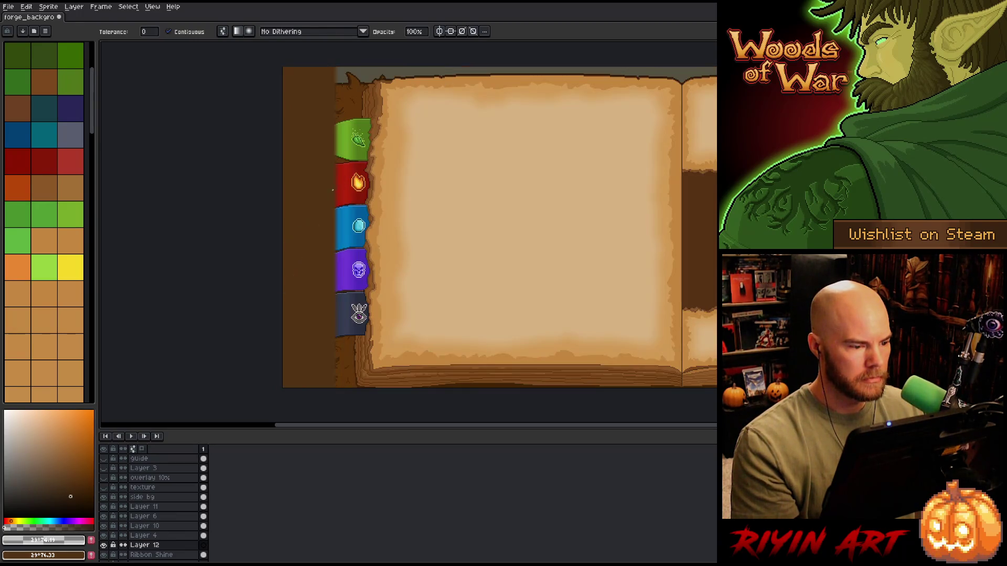
Try extending the flags' left ends, revert it, and undo/redo the brown fill to compare
{"action": "left_click_drag", "start_coordinate": [336, 191], "coordinate": [310, 194]}
{"action": "key", "text": "ctrl+z"}
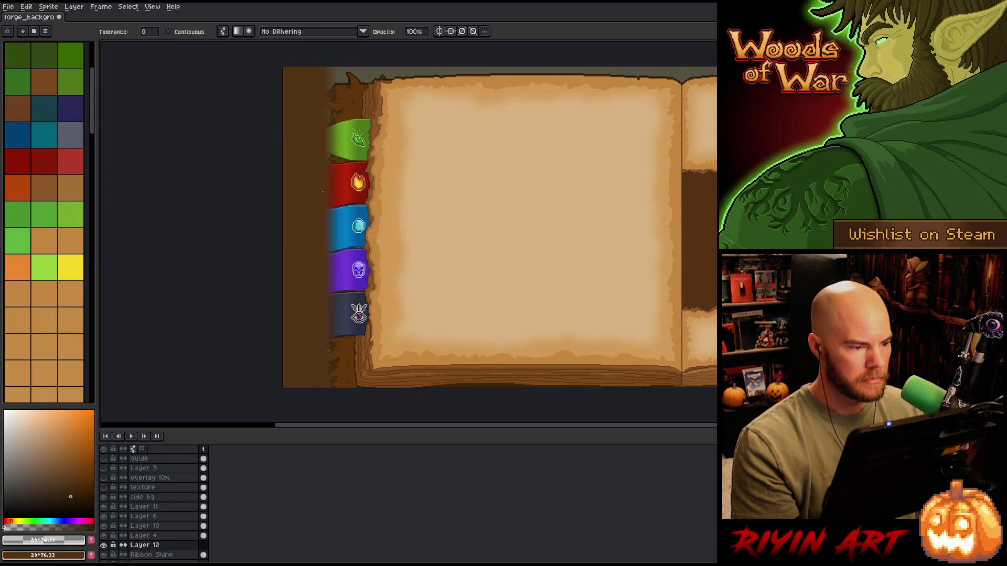
{"action": "key", "text": "ctrl+z"}
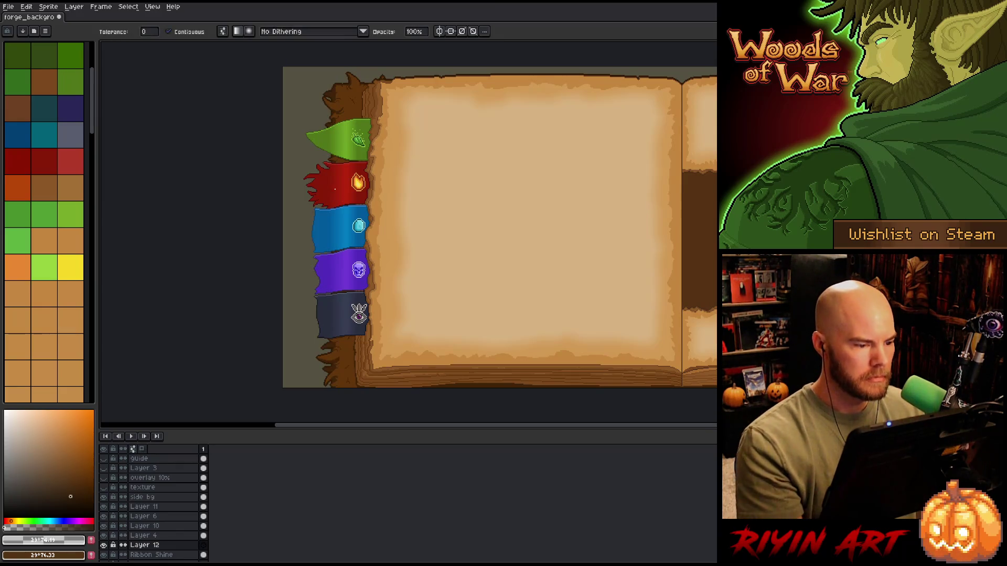
{"action": "key", "text": "ctrl+y"}
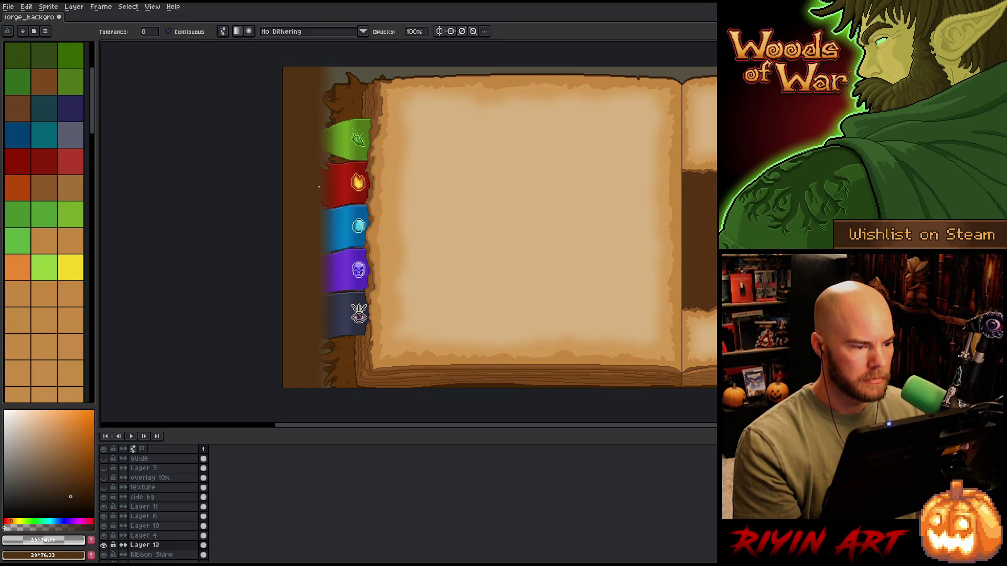
{"action": "double_click", "coordinate": [157, 546]}
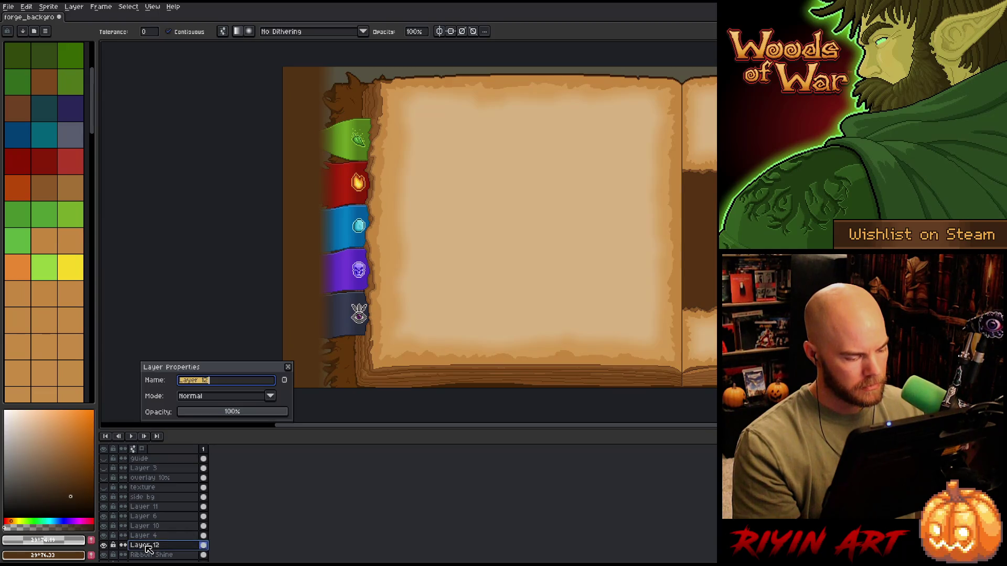
Set Layer 12's blend mode to Overlay
{"action": "left_click", "coordinate": [198, 397]}
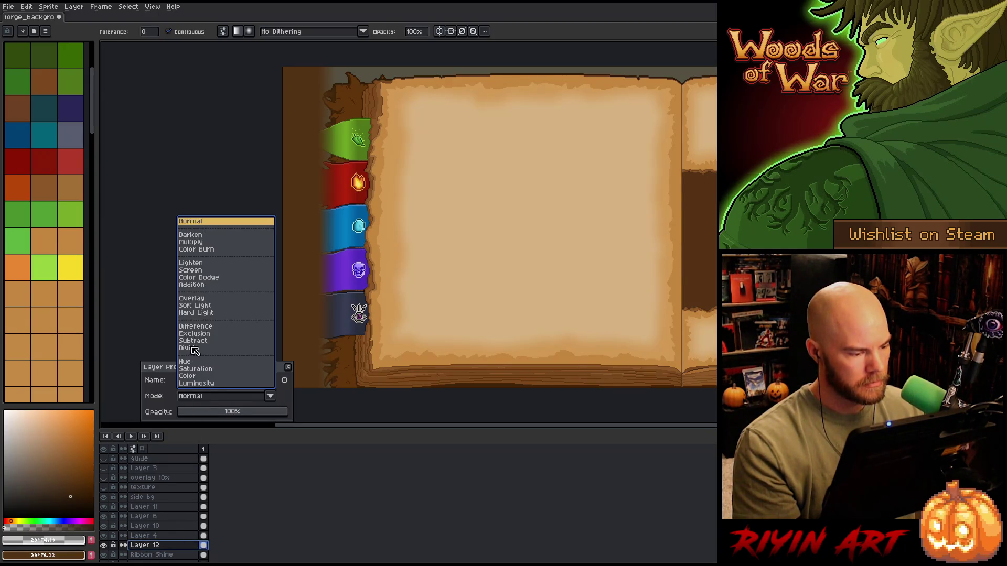
{"action": "left_click", "coordinate": [193, 298]}
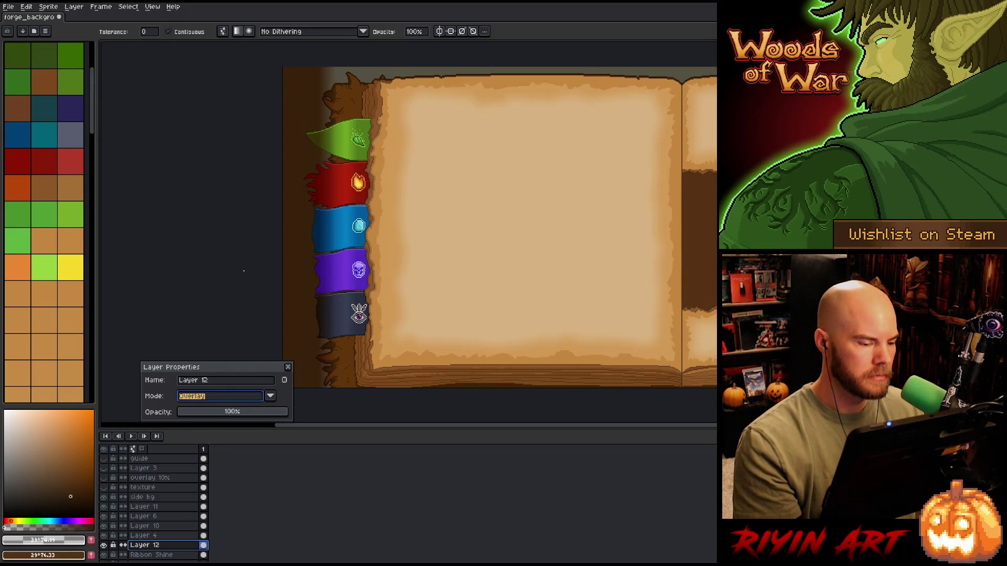
{"action": "left_click", "coordinate": [288, 367]}
Shift Layer 12's dark strip right to an X offset of 6 and commit
{"action": "key", "text": "ctrl+t"}
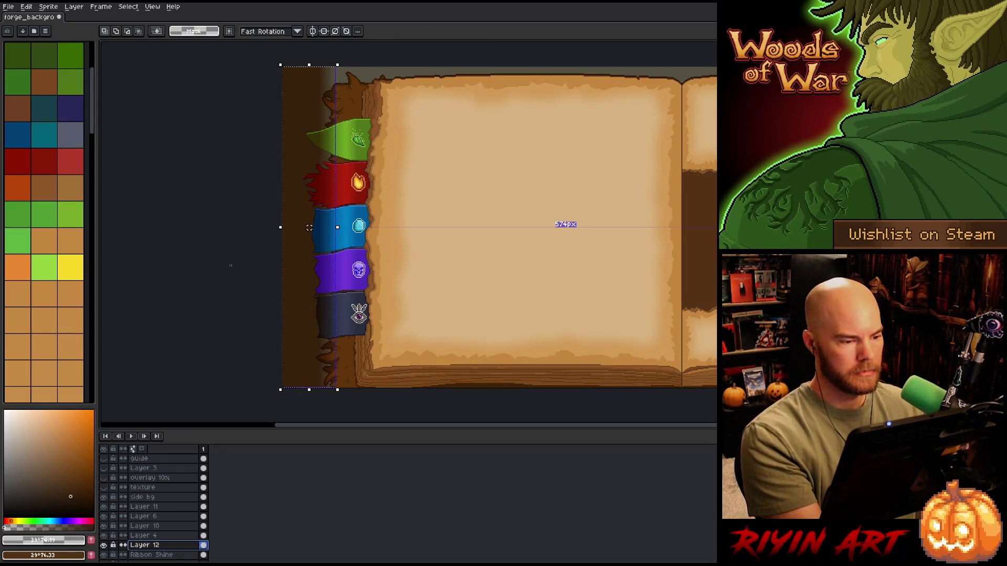
{"action": "key", "text": "Right"}
{"action": "key", "text": "Right"}
{"action": "key", "text": "Right"}
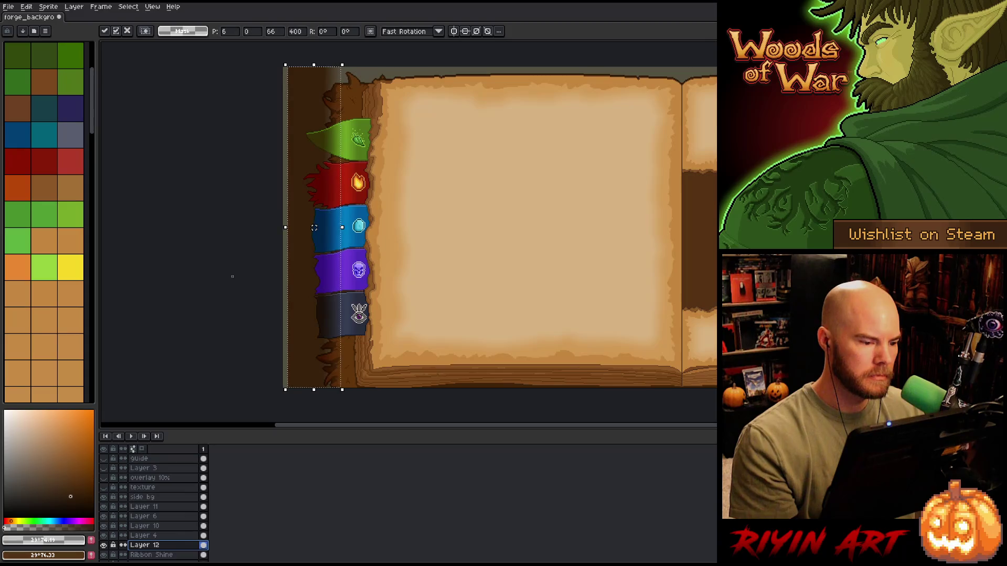
{"action": "key", "text": "Left"}
{"action": "key", "text": "Left"}
{"action": "key", "text": "Left"}
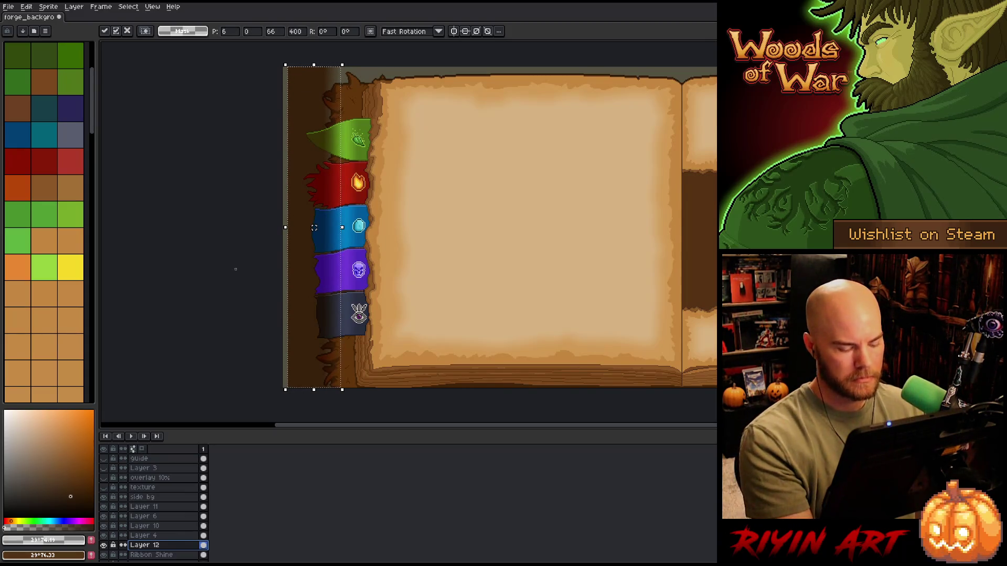
{"action": "key", "text": "Return"}
{"action": "scroll", "coordinate": [157, 545], "scroll_direction": "down", "scroll_amount": 1}
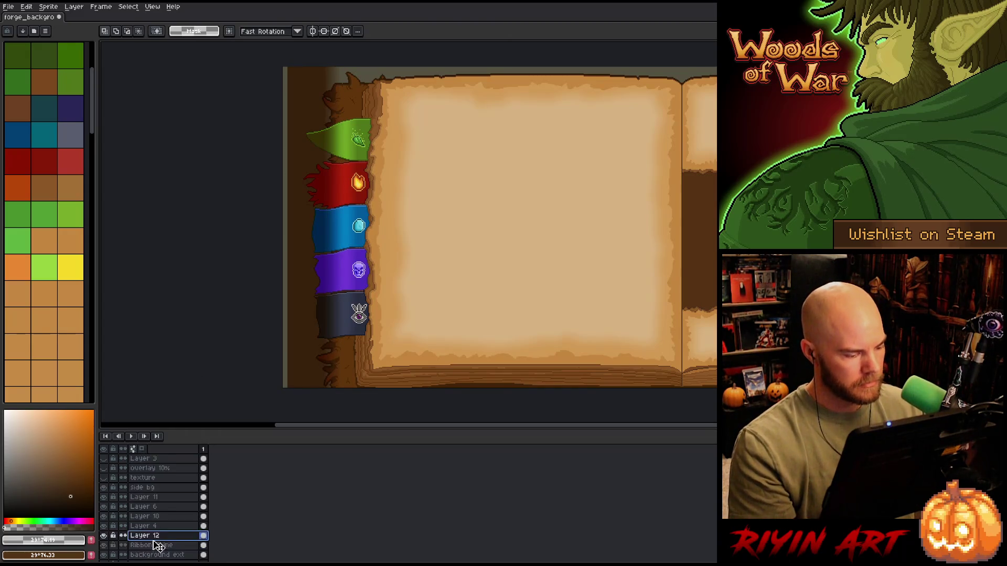
Save the file and magic-wand select the dark bottom bookmark flag on background ext
{"action": "scroll", "coordinate": [154, 542], "scroll_direction": "down", "scroll_amount": 1}
{"action": "left_click", "coordinate": [158, 546]}
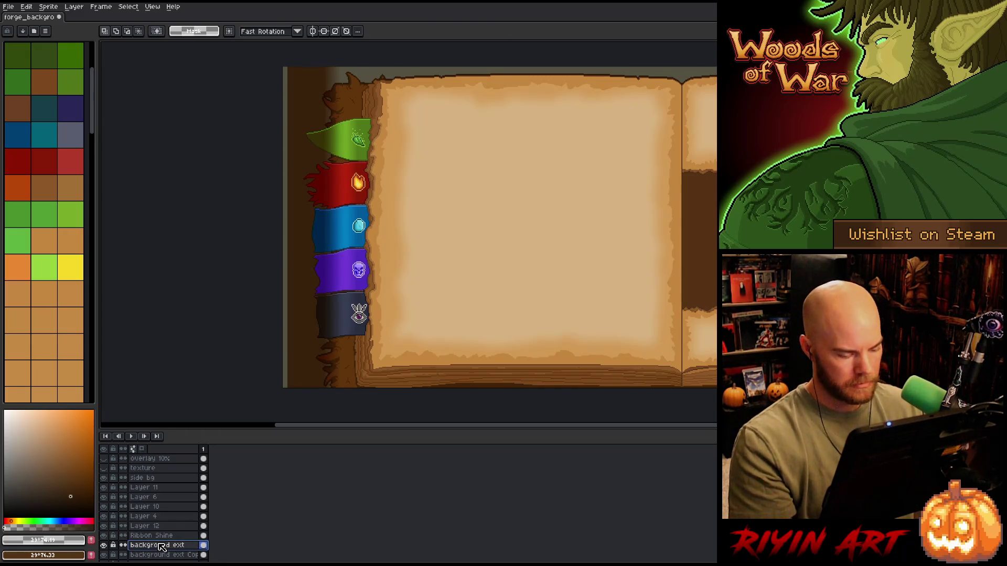
{"action": "key", "text": "ctrl+s"}
{"action": "key", "text": "w"}
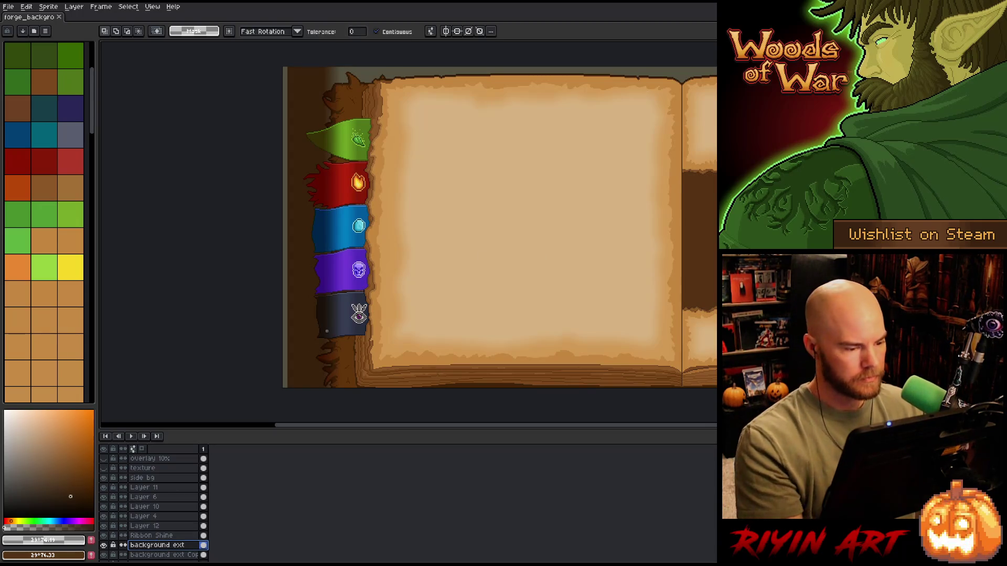
{"action": "left_click", "coordinate": [342, 317]}
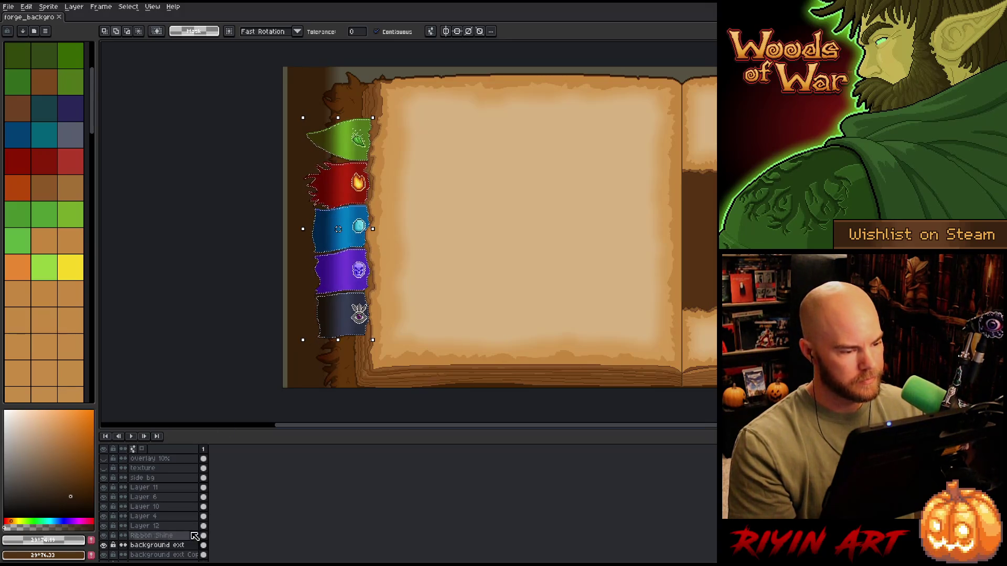
Add a new layer above Ribbon Shine named 'ribbon sh' and select the whole canvas
{"action": "left_click", "coordinate": [156, 536]}
{"action": "key", "text": "shift+n"}
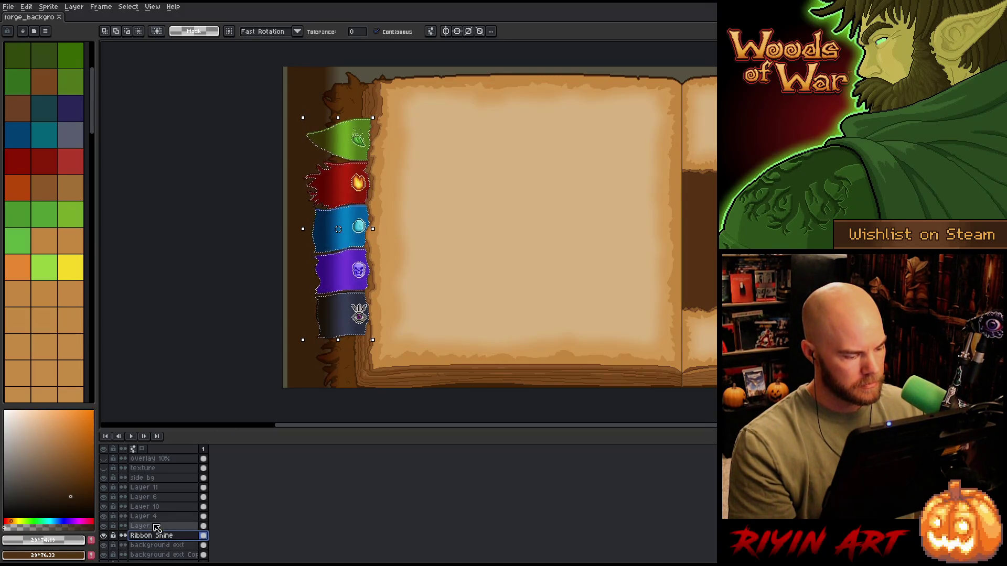
{"action": "double_click", "coordinate": [156, 527]}
{"action": "type", "text": "ribbon sh"}
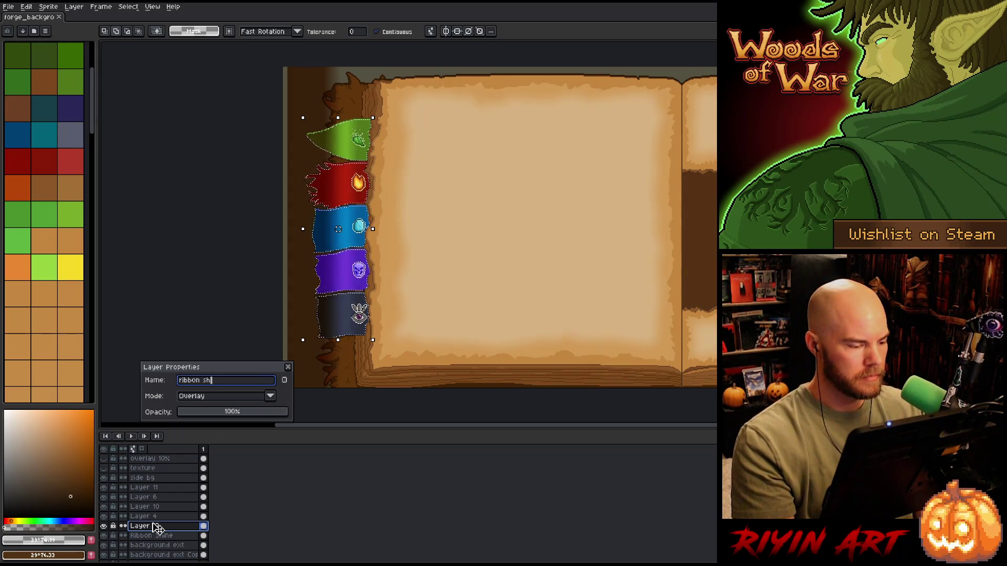
{"action": "key", "text": "Return"}
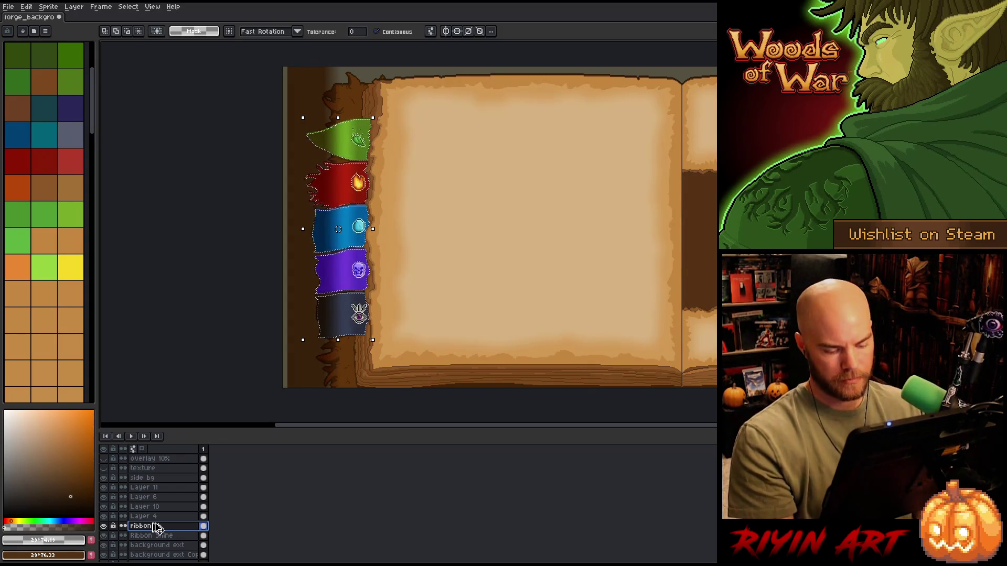
{"action": "key", "text": "ctrl+a"}
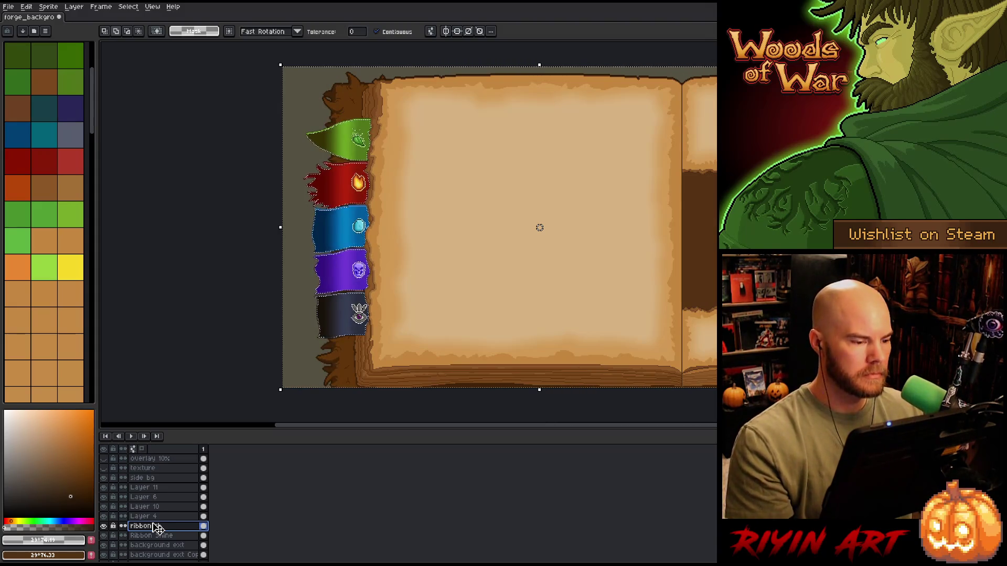
Rename the layer 'Ribbon sh' and drag its opacity down to about 40%
{"action": "type", "text": "Ribbon sh"}
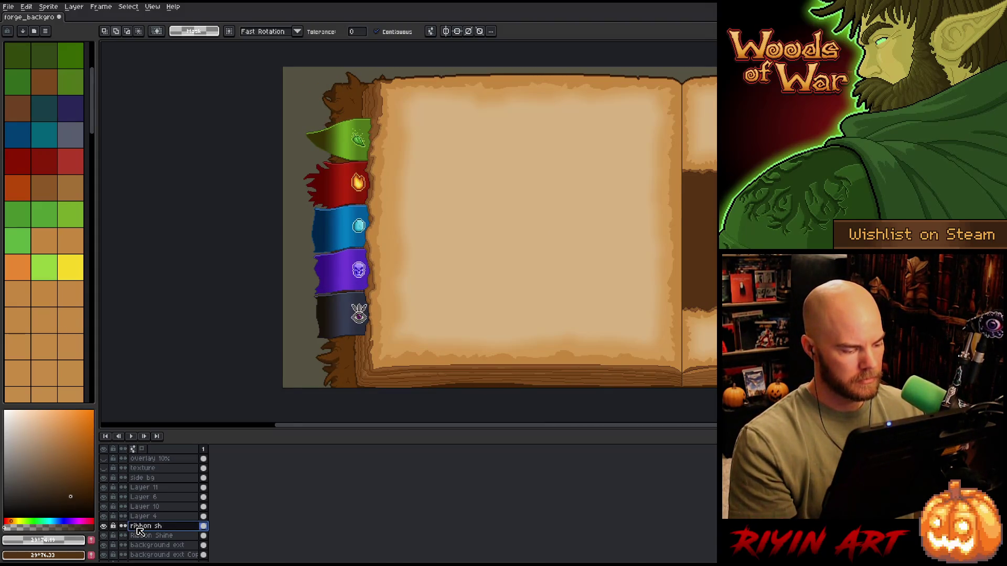
{"action": "double_click", "coordinate": [130, 526]}
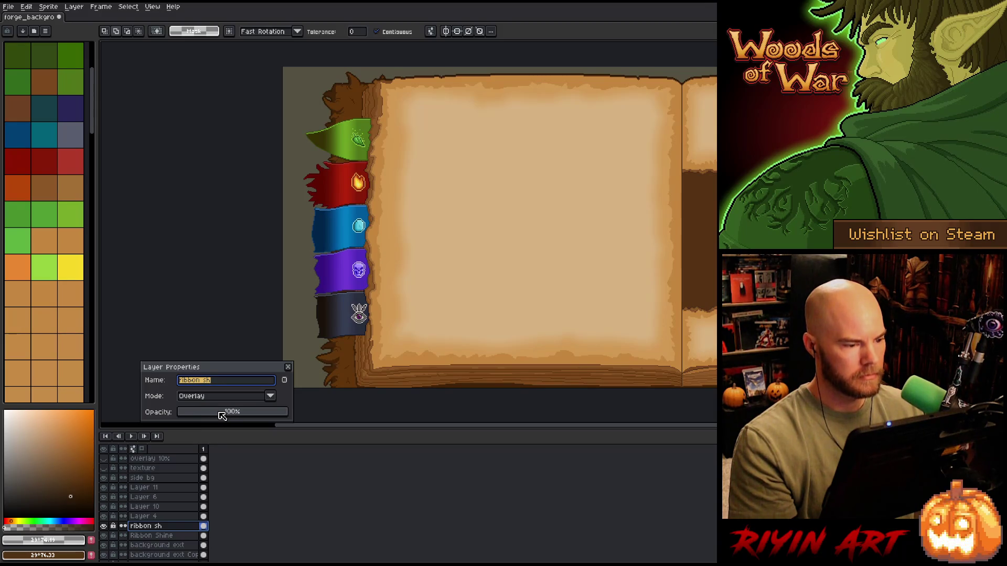
{"action": "left_click", "coordinate": [222, 414]}
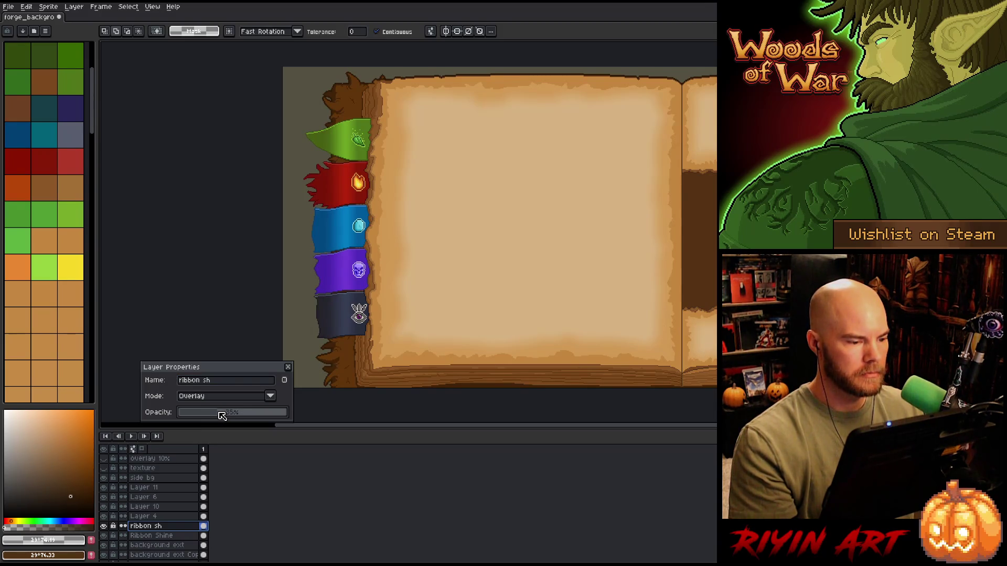
{"action": "left_click_drag", "start_coordinate": [220, 413], "coordinate": [234, 413]}
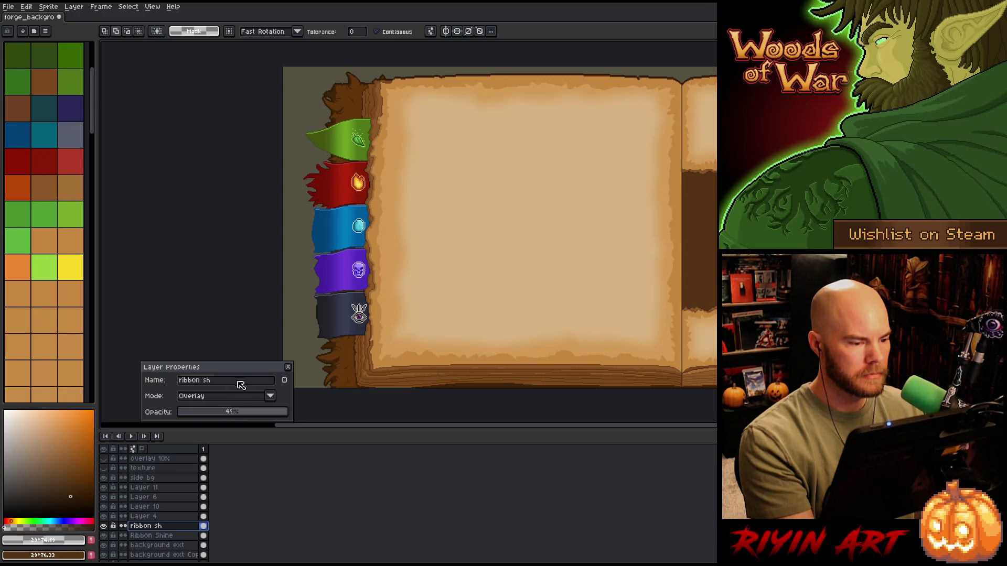
Zoom in and out to inspect the ribbons, then undo the rename back to Layer 12
{"action": "scroll", "coordinate": [330, 207], "scroll_direction": "up", "scroll_amount": 4}
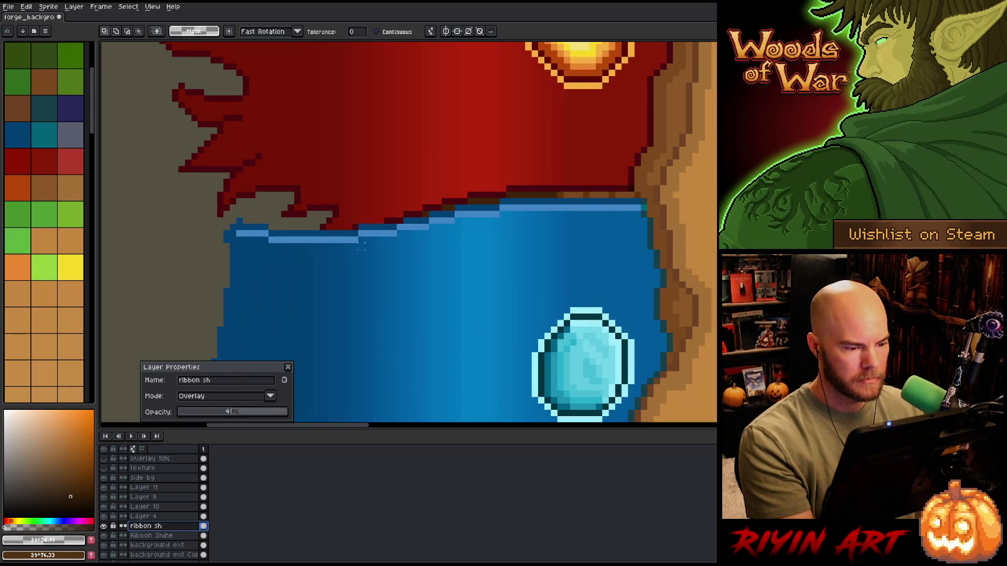
{"action": "scroll", "coordinate": [362, 245], "scroll_direction": "down", "scroll_amount": 2}
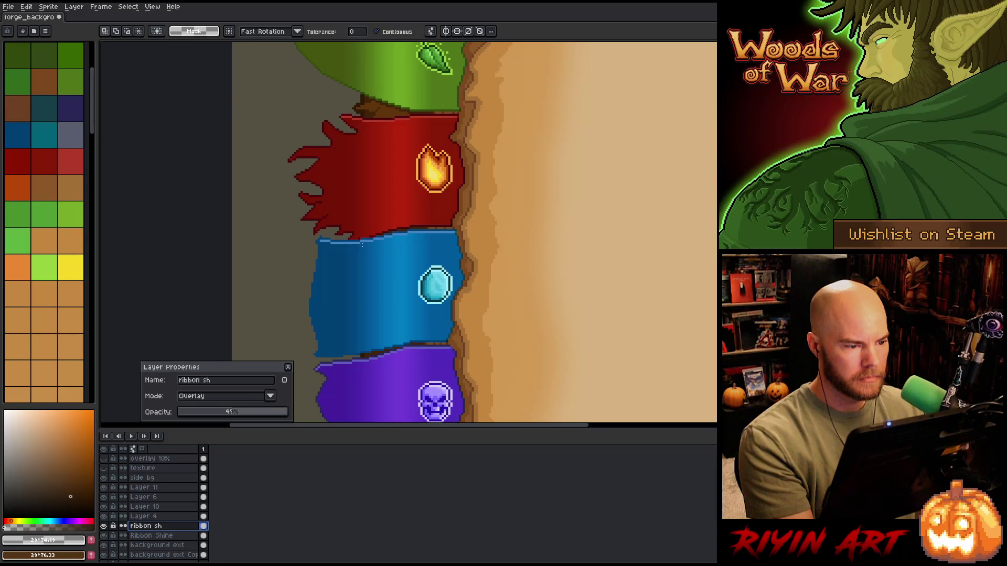
{"action": "scroll", "coordinate": [361, 245], "scroll_direction": "down", "scroll_amount": 2}
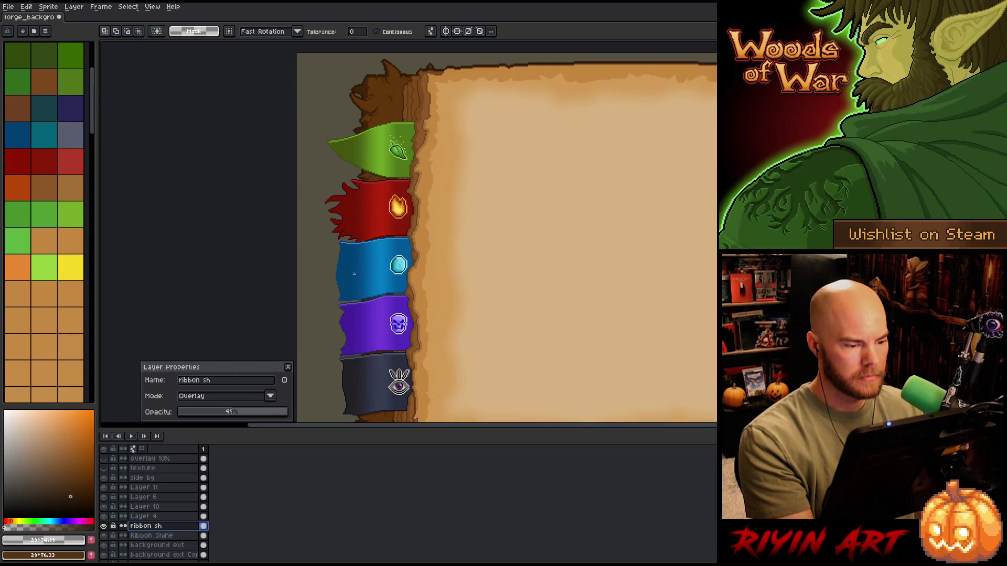
{"action": "scroll", "coordinate": [354, 274], "scroll_direction": "down", "scroll_amount": 4}
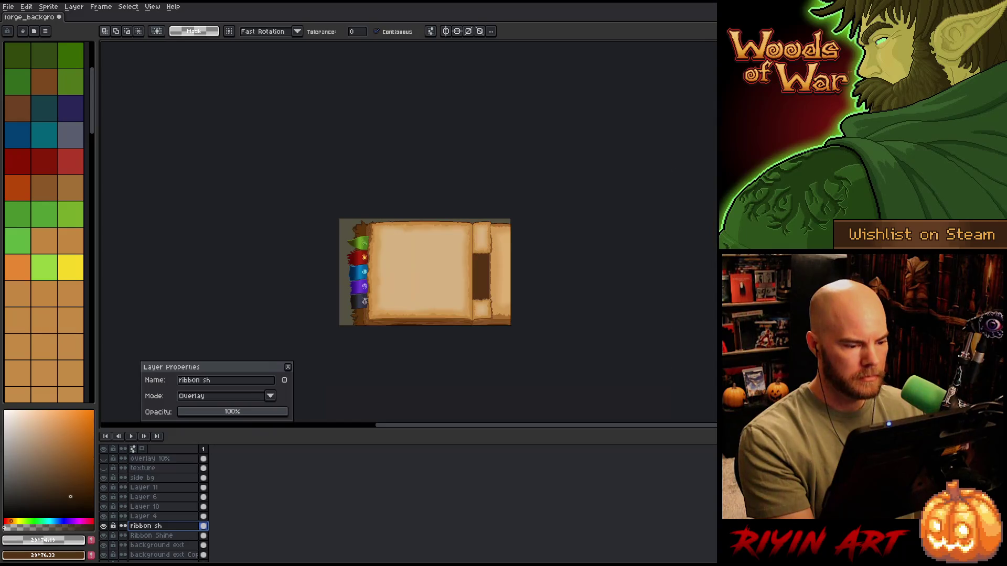
{"action": "scroll", "coordinate": [351, 287], "scroll_direction": "up", "scroll_amount": 3}
{"action": "key", "text": "ctrl+z"}
{"action": "key", "text": "ctrl+z"}
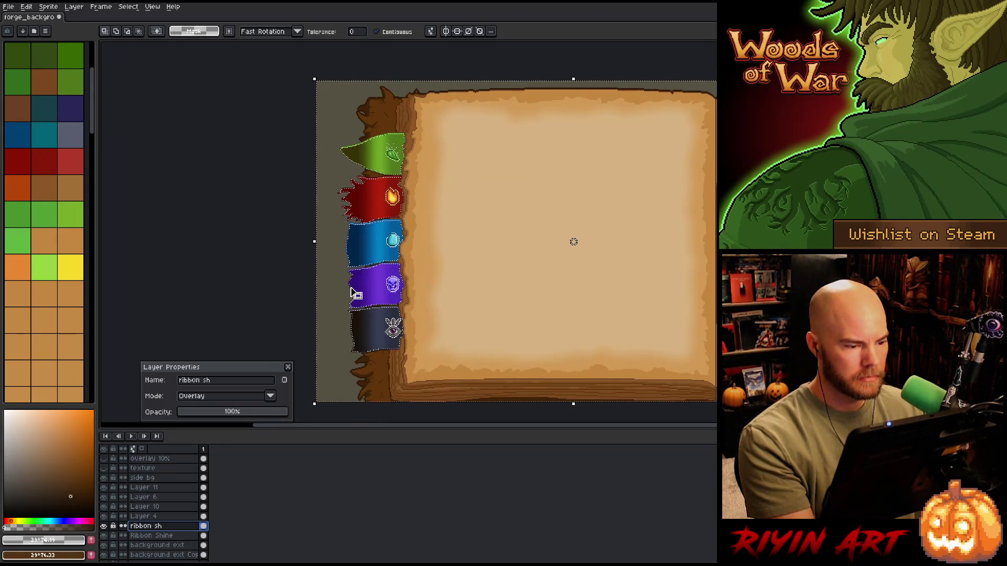
Undo the extra layer changes, restore the name Layer 12, and select the whole canvas
{"action": "left_click", "coordinate": [350, 287], "text": "ctrl"}
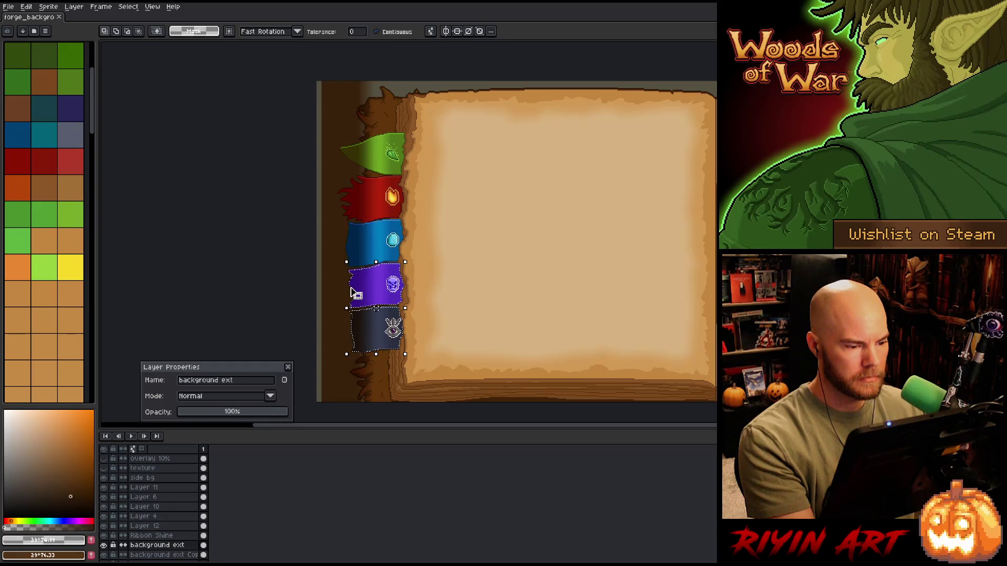
{"action": "key", "text": "ctrl+z"}
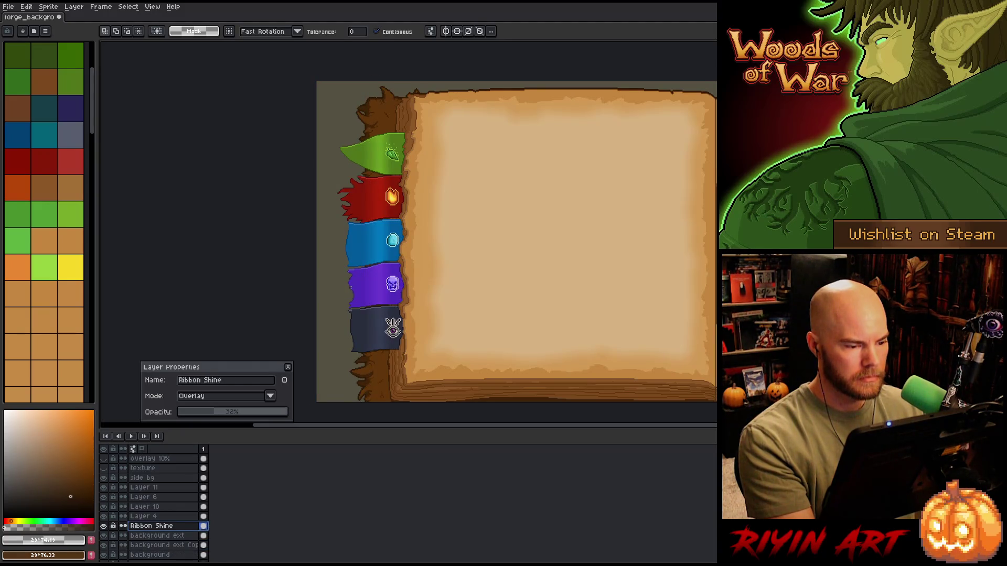
{"action": "key", "text": "BackSpace"}
{"action": "type", "text": "2"}
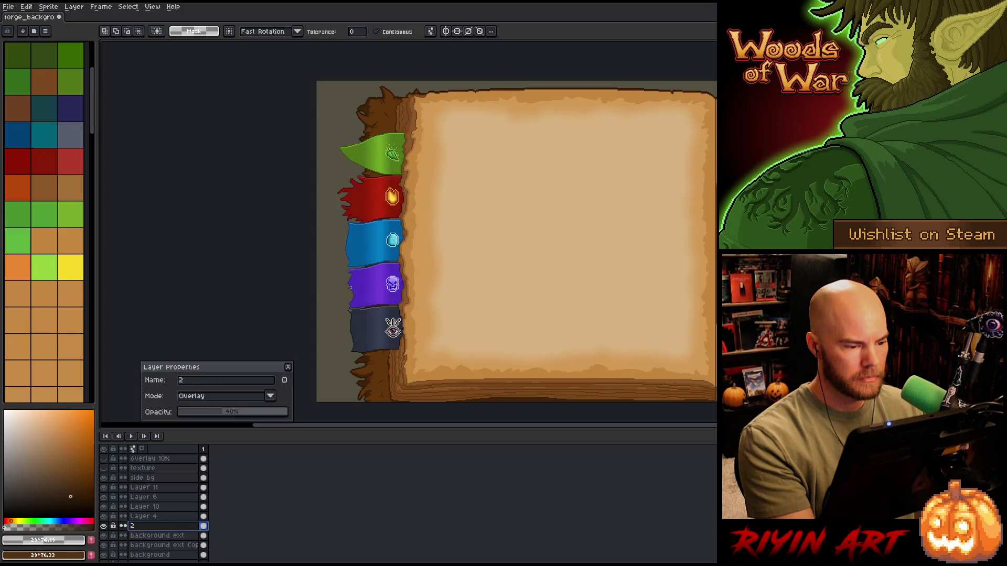
{"action": "type", "text": "Layer 1"}
{"action": "key", "text": "ctrl+a"}
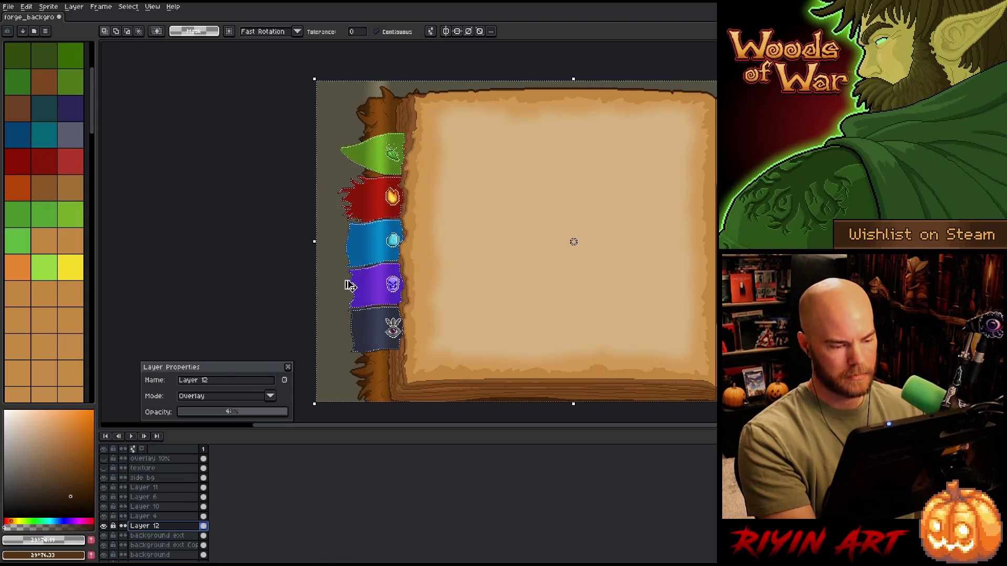
{"action": "scroll", "coordinate": [378, 335], "scroll_direction": "up", "scroll_amount": 3}
{"action": "scroll", "coordinate": [378, 336], "scroll_direction": "up", "scroll_amount": 2}
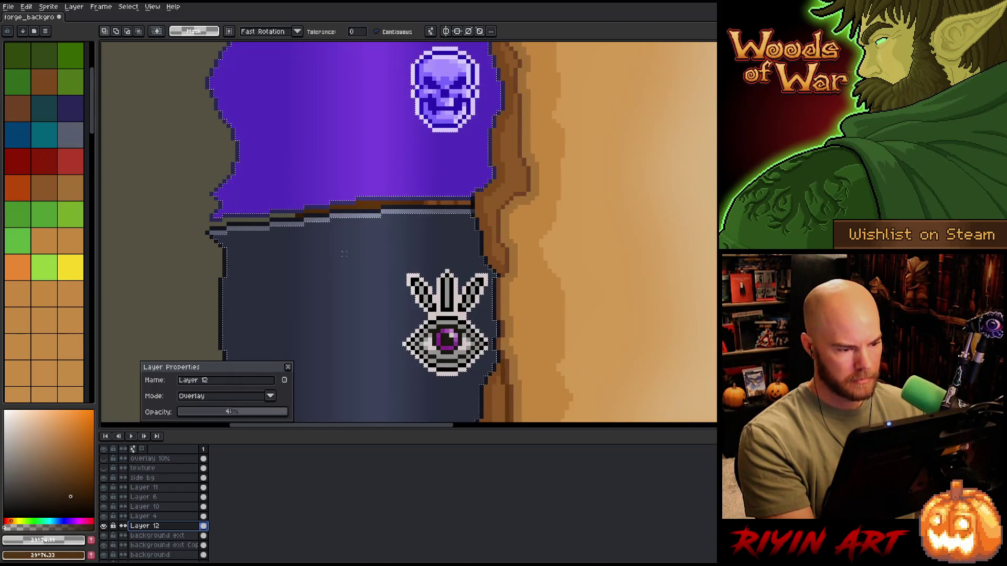
{"action": "left_click", "coordinate": [355, 220], "text": "shift"}
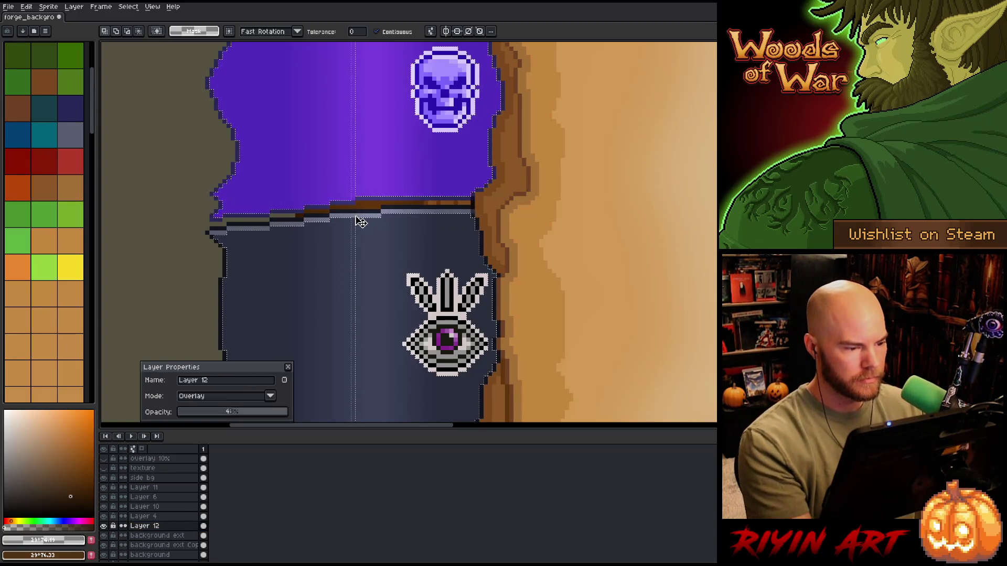
{"action": "scroll", "coordinate": [353, 220], "scroll_direction": "down", "scroll_amount": 5}
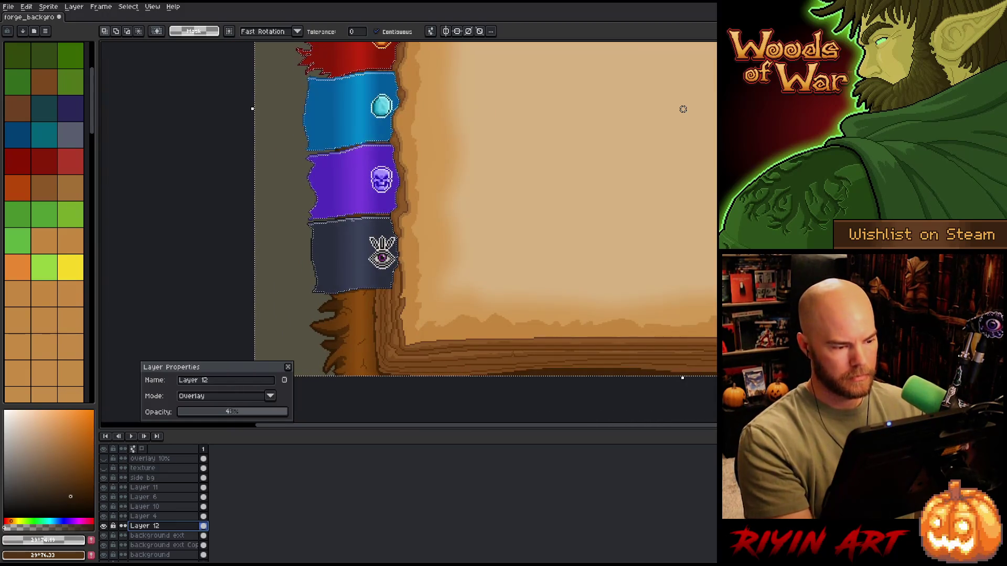
Sample the purple and grey banner colours in Color Range, cancel, and select background ext
{"action": "key", "text": "ctrl+shift+c"}
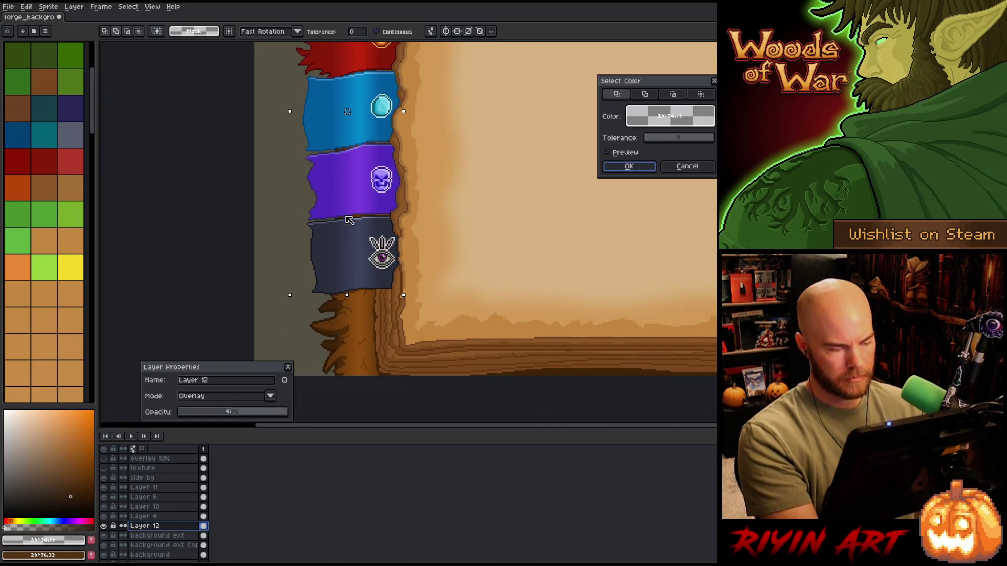
{"action": "left_click", "coordinate": [354, 206]}
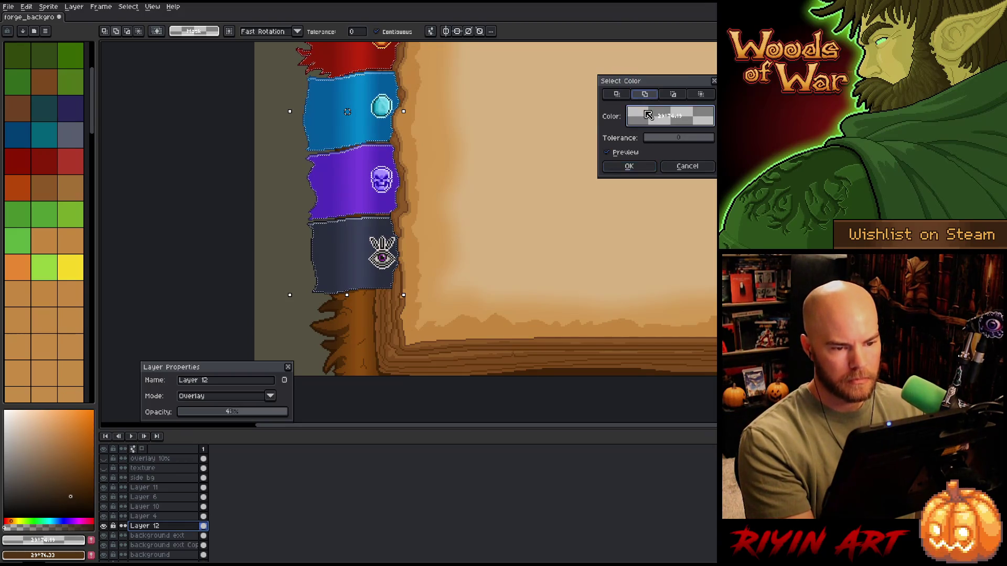
{"action": "left_click", "coordinate": [356, 207]}
{"action": "left_click", "coordinate": [356, 212]}
{"action": "left_click", "coordinate": [356, 215]}
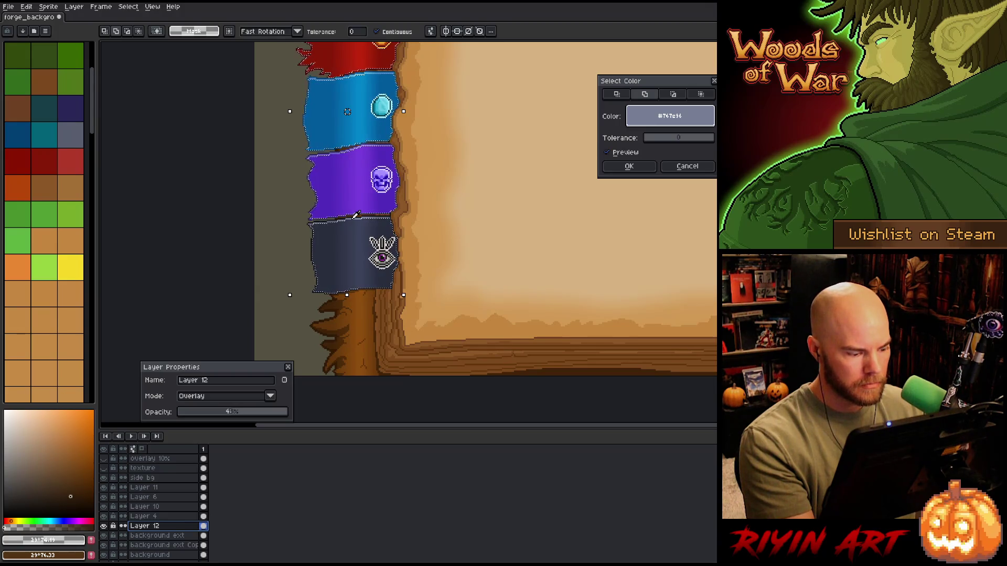
{"action": "left_click", "coordinate": [674, 167]}
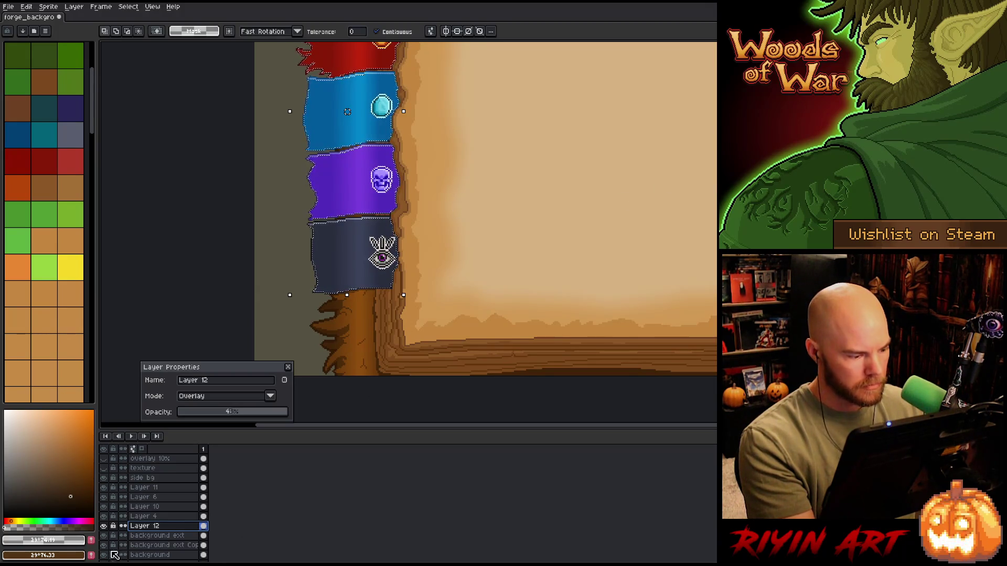
{"action": "left_click", "coordinate": [152, 536]}
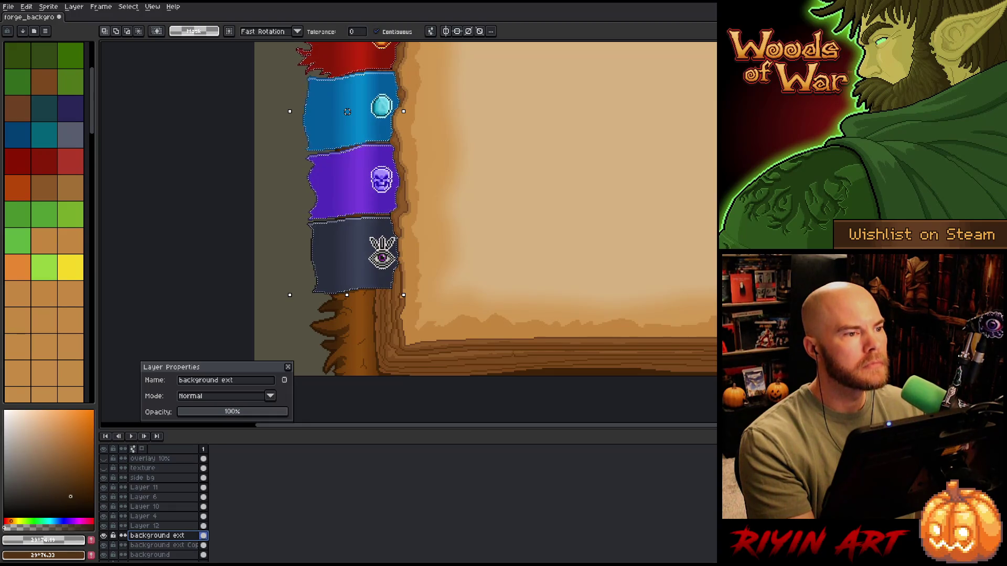
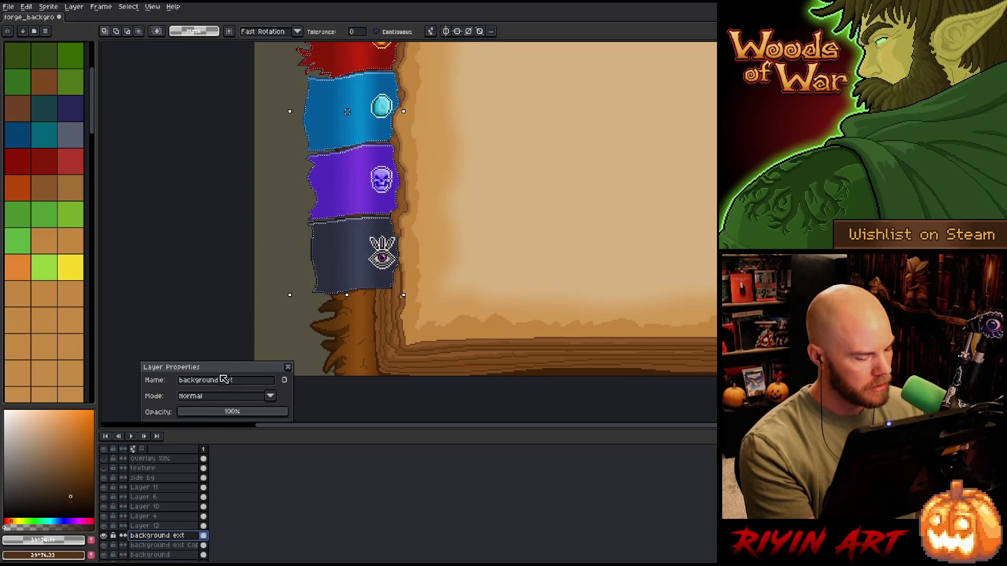
Pick the banner colours with Color Range in Add mode, then hide Layer 12
{"action": "key", "text": "shift+c"}
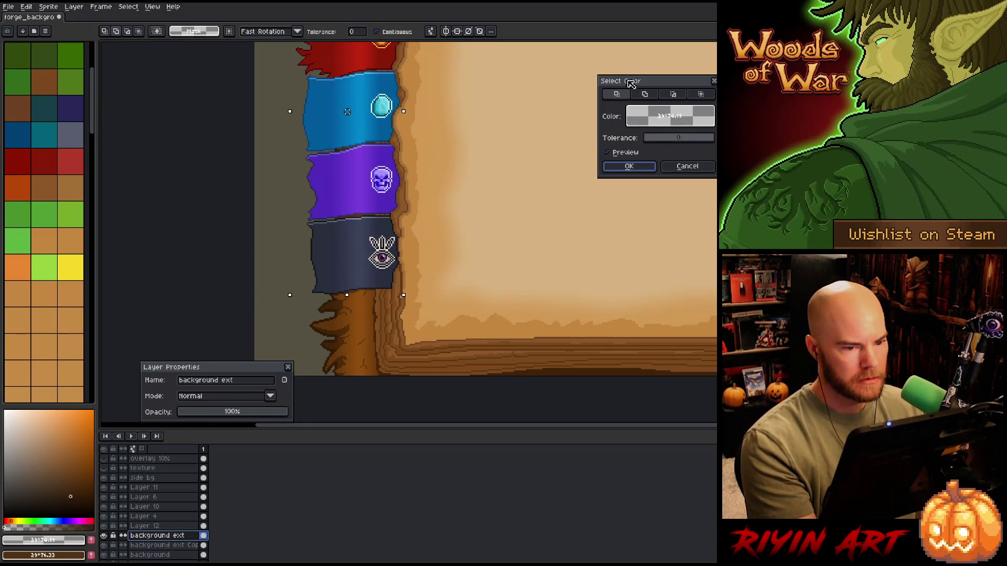
{"action": "mouse_move", "coordinate": [646, 112]}
{"action": "left_mouse_down"}
{"action": "mouse_move", "coordinate": [438, 218]}
{"action": "mouse_move", "coordinate": [359, 214]}
{"action": "left_mouse_up"}
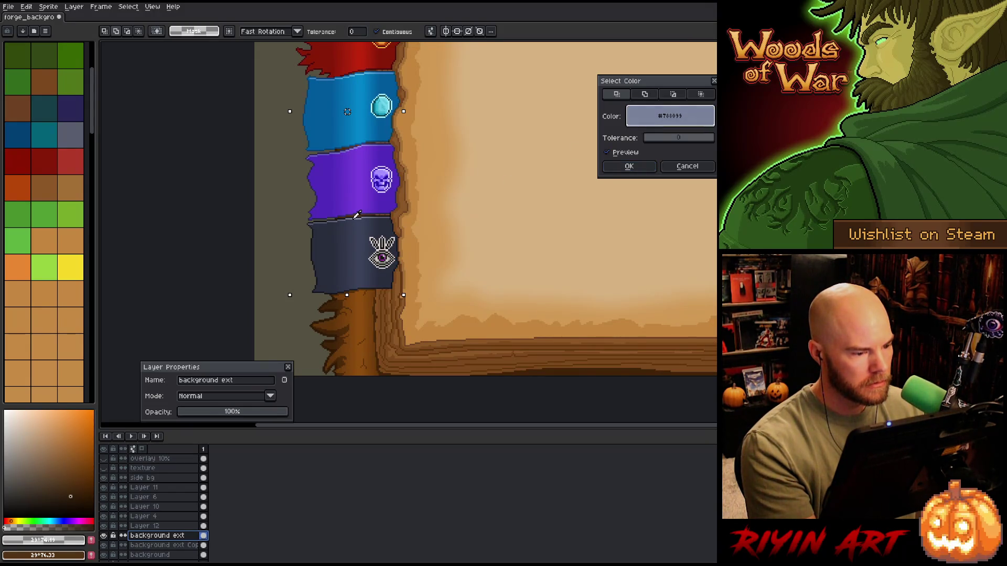
{"action": "left_click", "coordinate": [644, 95]}
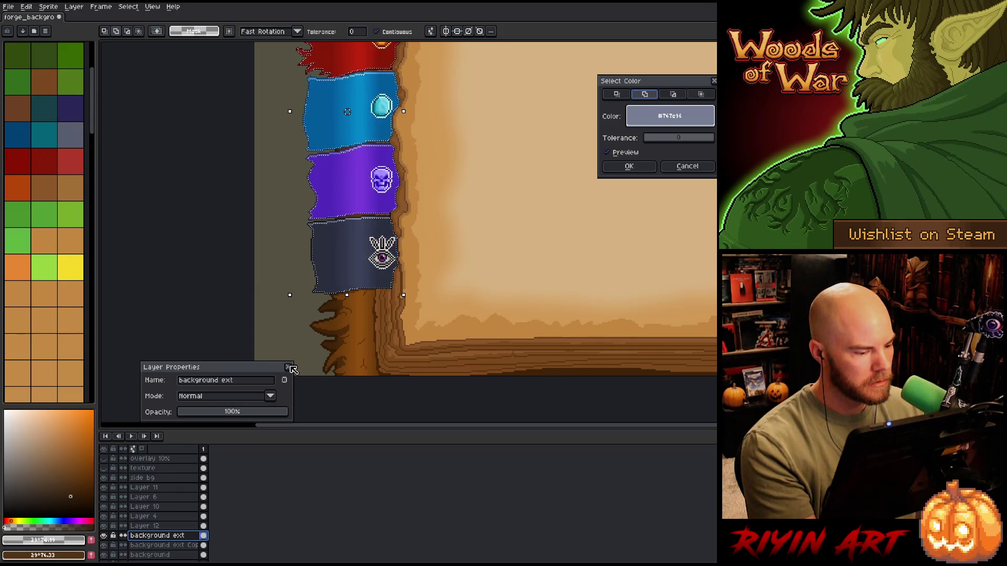
{"action": "left_click_drag", "start_coordinate": [643, 84], "coordinate": [559, 181]}
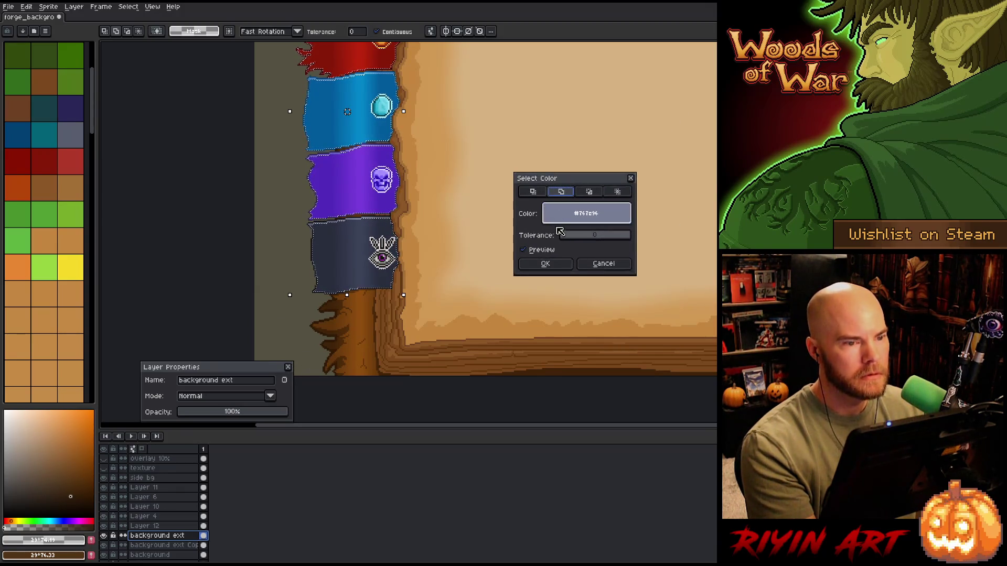
{"action": "left_click", "coordinate": [376, 220]}
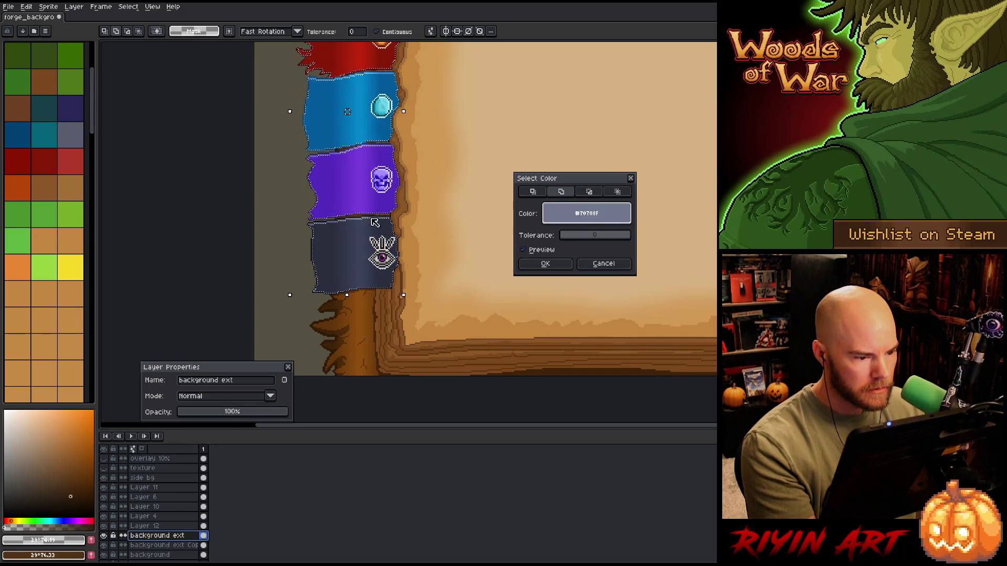
{"action": "left_click", "coordinate": [602, 264]}
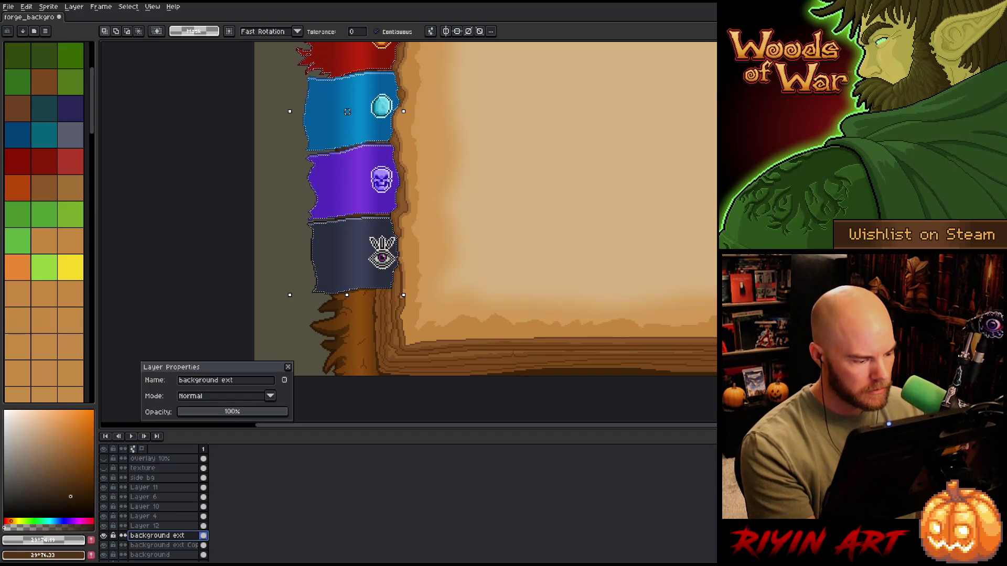
{"action": "left_click", "coordinate": [103, 526]}
Add the dark banner, grey seam and purple banner colours to the selection
{"action": "key", "text": "shift+c"}
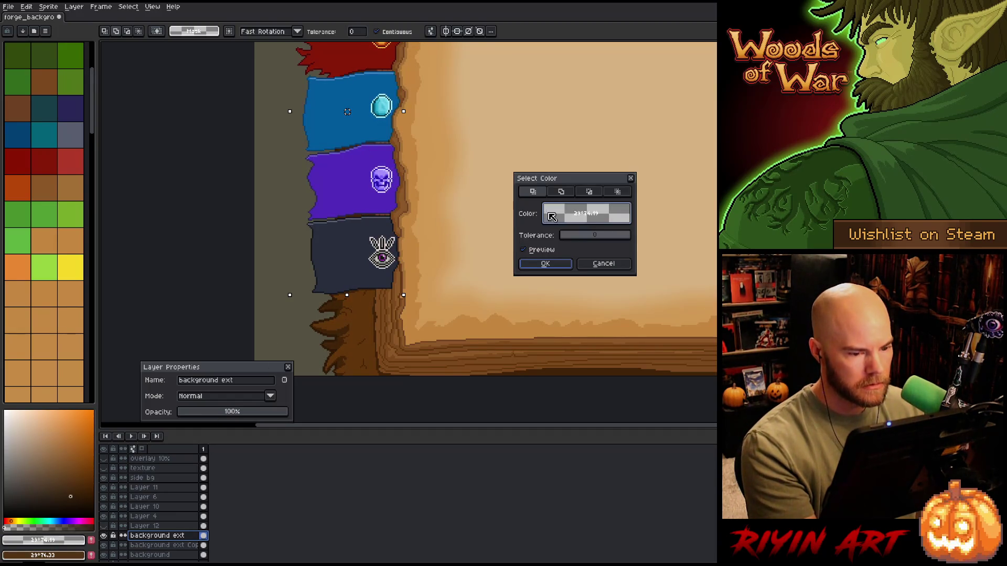
{"action": "left_click_drag", "start_coordinate": [551, 216], "coordinate": [384, 227]}
{"action": "left_click", "coordinate": [360, 215]}
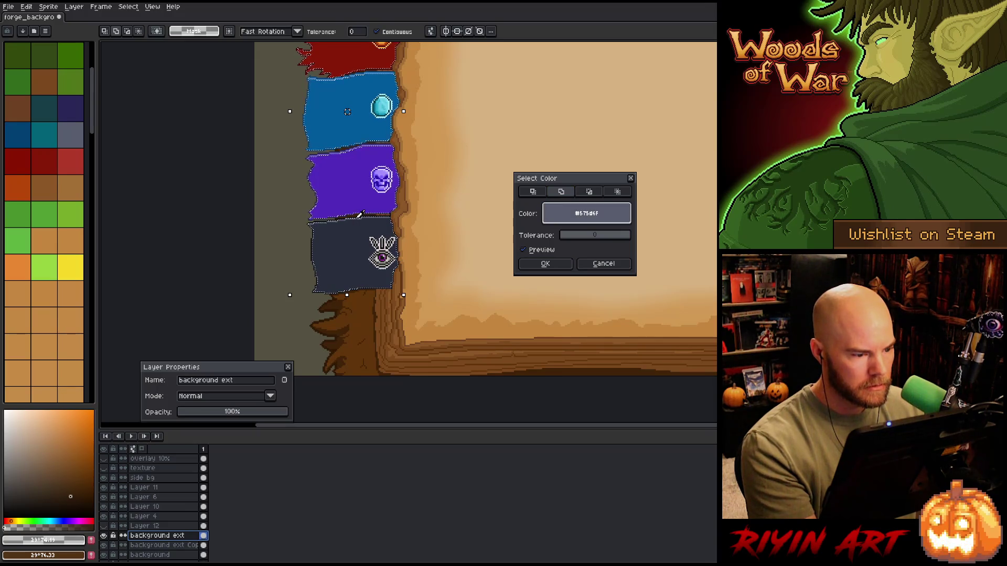
{"action": "scroll", "coordinate": [434, 164], "scroll_direction": "up", "scroll_amount": 2}
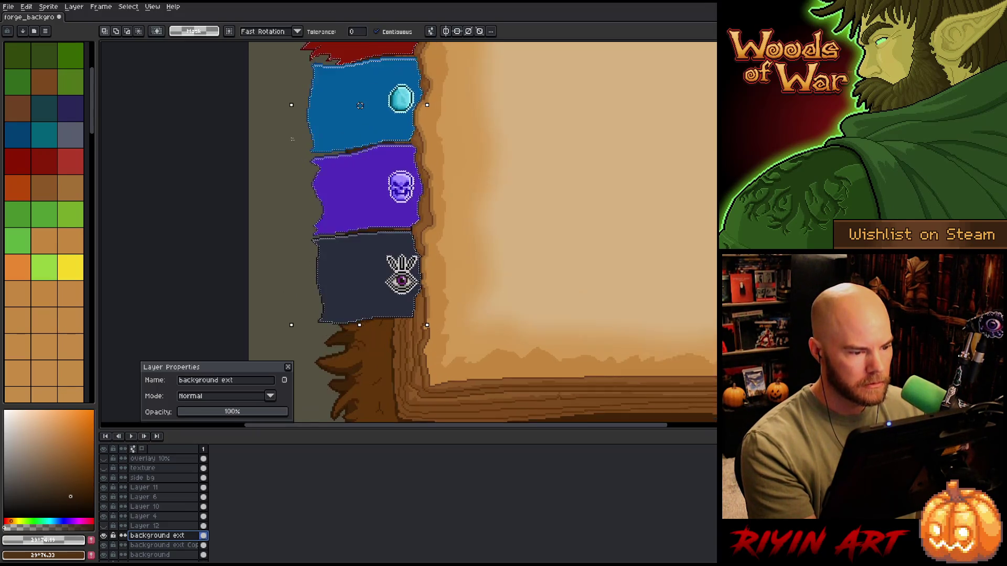
{"action": "left_click", "coordinate": [435, 164]}
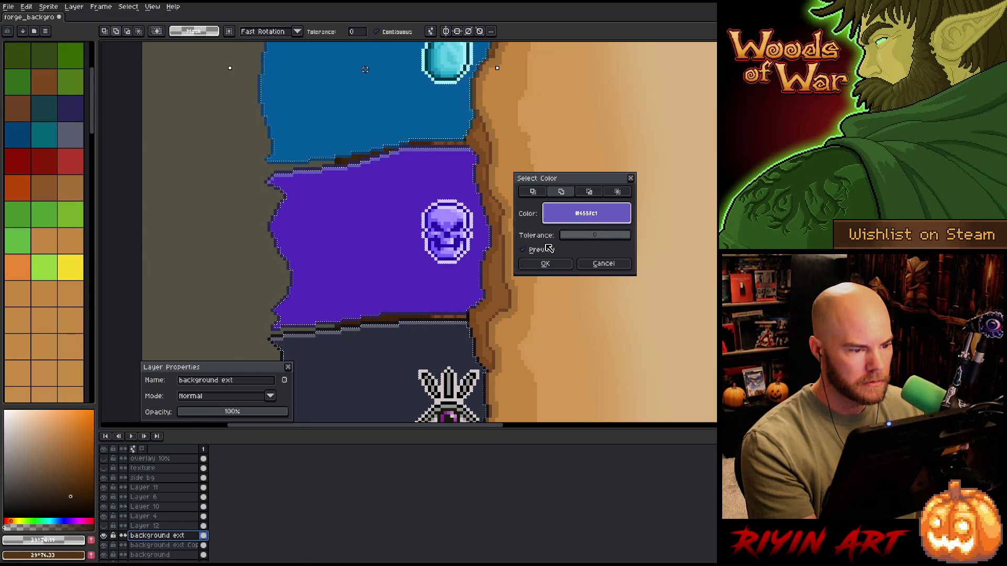
{"action": "left_click", "coordinate": [545, 263]}
{"action": "scroll", "coordinate": [372, 101], "scroll_direction": "down", "scroll_amount": 1}
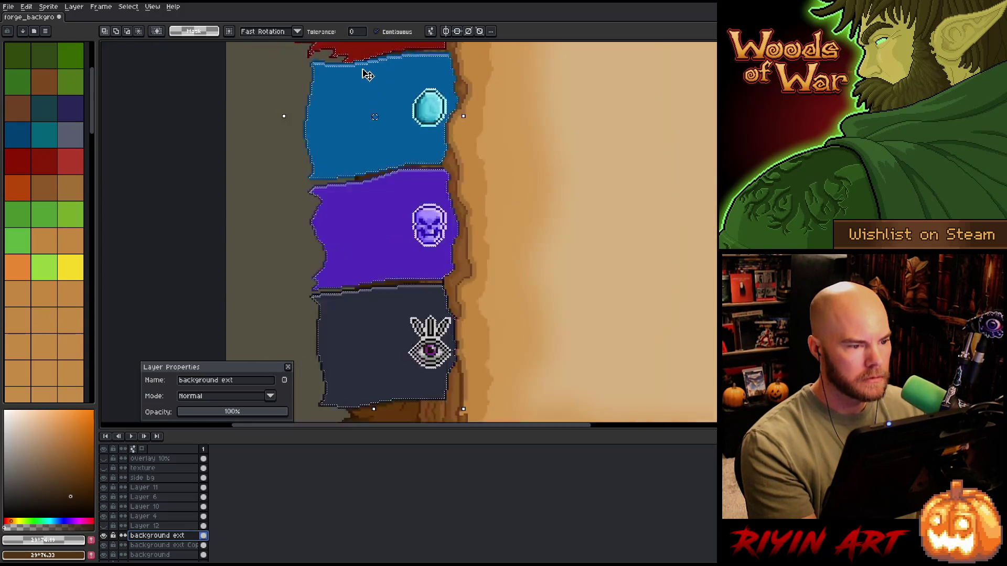
{"action": "scroll", "coordinate": [367, 74], "scroll_direction": "down", "scroll_amount": 1}
{"action": "scroll", "coordinate": [367, 75], "scroll_direction": "up", "scroll_amount": 1}
{"action": "key", "text": "h"}
{"action": "left_click_drag", "start_coordinate": [377, 101], "coordinate": [376, 241]}
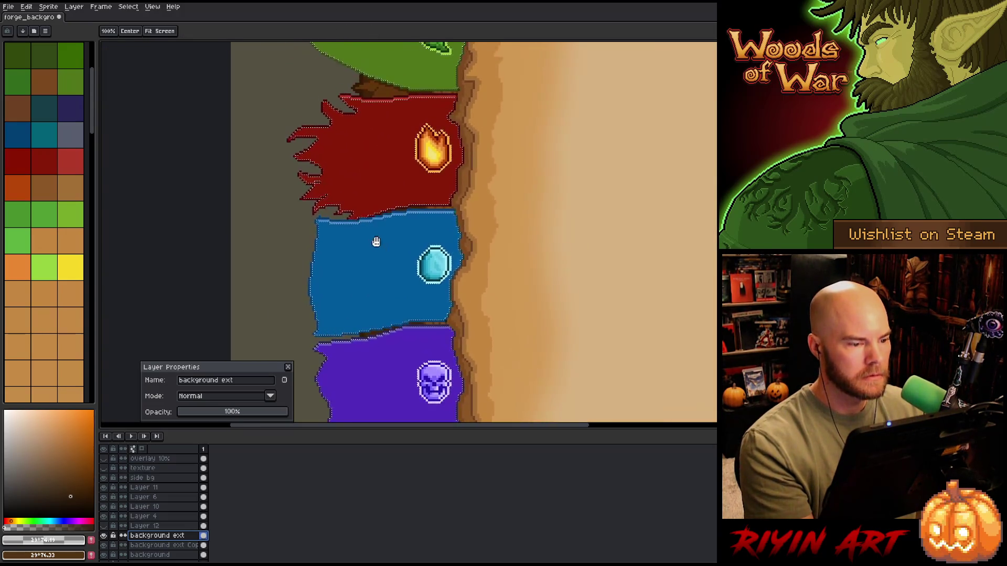
Add the blue banner's light edge and light blue stripe colours to the selection
{"action": "scroll", "coordinate": [376, 242], "scroll_direction": "up", "scroll_amount": 2}
{"action": "key", "text": "ctrl+shift+c"}
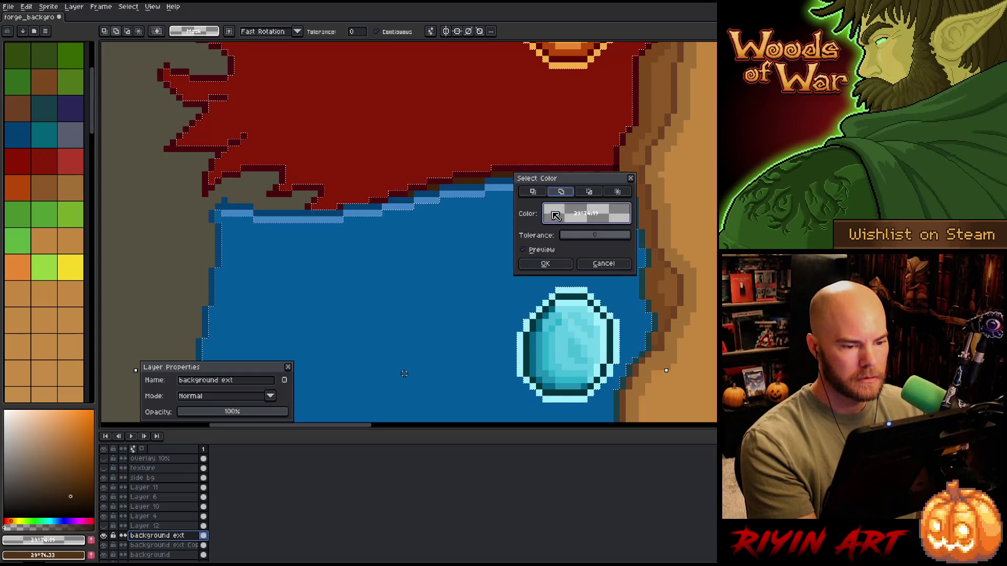
{"action": "left_click", "coordinate": [555, 215]}
{"action": "left_click", "coordinate": [400, 207]}
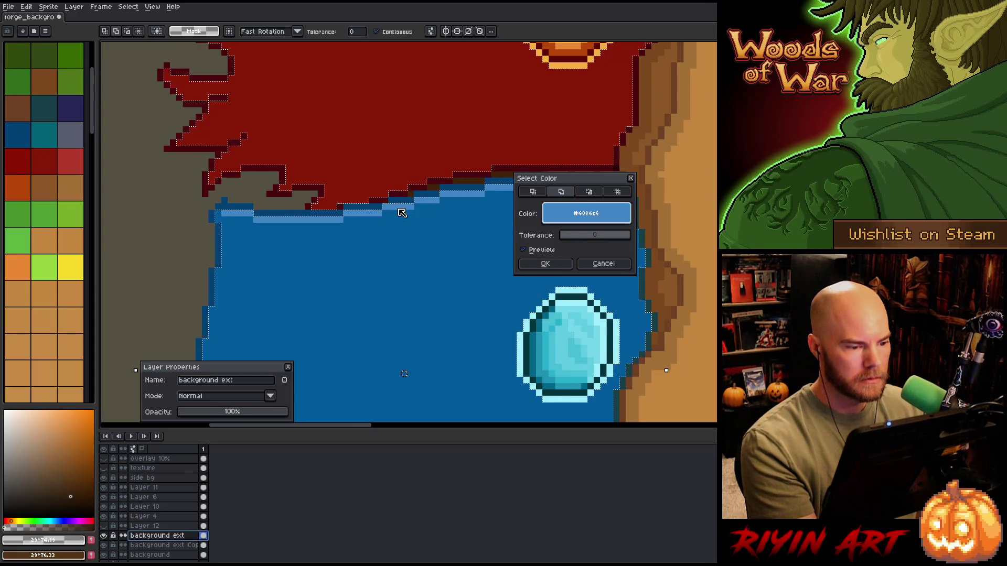
{"action": "left_click", "coordinate": [527, 264]}
{"action": "scroll", "coordinate": [395, 126], "scroll_direction": "down", "scroll_amount": 2}
{"action": "left_click_drag", "start_coordinate": [395, 126], "coordinate": [418, 294]}
{"action": "scroll", "coordinate": [427, 193], "scroll_direction": "up", "scroll_amount": 2}
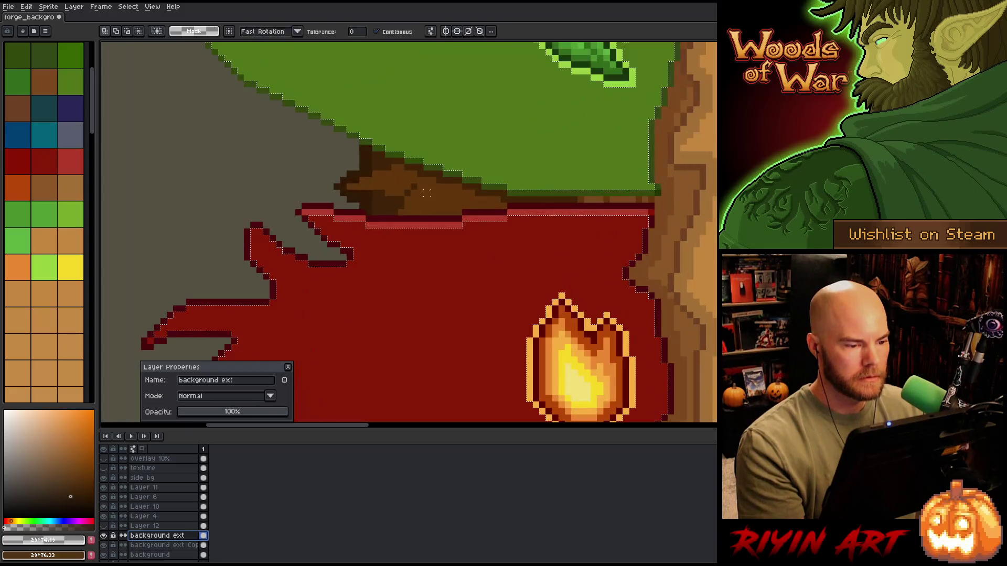
Add the red banner's light top edge colour to the selection
{"action": "key", "text": "ctrl+shift+c"}
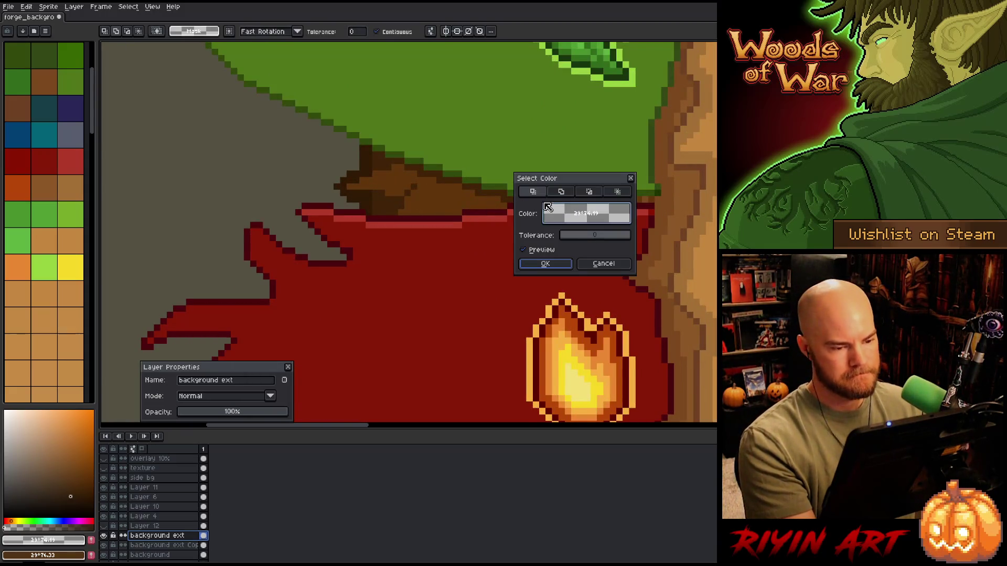
{"action": "left_click", "coordinate": [560, 192]}
{"action": "left_click", "coordinate": [454, 224]}
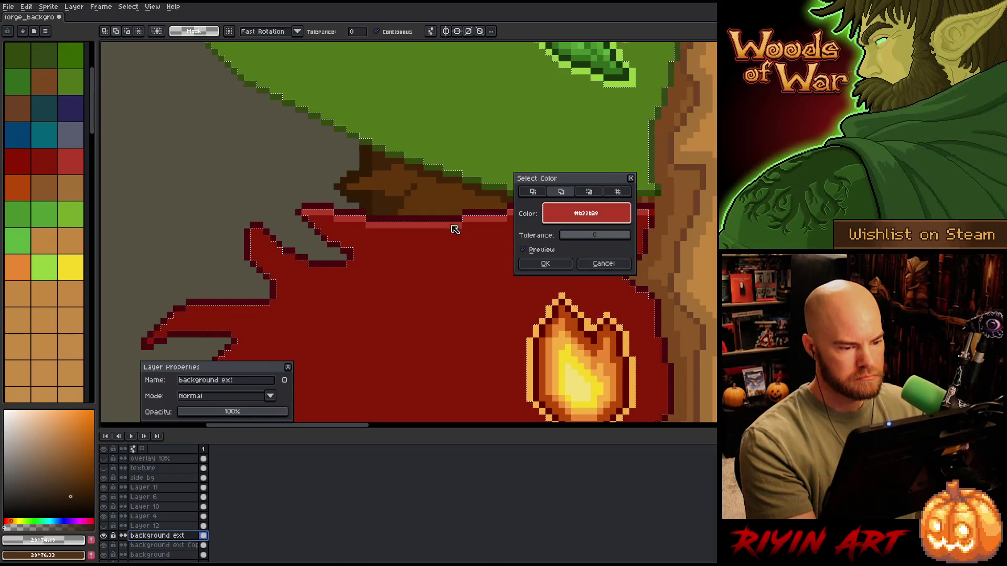
{"action": "left_click", "coordinate": [560, 269]}
{"action": "scroll", "coordinate": [515, 238], "scroll_direction": "down", "scroll_amount": 2}
{"action": "scroll", "coordinate": [474, 227], "scroll_direction": "up", "scroll_amount": 2}
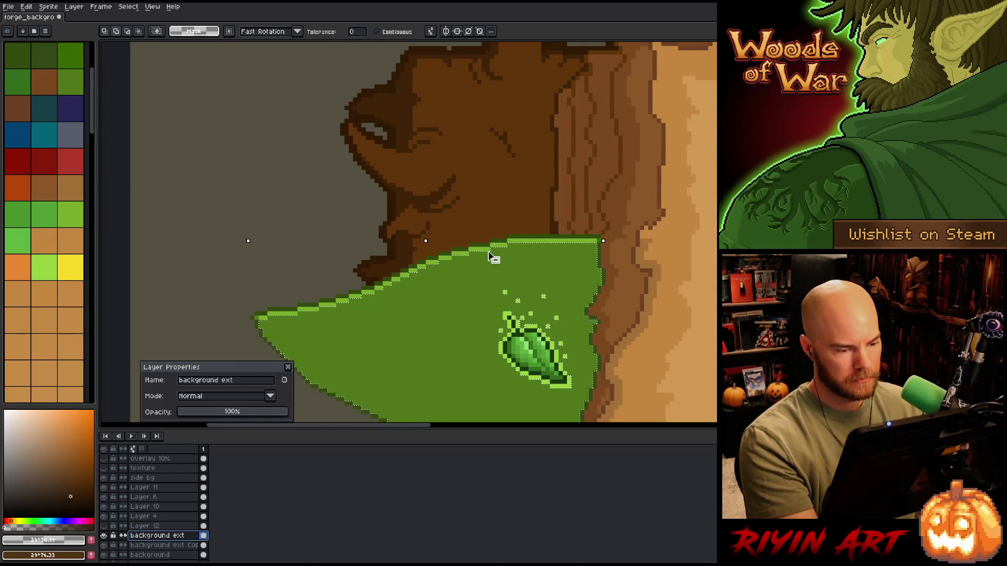
Add the green banner's main and light edge colours to the selection
{"action": "key", "text": "ctrl+shift+c"}
{"action": "left_click", "coordinate": [456, 254]}
{"action": "left_click", "coordinate": [452, 255]}
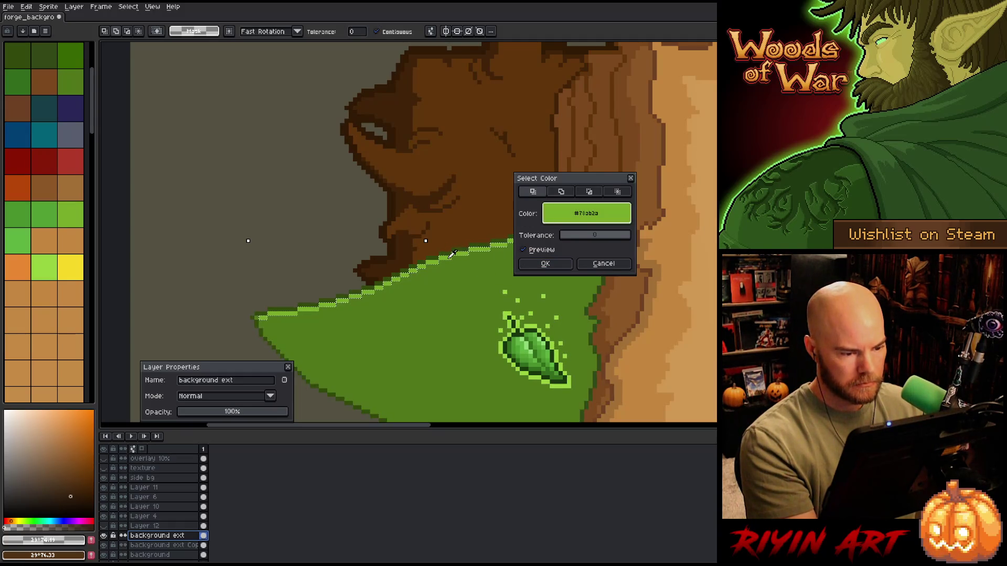
{"action": "left_click", "coordinate": [548, 264]}
{"action": "scroll", "coordinate": [548, 266], "scroll_direction": "down", "scroll_amount": 5}
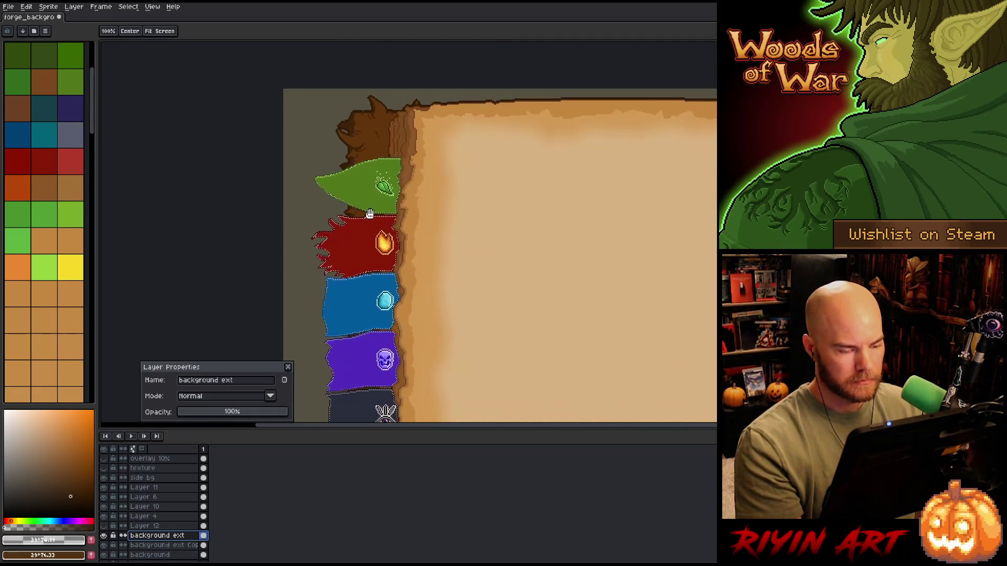
{"action": "scroll", "coordinate": [370, 242], "scroll_direction": "up", "scroll_amount": 3}
{"action": "key", "text": "space"}
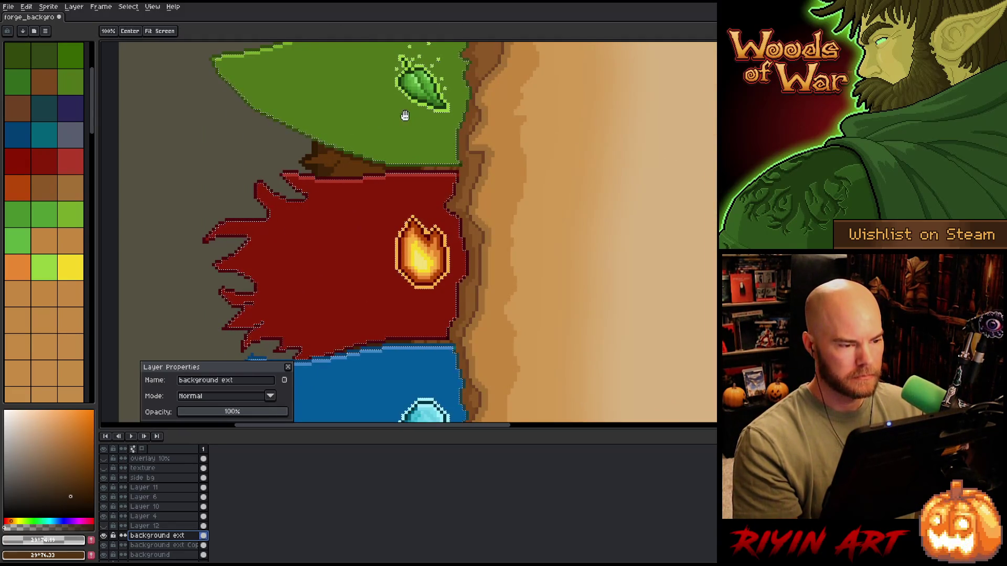
{"action": "left_click_drag", "start_coordinate": [407, 112], "coordinate": [383, 275]}
{"action": "scroll", "coordinate": [388, 218], "scroll_direction": "up", "scroll_amount": 2}
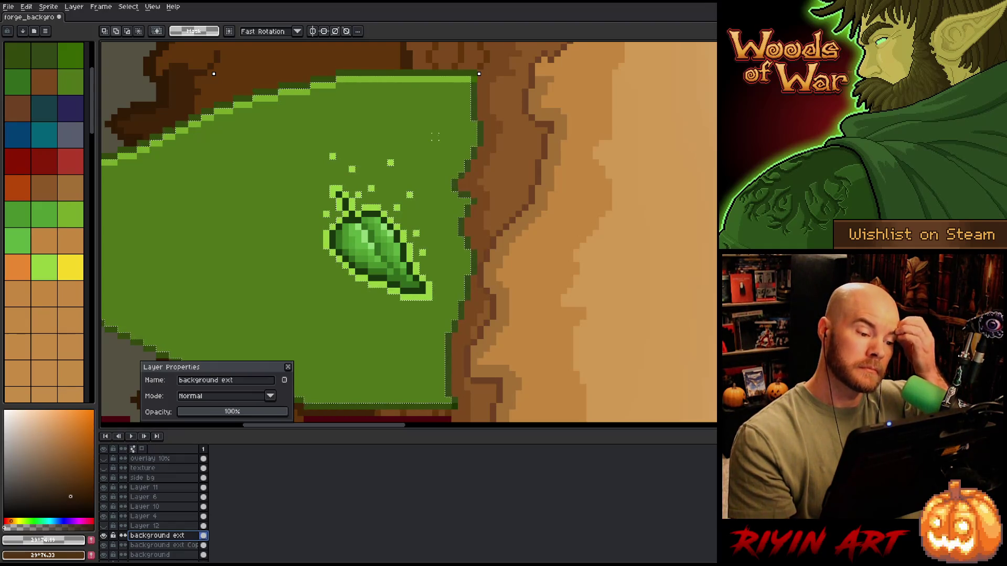
Box off the areas around the leaf and flame icons
{"action": "left_click_drag", "start_coordinate": [434, 136], "coordinate": [389, 279]}
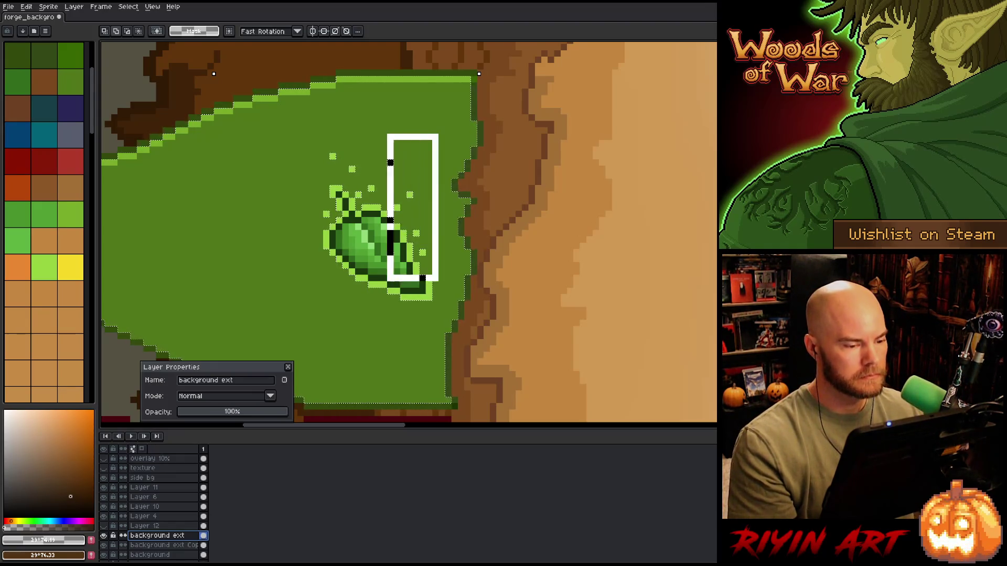
{"action": "scroll", "coordinate": [417, 233], "scroll_direction": "down", "scroll_amount": 4}
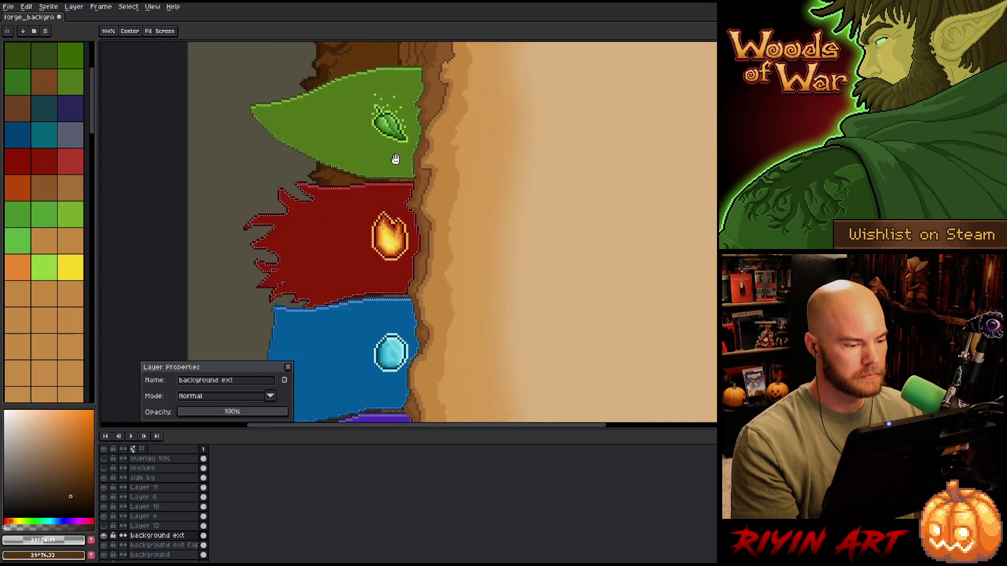
{"action": "scroll", "coordinate": [417, 233], "scroll_direction": "up", "scroll_amount": 3}
{"action": "left_click_drag", "start_coordinate": [417, 166], "coordinate": [247, 325]}
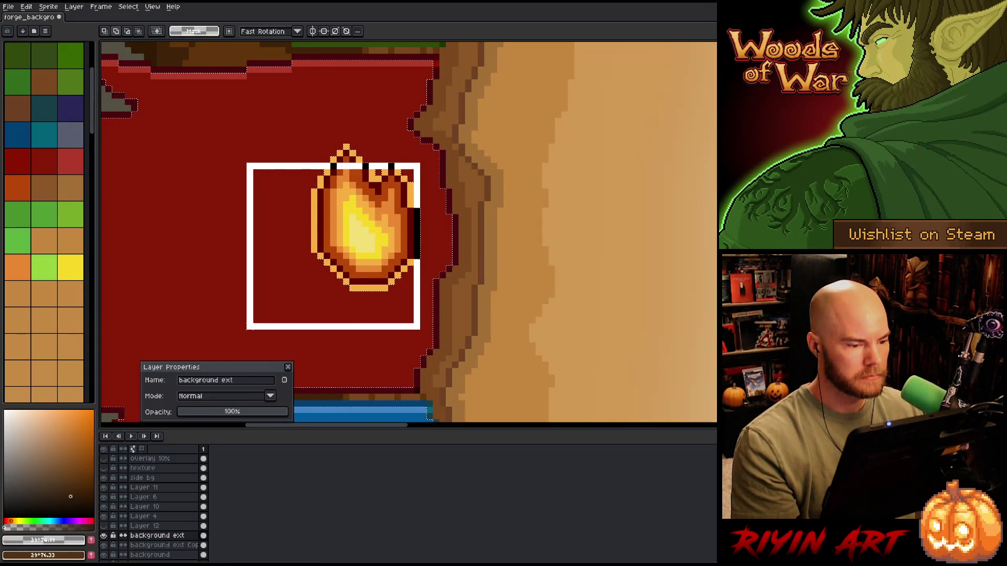
{"action": "scroll", "coordinate": [301, 259], "scroll_direction": "down", "scroll_amount": 3}
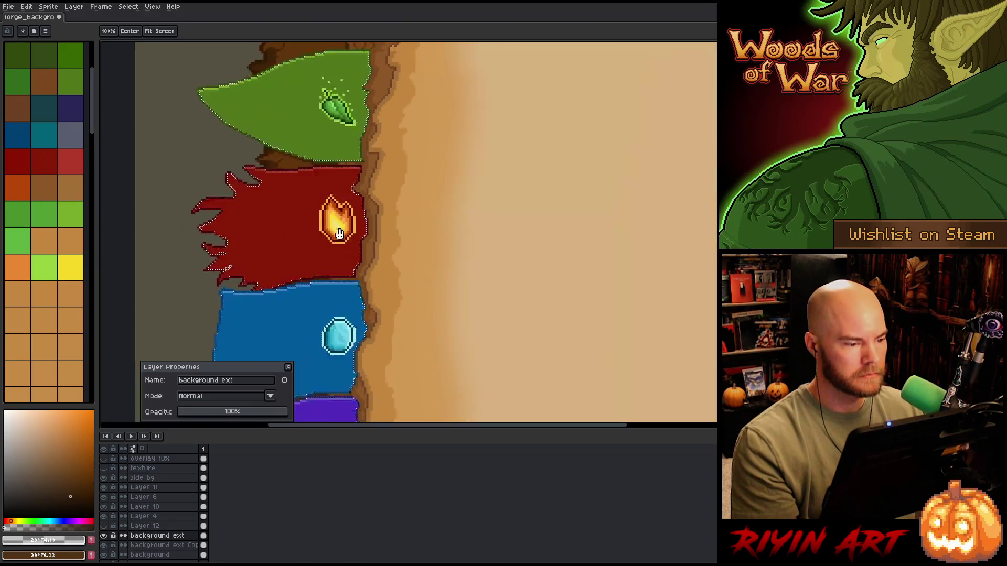
{"action": "scroll", "coordinate": [396, 270], "scroll_direction": "up", "scroll_amount": 3}
Clear the stray bracket from the gem and bring the purple and dark banners into view
{"action": "left_click_drag", "start_coordinate": [224, 208], "coordinate": [303, 298]}
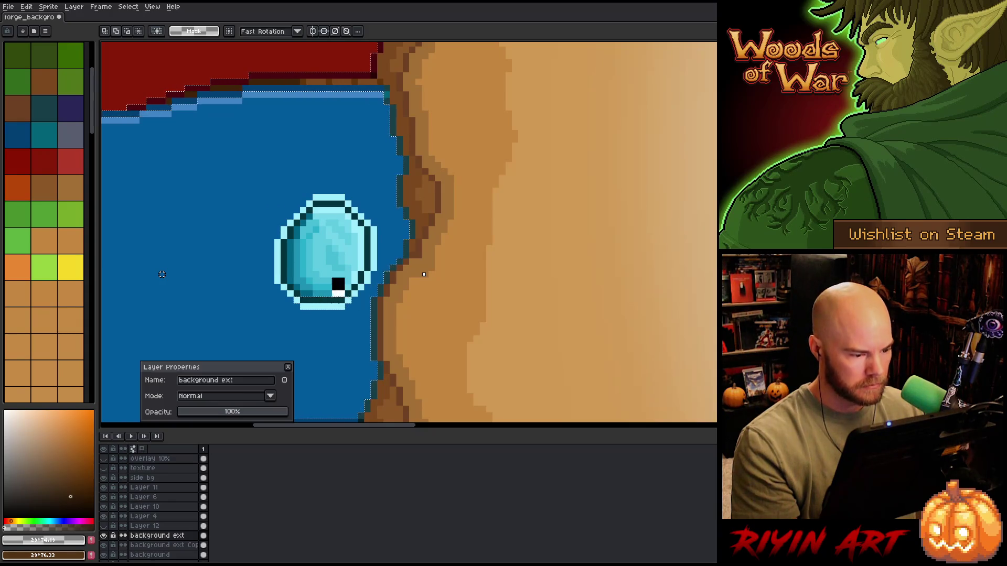
{"action": "scroll", "coordinate": [320, 283], "scroll_direction": "down", "scroll_amount": 3}
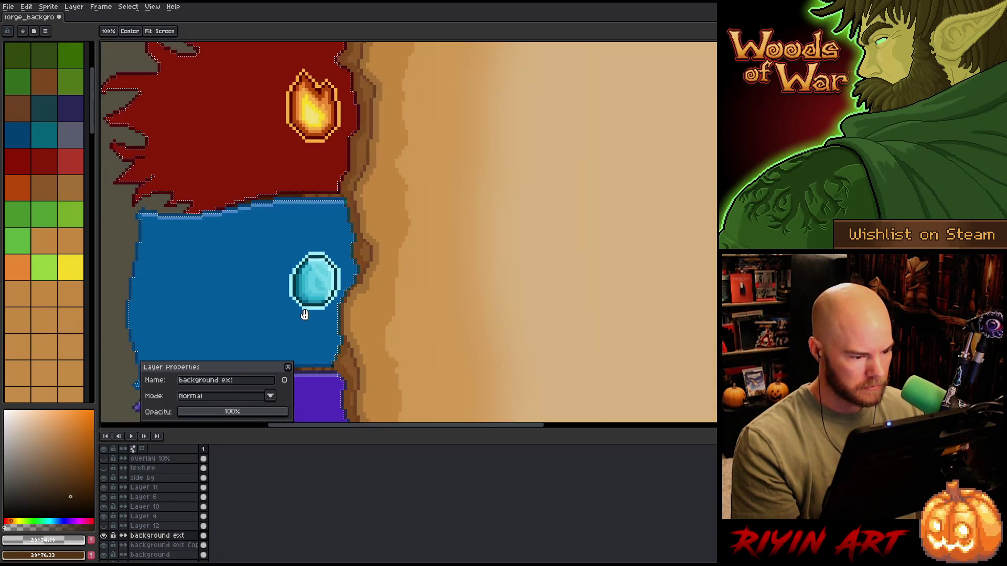
{"action": "scroll", "coordinate": [443, 215], "scroll_direction": "up", "scroll_amount": 4}
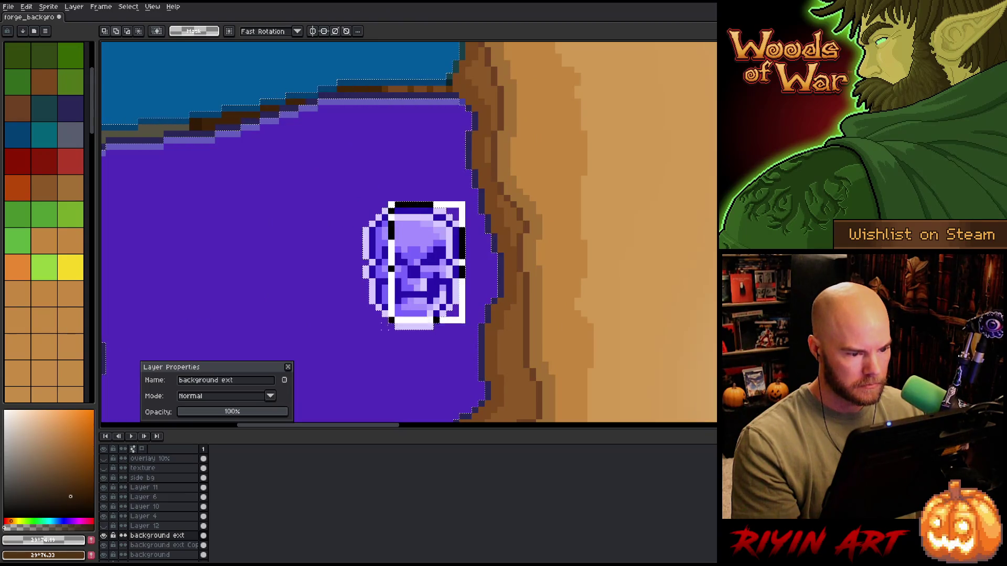
{"action": "scroll", "coordinate": [461, 205], "scroll_direction": "down", "scroll_amount": 3}
{"action": "mouse_move", "coordinate": [415, 341]}
{"action": "left_mouse_down"}
{"action": "mouse_move", "coordinate": [415, 151]}
{"action": "mouse_move", "coordinate": [380, 300]}
{"action": "mouse_move", "coordinate": [282, 320]}
{"action": "left_mouse_up"}
{"action": "scroll", "coordinate": [402, 222], "scroll_direction": "up", "scroll_amount": 3}
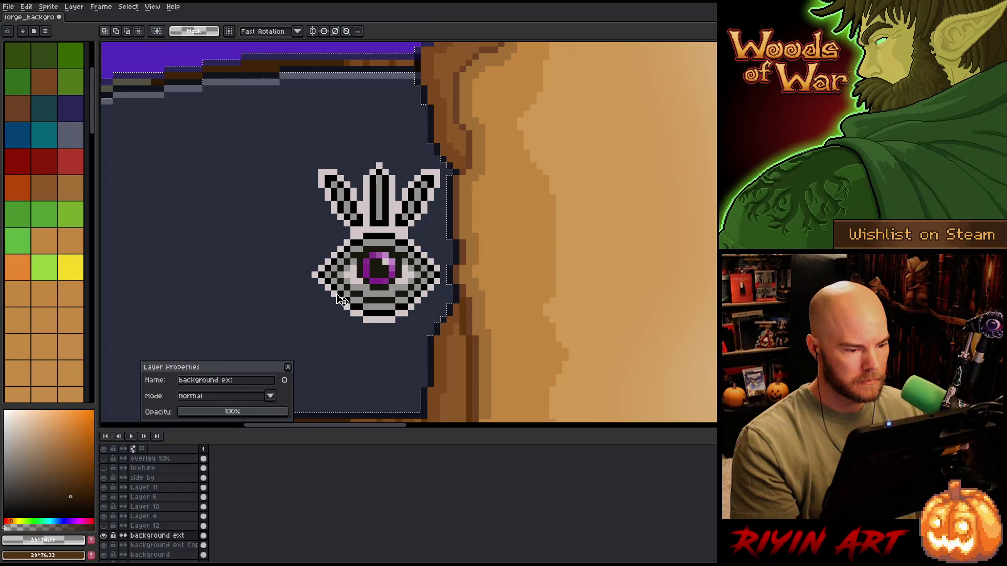
{"action": "scroll", "coordinate": [341, 300], "scroll_direction": "down", "scroll_amount": 4}
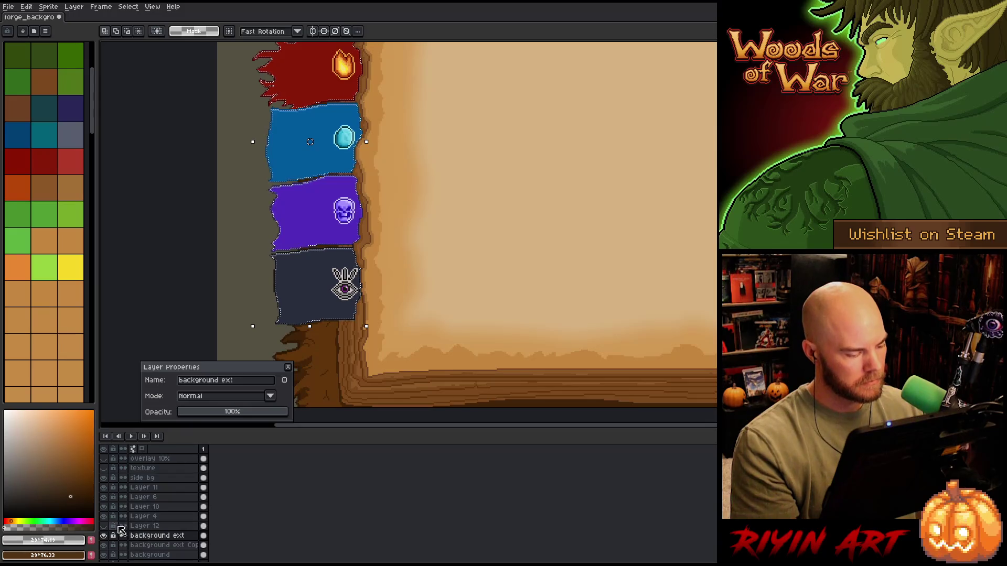
Select all on Layer 12 and rename it 'ribbon lt'
{"action": "left_click", "coordinate": [157, 527]}
{"action": "key", "text": "ctrl+a"}
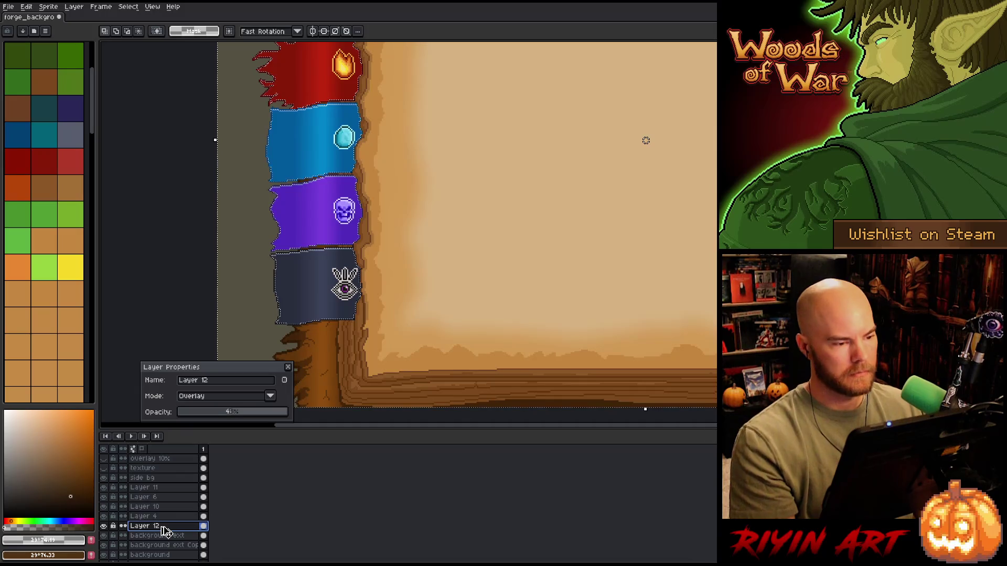
{"action": "scroll", "coordinate": [474, 180], "scroll_direction": "down", "scroll_amount": 3}
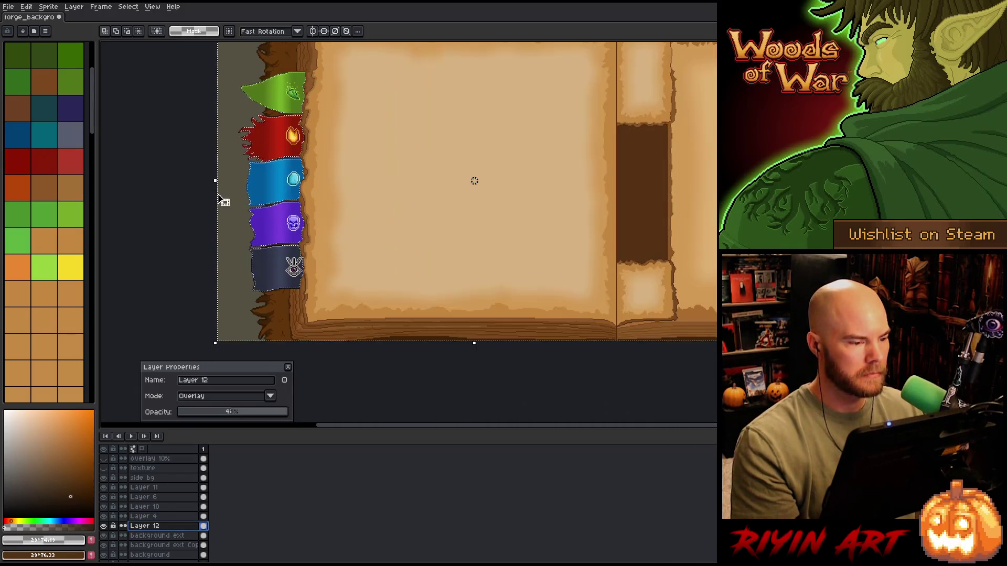
{"action": "scroll", "coordinate": [524, 228], "scroll_direction": "up", "scroll_amount": 2}
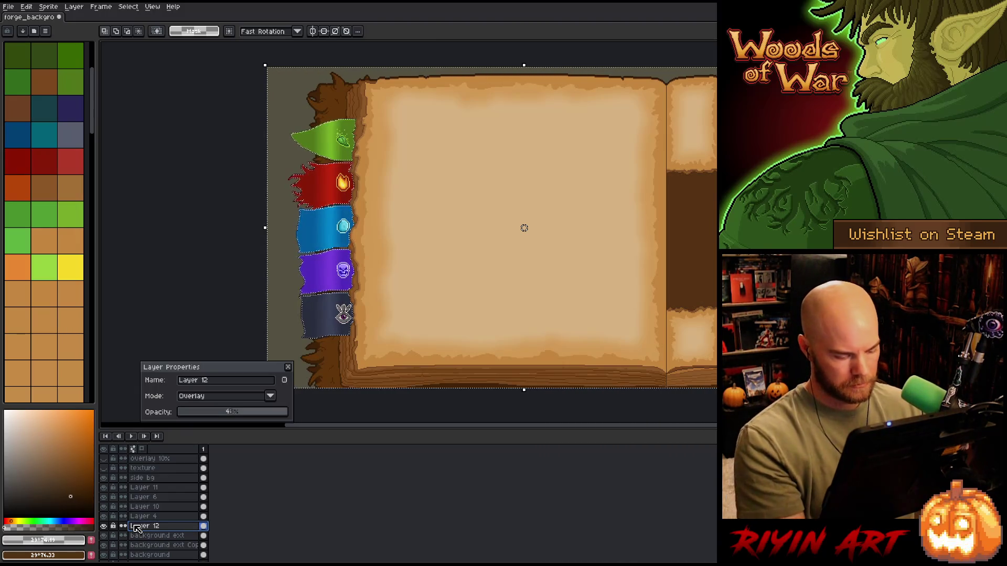
{"action": "double_click", "coordinate": [135, 527]}
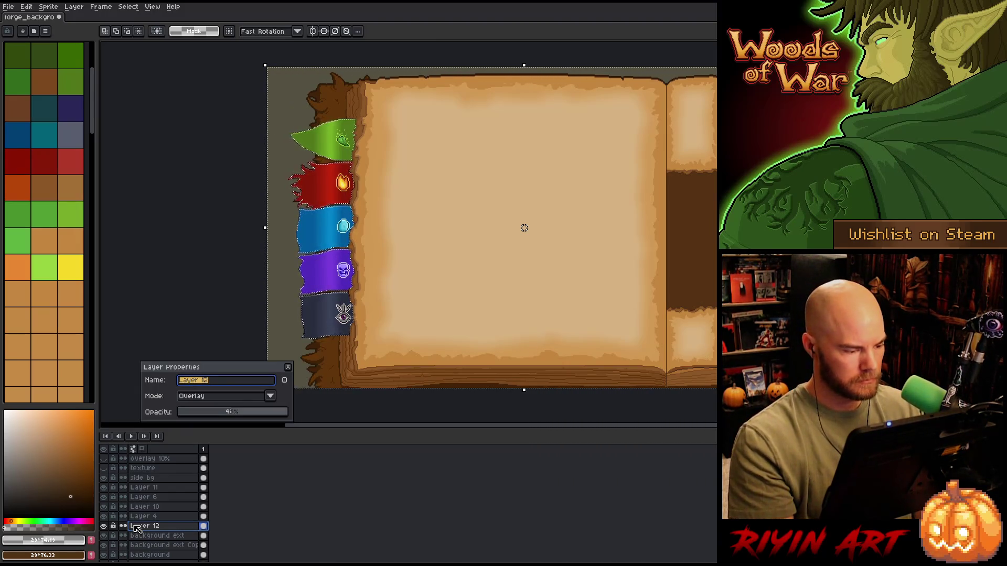
{"action": "type", "text": "ribbon lt"}
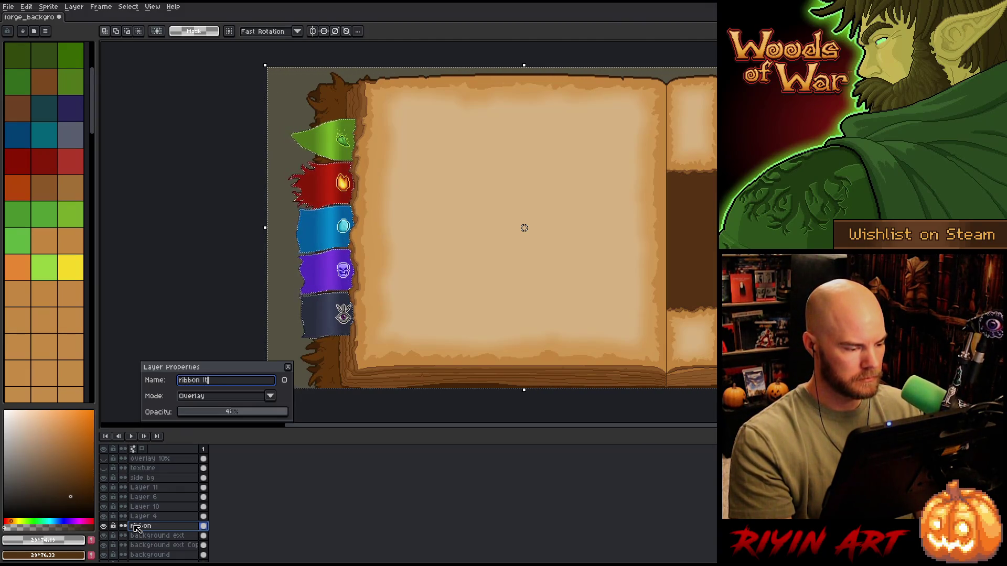
{"action": "key", "text": "Return"}
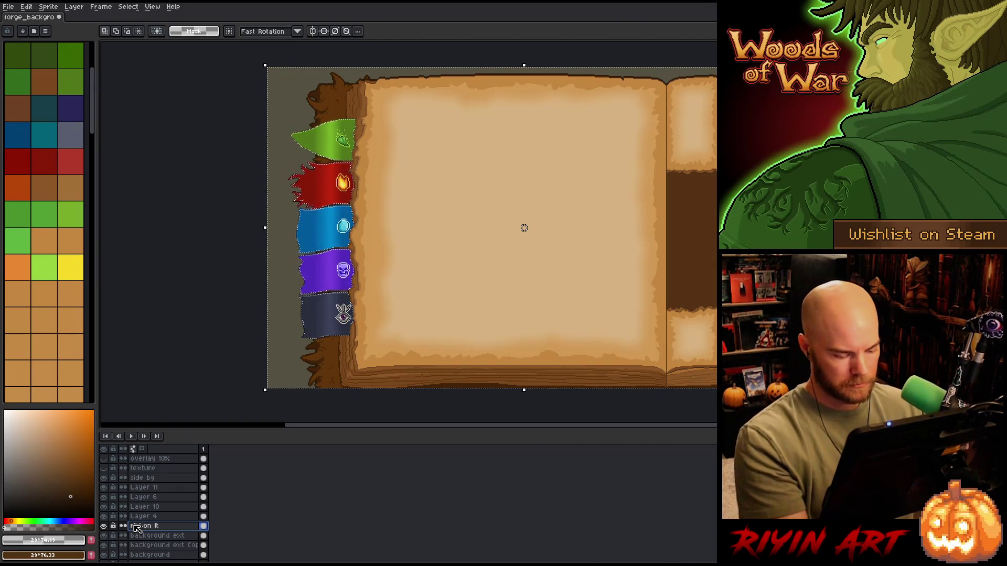
Add a new empty layer above the ribbons and switch to the fill tool
{"action": "key", "text": "shift+n"}
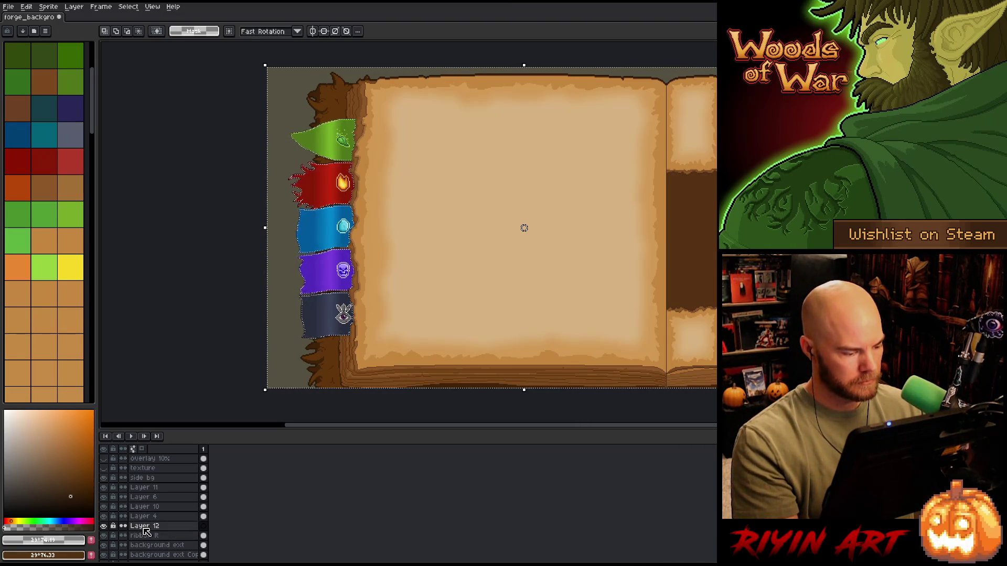
{"action": "double_click", "coordinate": [151, 528]}
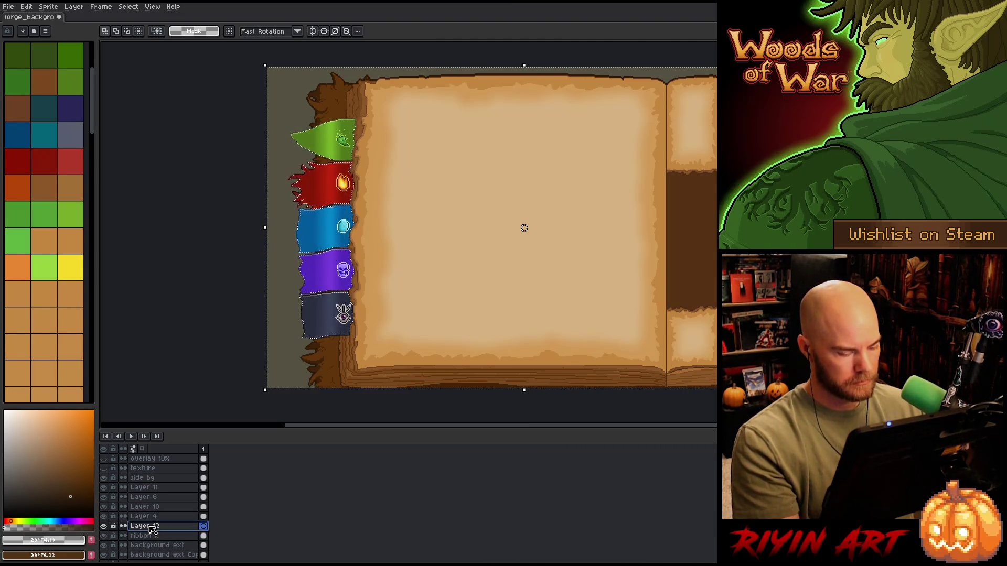
{"action": "key", "text": "g"}
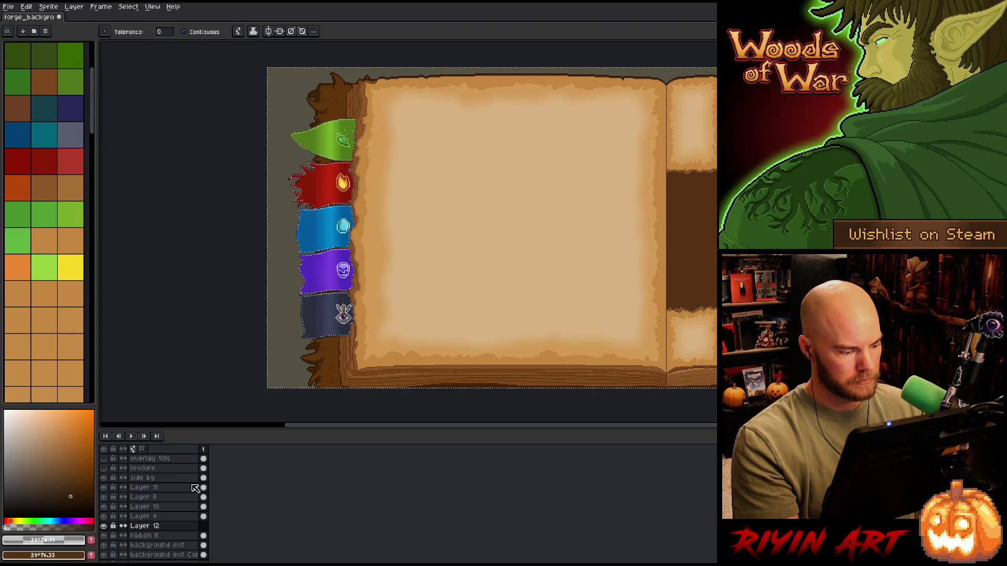
{"action": "double_click", "coordinate": [158, 527]}
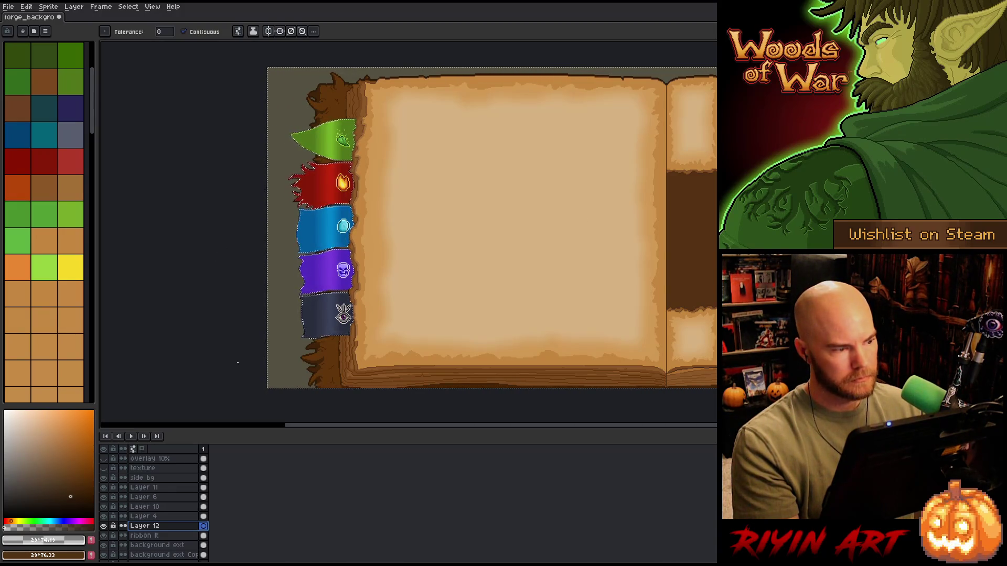
Bucket-fill brown around the parchment, hide that layer, and deselect on the ribbons layer
{"action": "key", "text": "x"}
{"action": "left_click", "coordinate": [314, 373]}
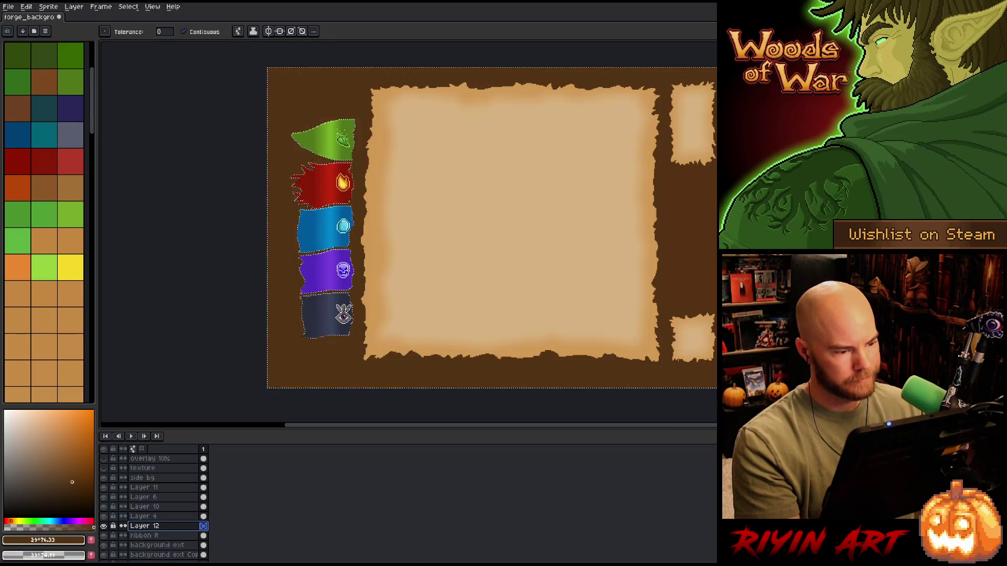
{"action": "left_click", "coordinate": [103, 526]}
{"action": "left_click", "coordinate": [173, 541]}
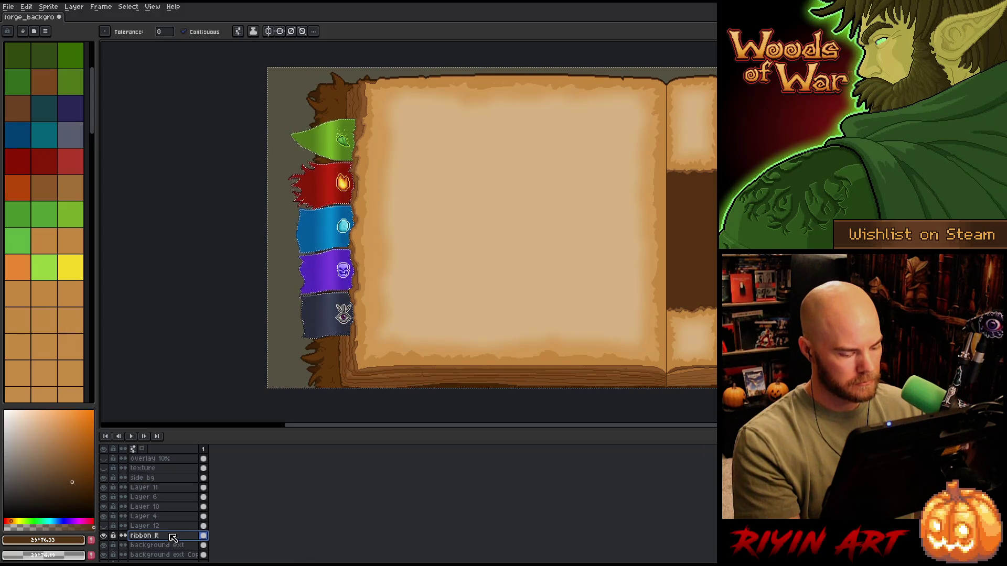
{"action": "key", "text": "ctrl+d"}
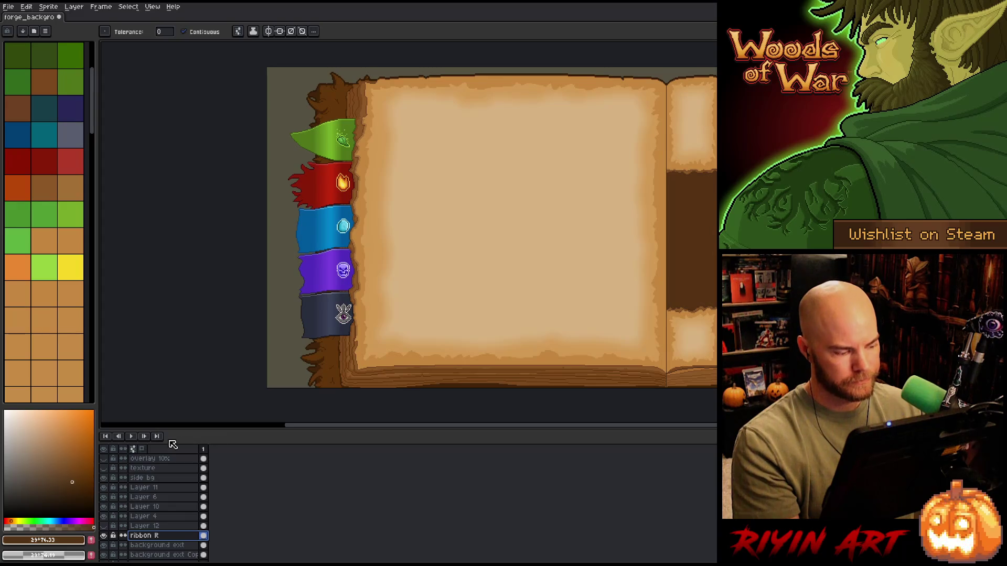
Pick a darker brown and gradient-darken the bark strip left of the ribbons
{"action": "left_click", "coordinate": [74, 487]}
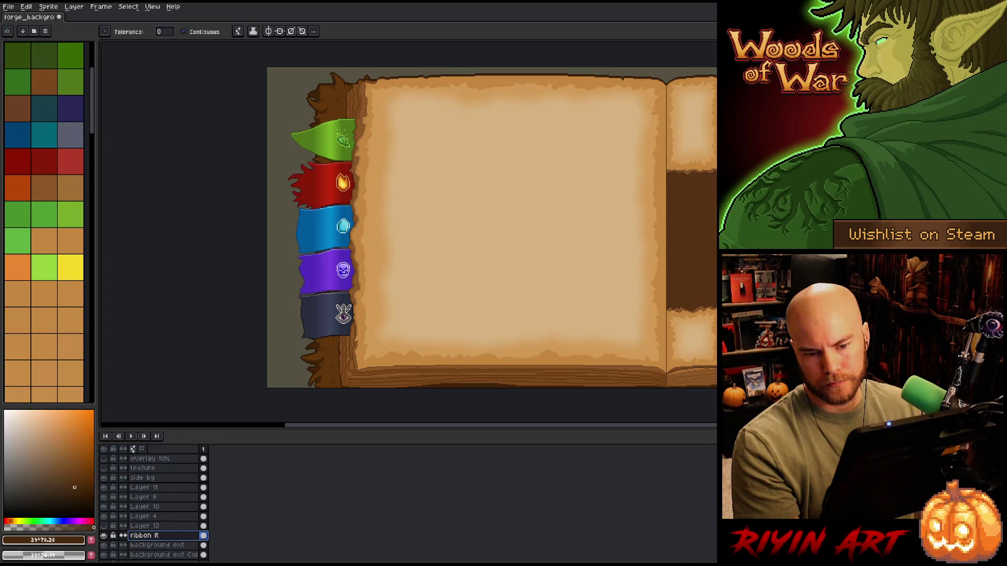
{"action": "key", "text": "shift+g"}
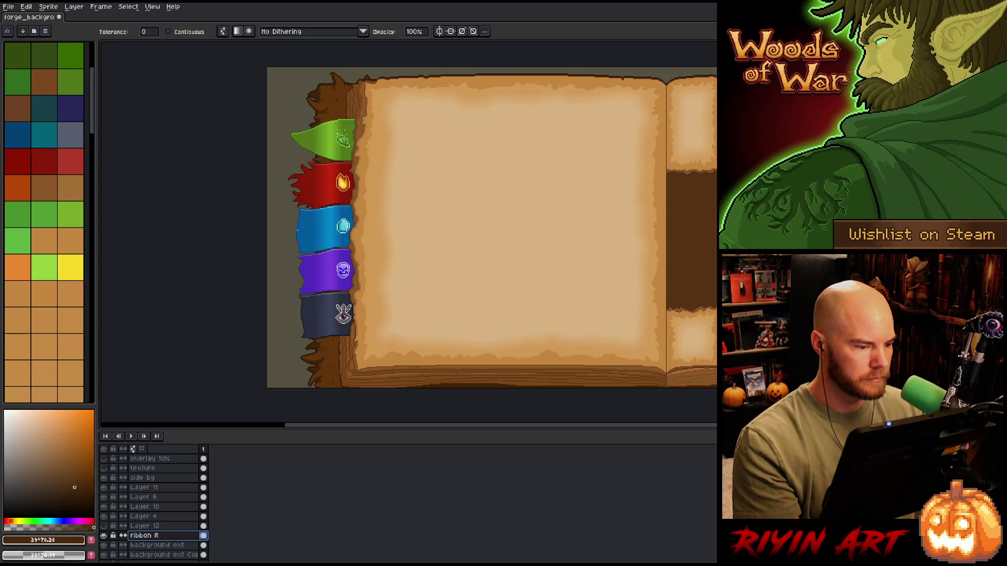
{"action": "left_click_drag", "start_coordinate": [320, 237], "coordinate": [327, 227]}
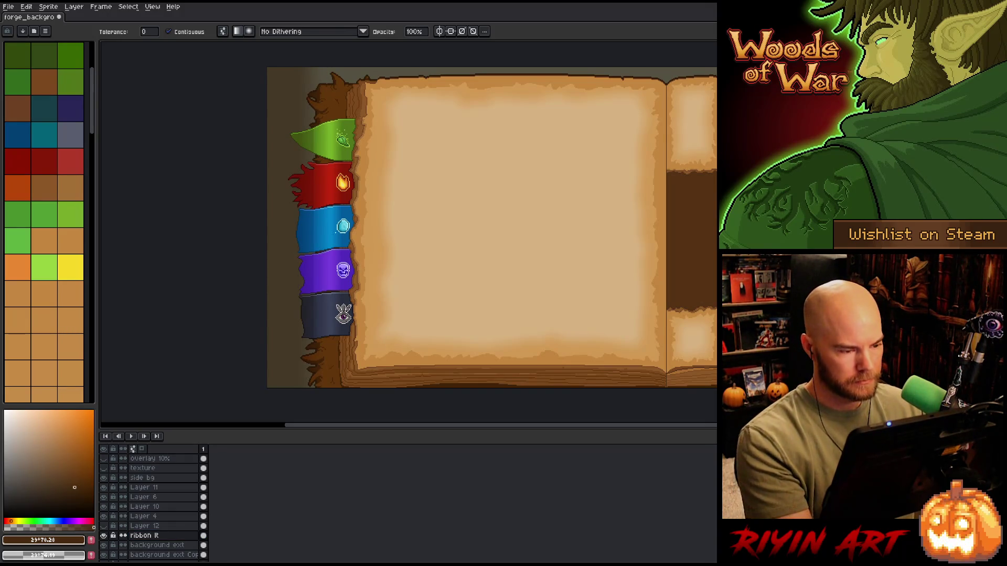
On a new layer, shade the book's left side with a fading brown gradient
{"action": "key", "text": "ctrl"}
{"action": "key", "text": "shift+n"}
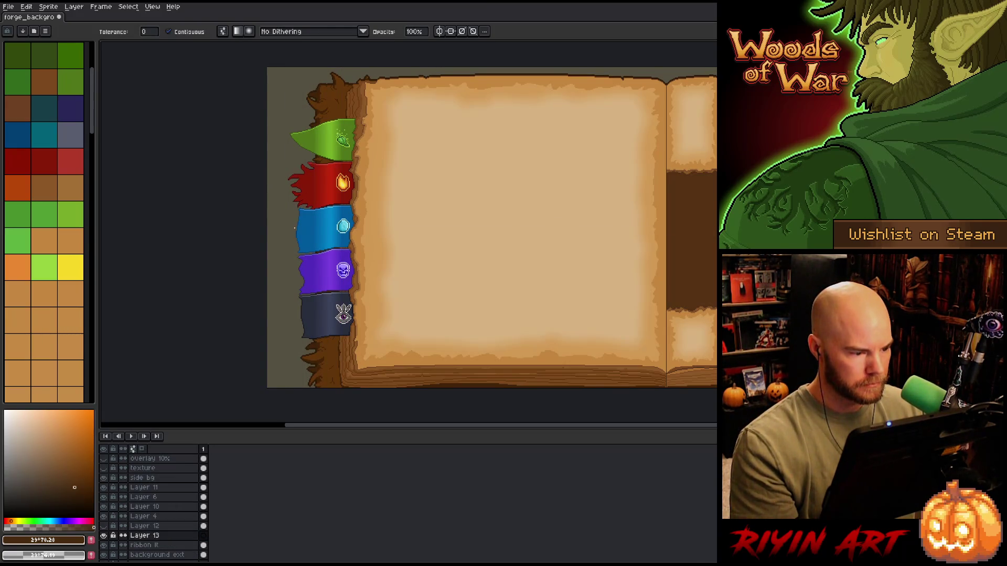
{"action": "left_click", "coordinate": [293, 228]}
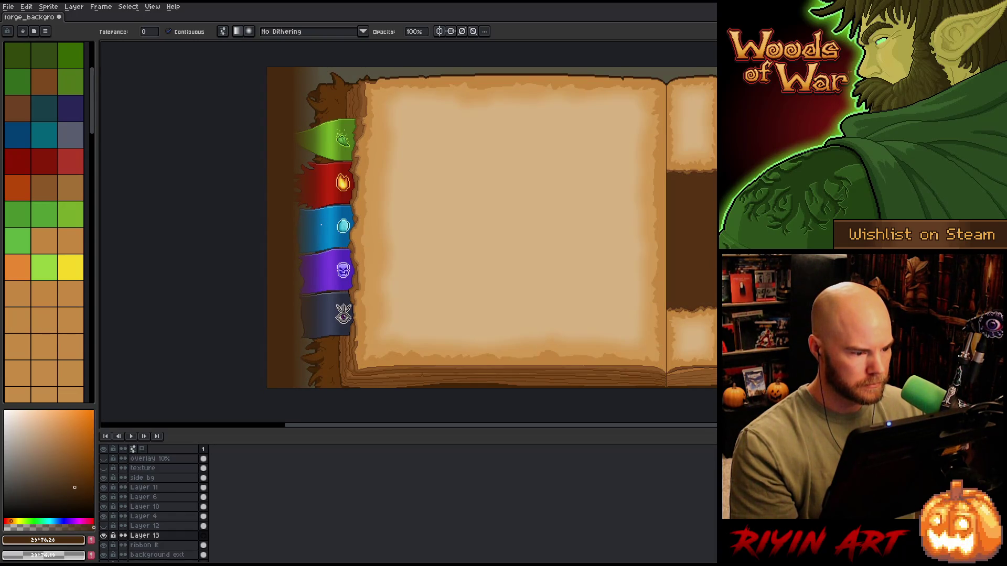
{"action": "key", "text": "ctrl+z"}
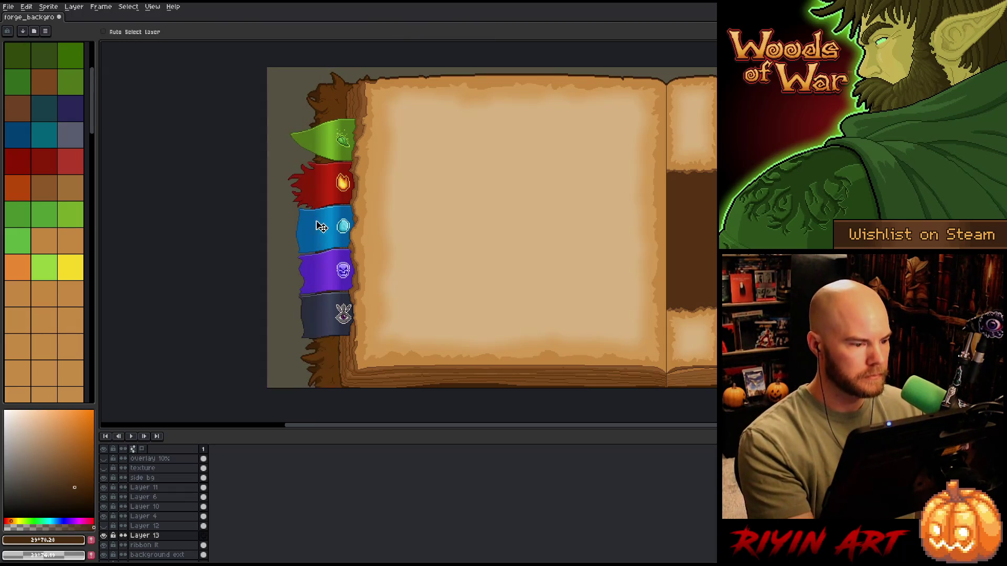
{"action": "left_click_drag", "start_coordinate": [296, 215], "coordinate": [329, 217]}
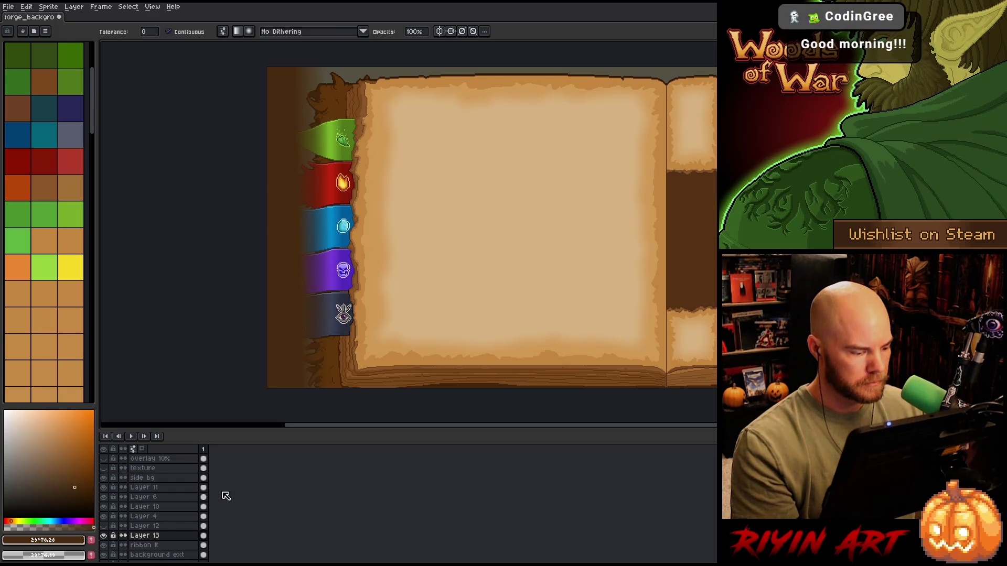
Set Layer 13's blend mode to Overlay
{"action": "double_click", "coordinate": [151, 536]}
{"action": "left_click", "coordinate": [189, 398]}
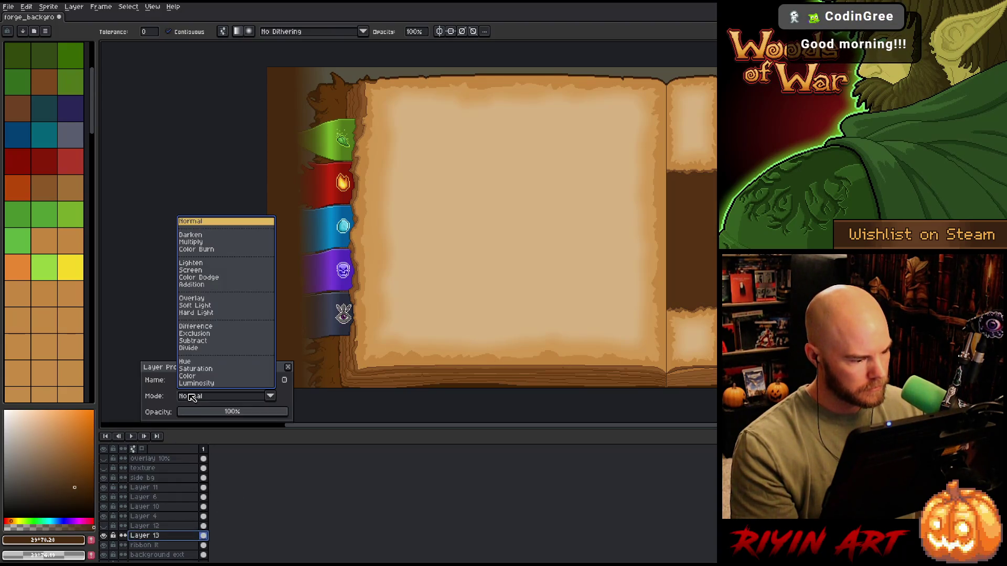
{"action": "left_click", "coordinate": [195, 298]}
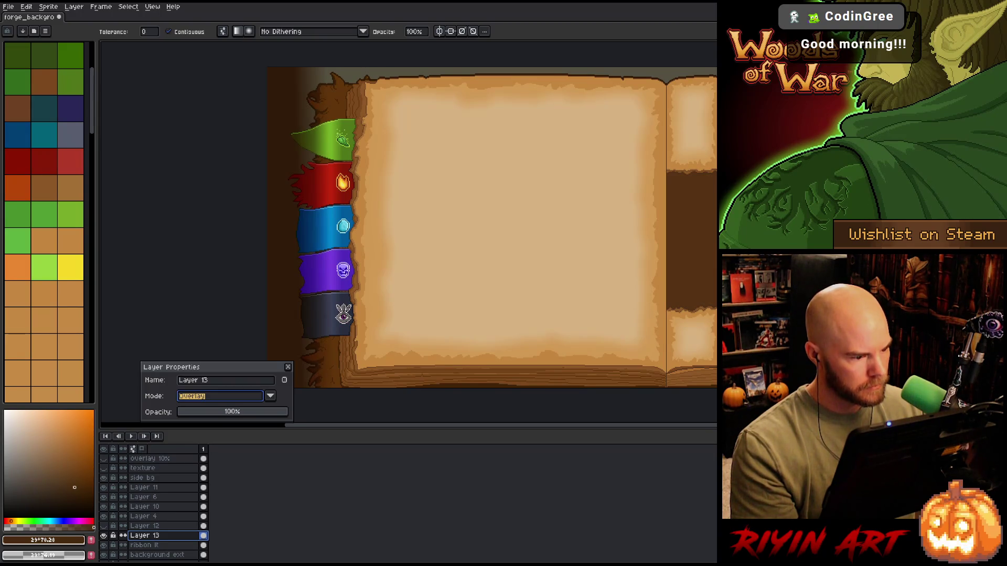
{"action": "left_click", "coordinate": [290, 367]}
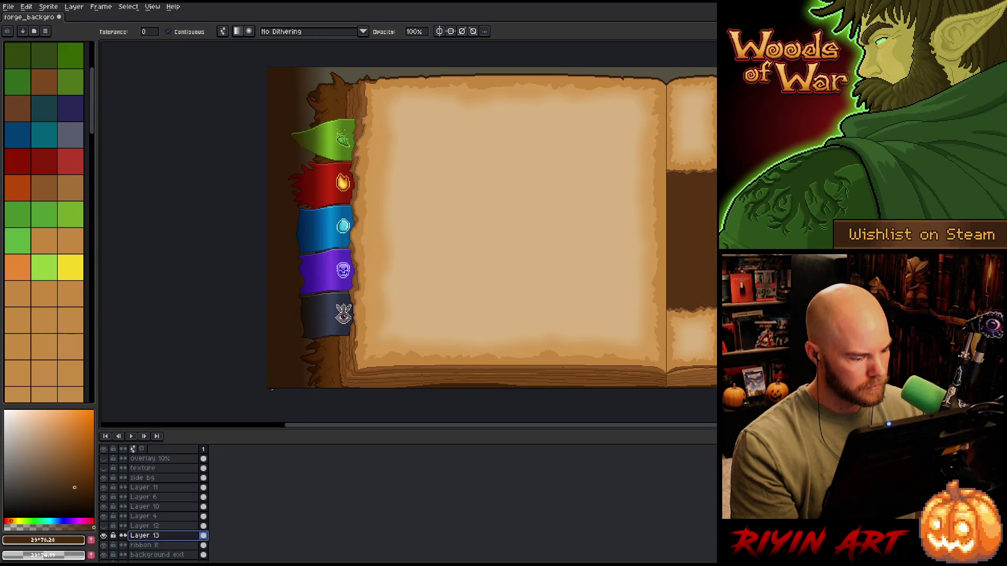
{"action": "left_click", "coordinate": [204, 531], "text": "ctrl"}
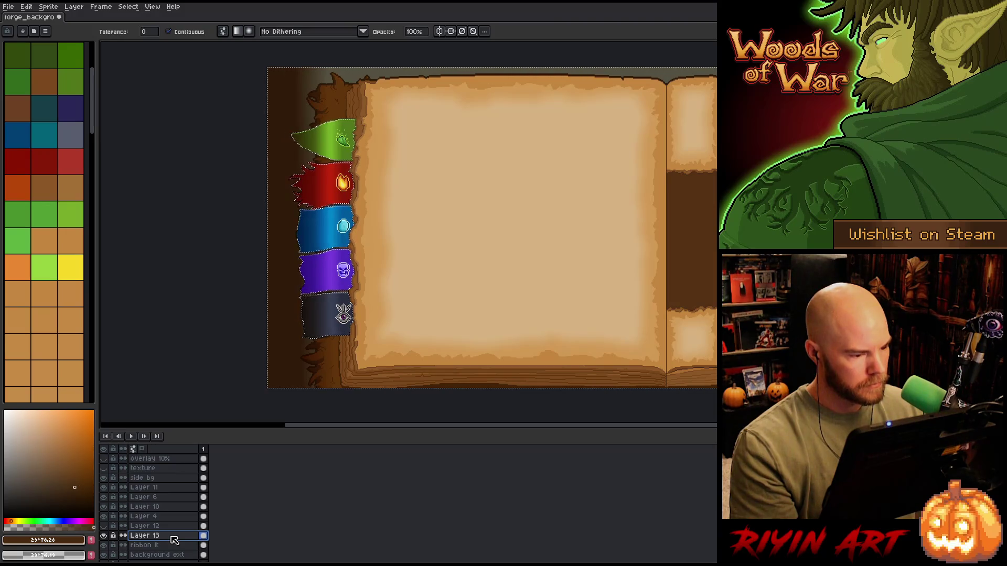
{"action": "key", "text": "ctrl"}
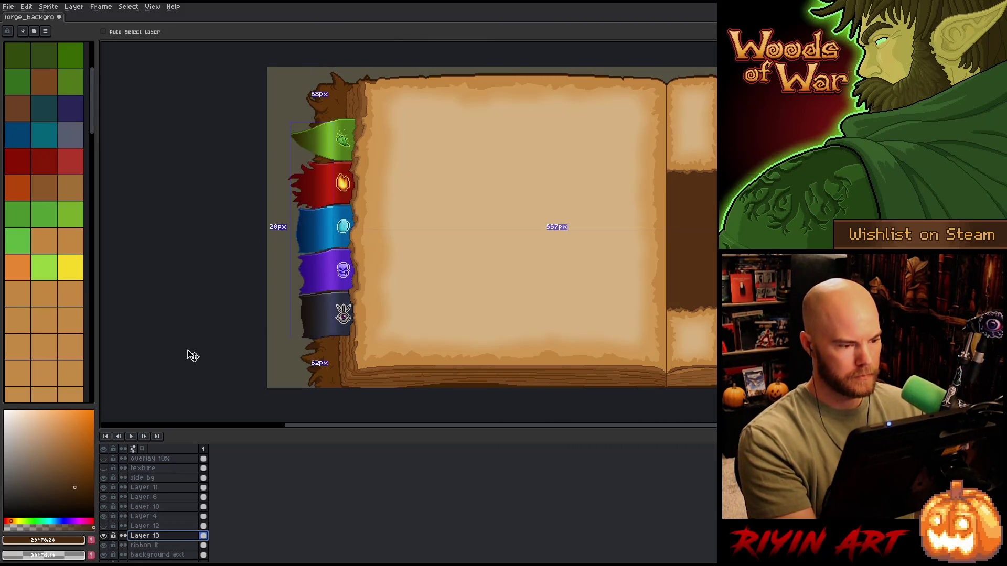
Lower Layer 13's opacity to 57%
{"action": "double_click", "coordinate": [147, 537]}
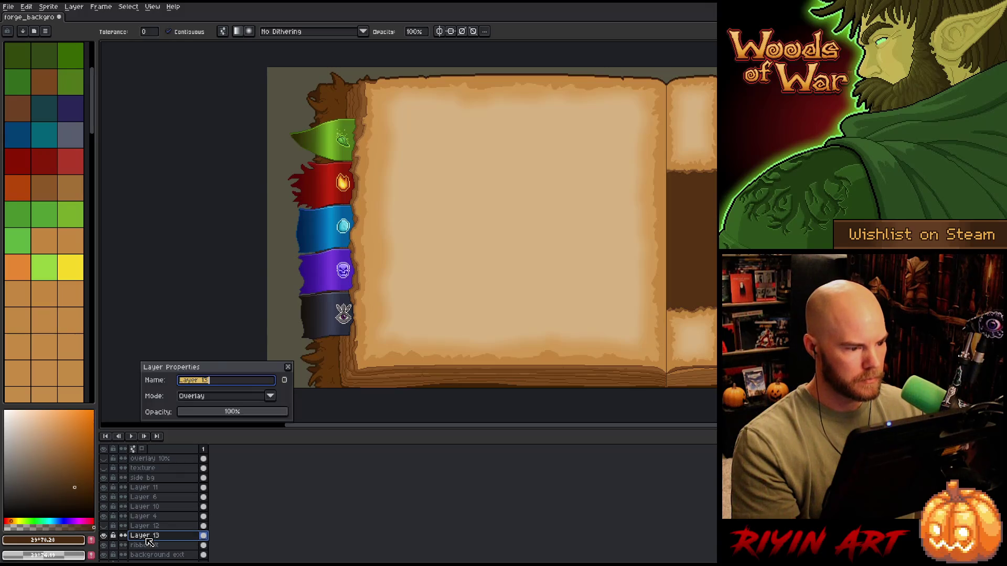
{"action": "scroll", "coordinate": [314, 201], "scroll_direction": "up", "scroll_amount": 3}
{"action": "scroll", "coordinate": [304, 208], "scroll_direction": "up", "scroll_amount": 2}
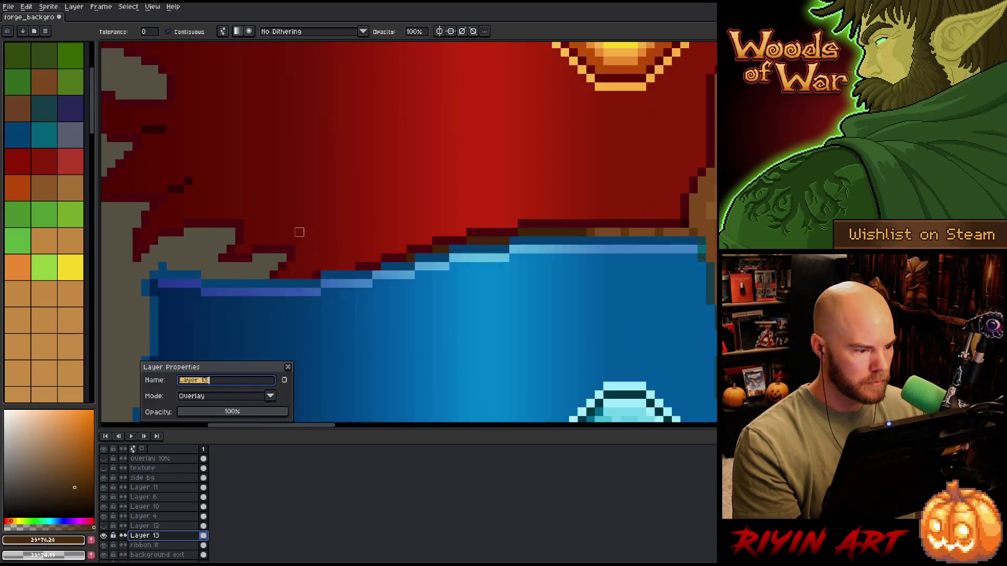
{"action": "scroll", "coordinate": [299, 229], "scroll_direction": "down", "scroll_amount": 4}
{"action": "scroll", "coordinate": [210, 272], "scroll_direction": "down", "scroll_amount": 1}
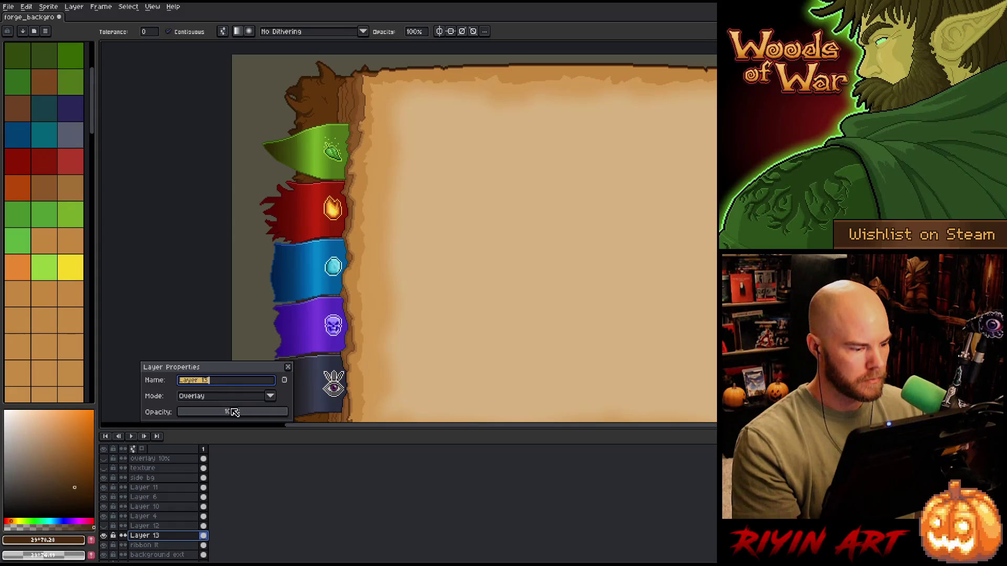
{"action": "left_click", "coordinate": [233, 412]}
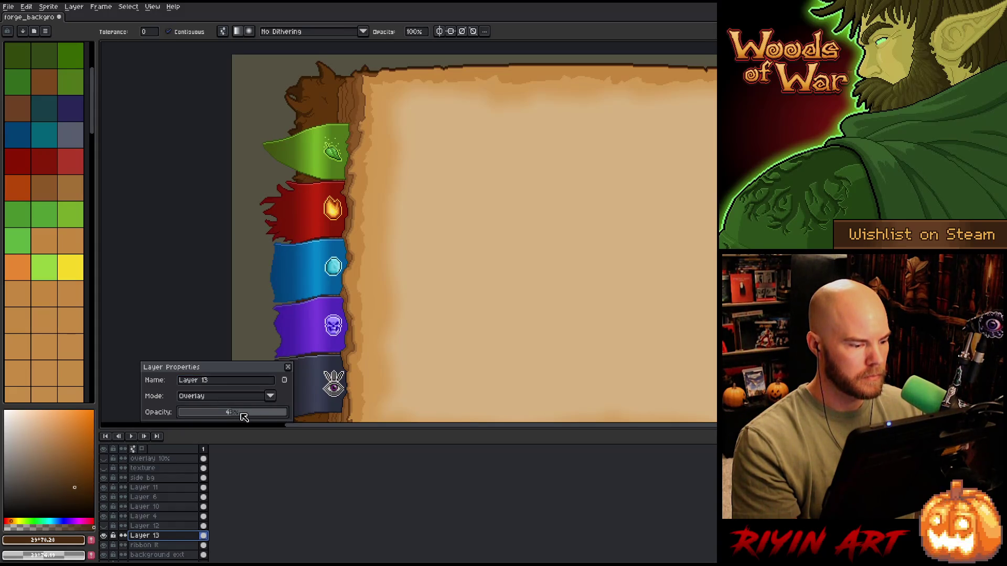
{"action": "scroll", "coordinate": [251, 209], "scroll_direction": "down", "scroll_amount": 2}
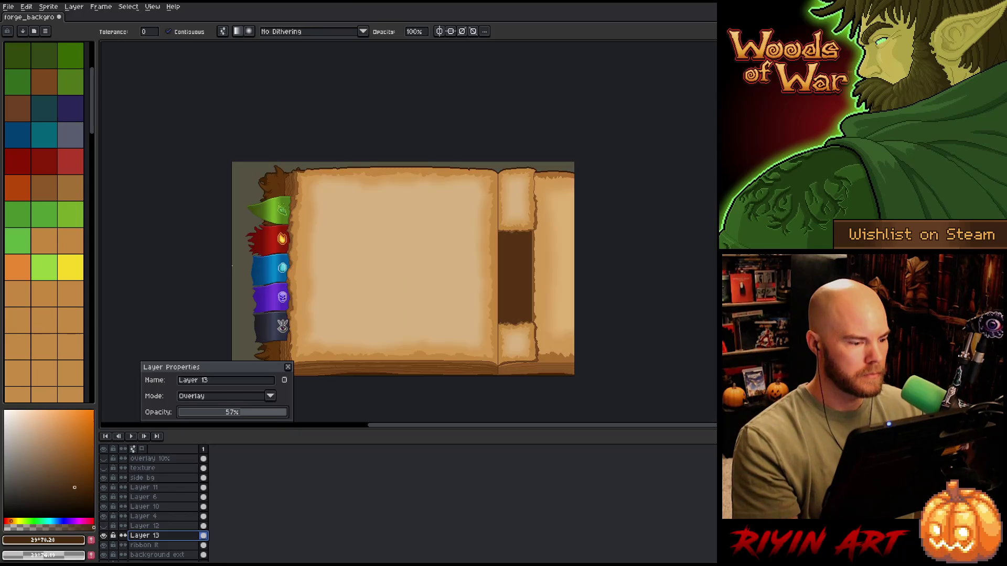
{"action": "scroll", "coordinate": [318, 215], "scroll_direction": "up", "scroll_amount": 1}
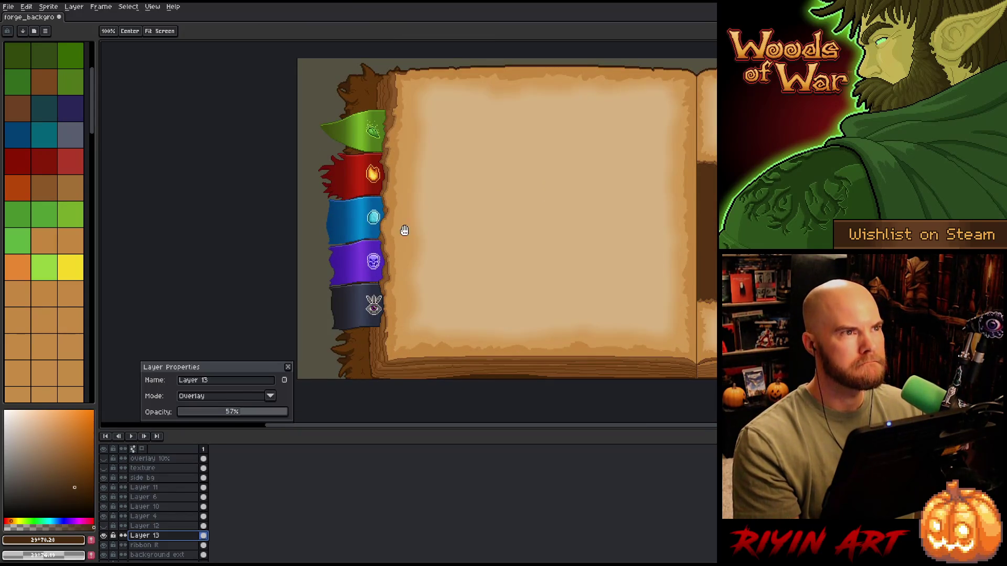
{"action": "left_click_drag", "start_coordinate": [402, 227], "coordinate": [306, 228]}
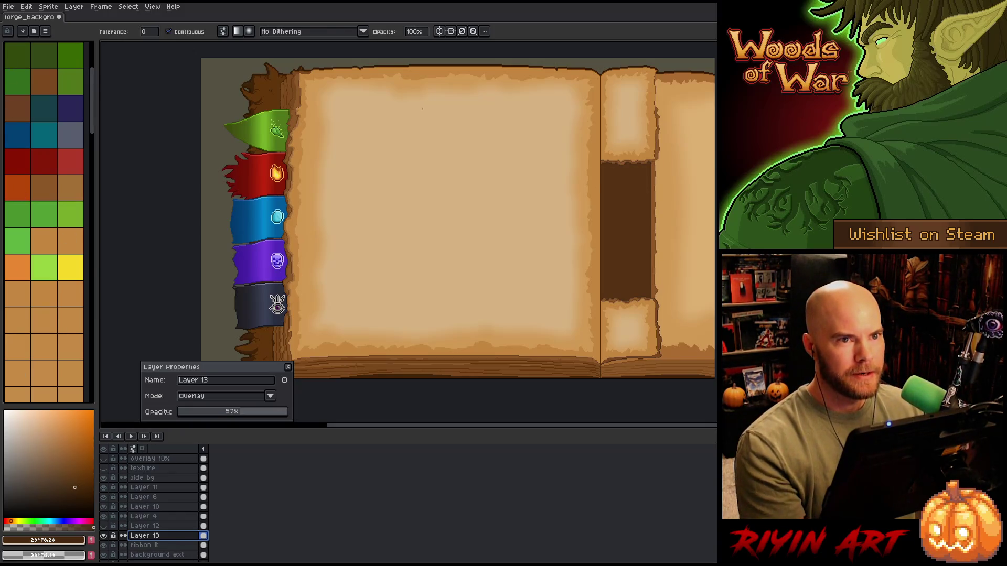
{"action": "left_click", "coordinate": [289, 367]}
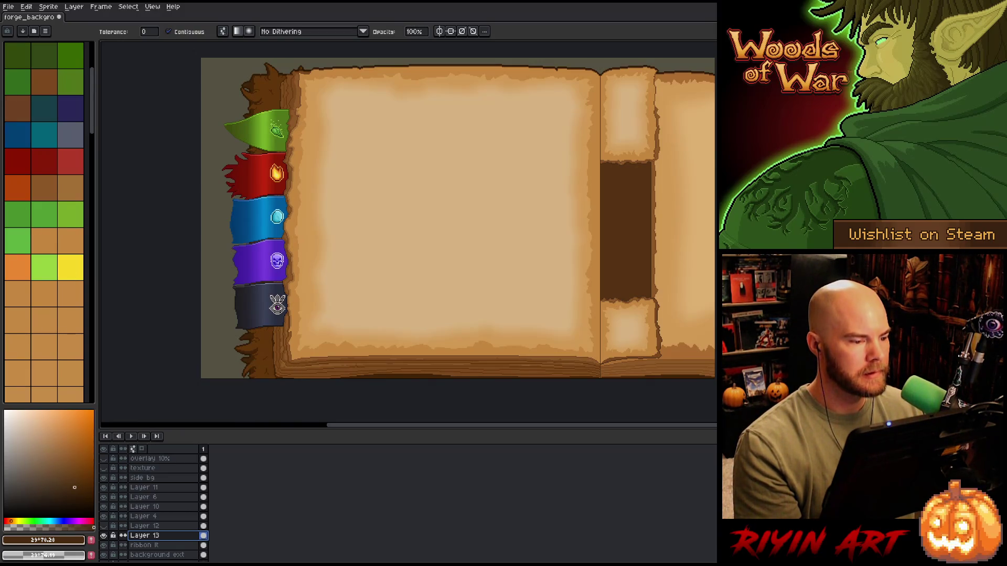
Show Layer 3's black frame guide briefly, then hide it again
{"action": "scroll", "coordinate": [105, 464], "scroll_direction": "up", "scroll_amount": 1}
{"action": "left_click", "coordinate": [104, 462]}
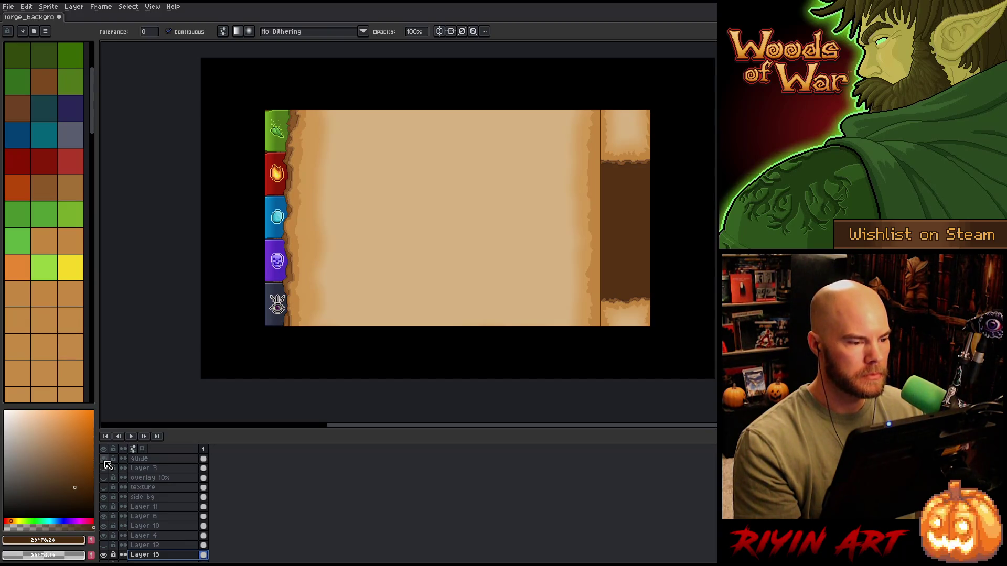
{"action": "left_click", "coordinate": [104, 467]}
Save the forge background file with Ctrl+S
{"action": "scroll", "coordinate": [398, 255], "scroll_direction": "down", "scroll_amount": 1}
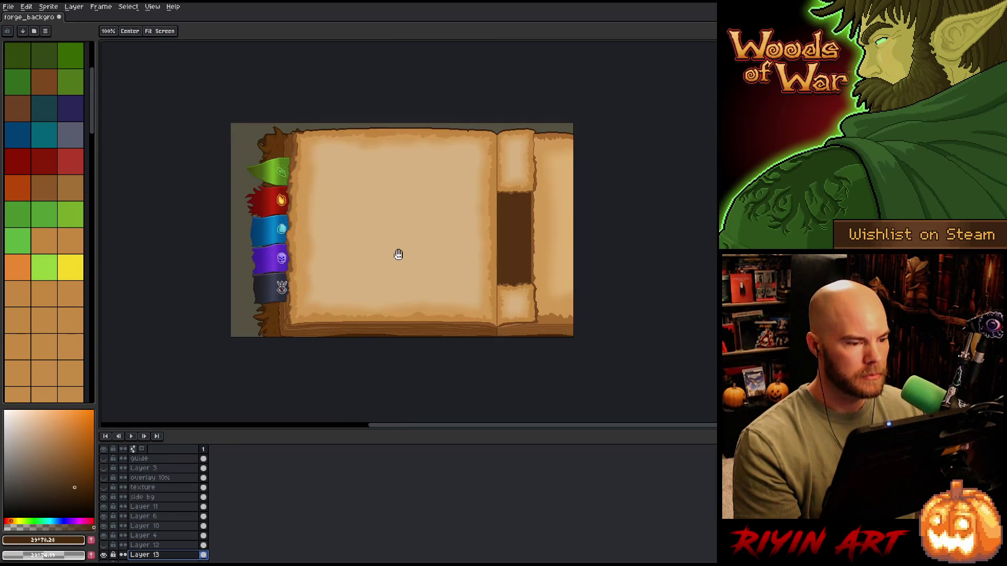
{"action": "mouse_move", "coordinate": [398, 254]}
{"action": "left_mouse_down"}
{"action": "mouse_move", "coordinate": [357, 270]}
{"action": "mouse_move", "coordinate": [373, 274]}
{"action": "left_mouse_up"}
{"action": "scroll", "coordinate": [356, 269], "scroll_direction": "up", "scroll_amount": 1}
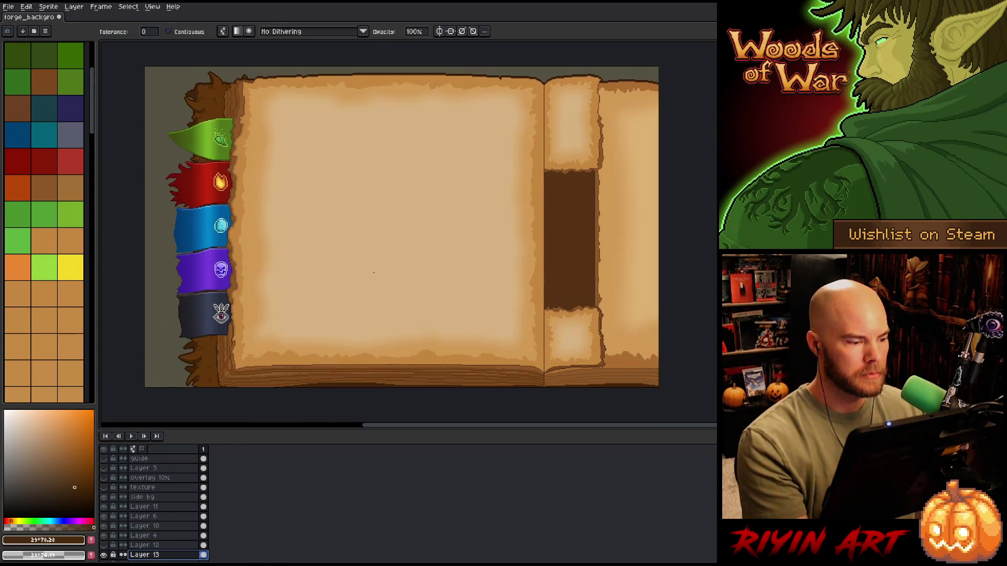
{"action": "key", "text": "ctrl+s"}
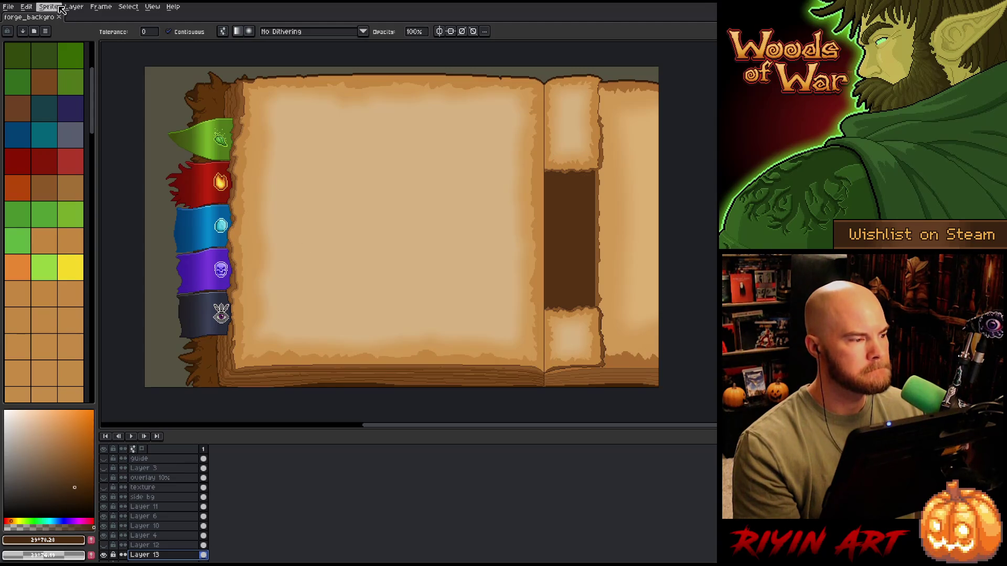
{"action": "left_click", "coordinate": [9, 7]}
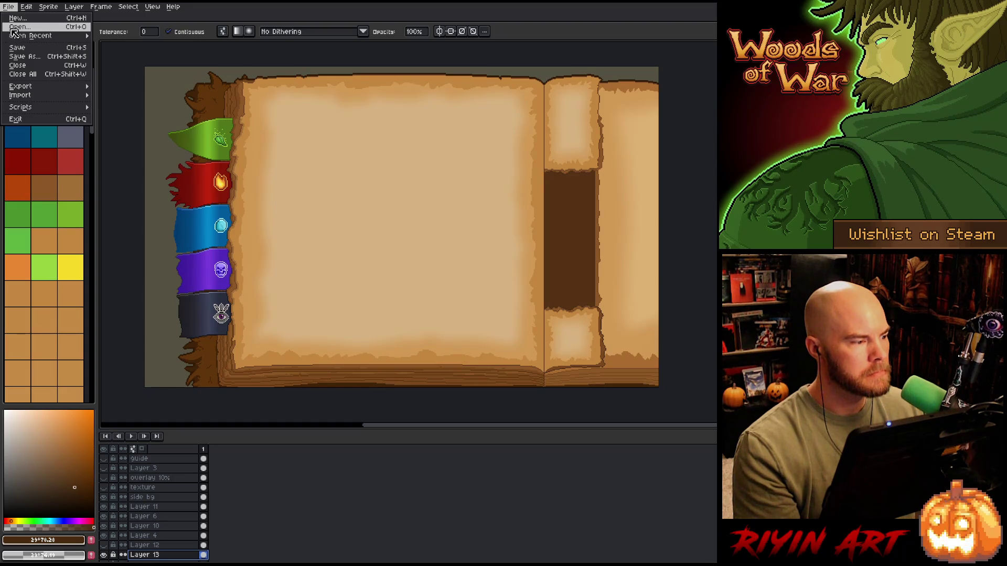
Open parchment.aseprite and paste it into the forge background
{"action": "left_click", "coordinate": [15, 32]}
{"action": "scroll", "coordinate": [220, 254], "scroll_direction": "down", "scroll_amount": 8}
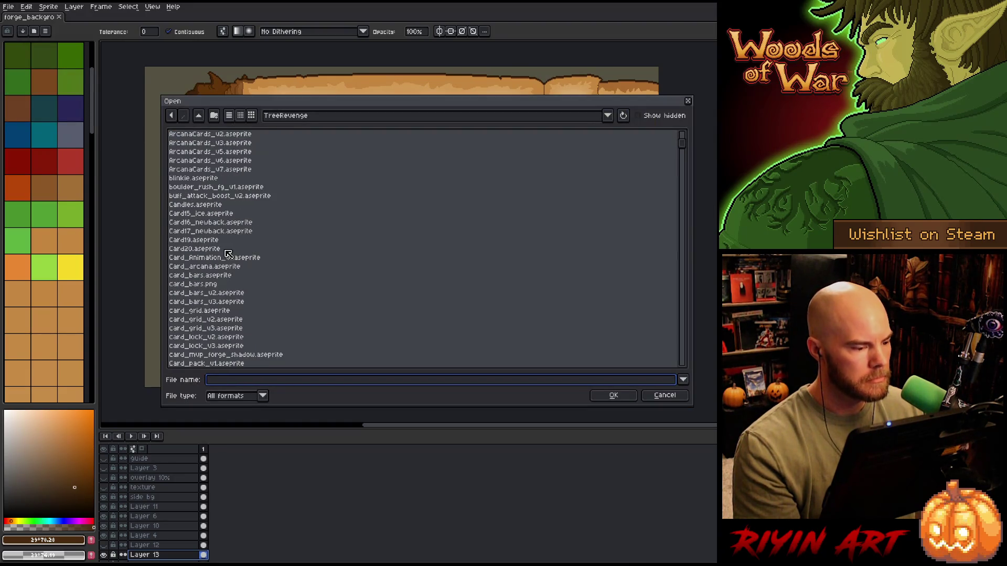
{"action": "left_click", "coordinate": [220, 249]}
{"action": "type", "text": "parchment"}
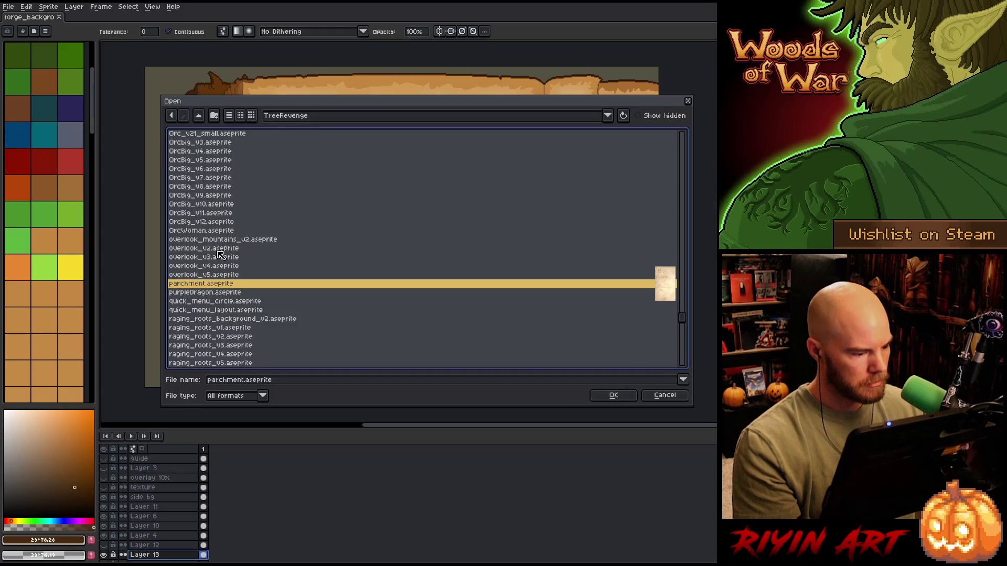
{"action": "key", "text": "Return"}
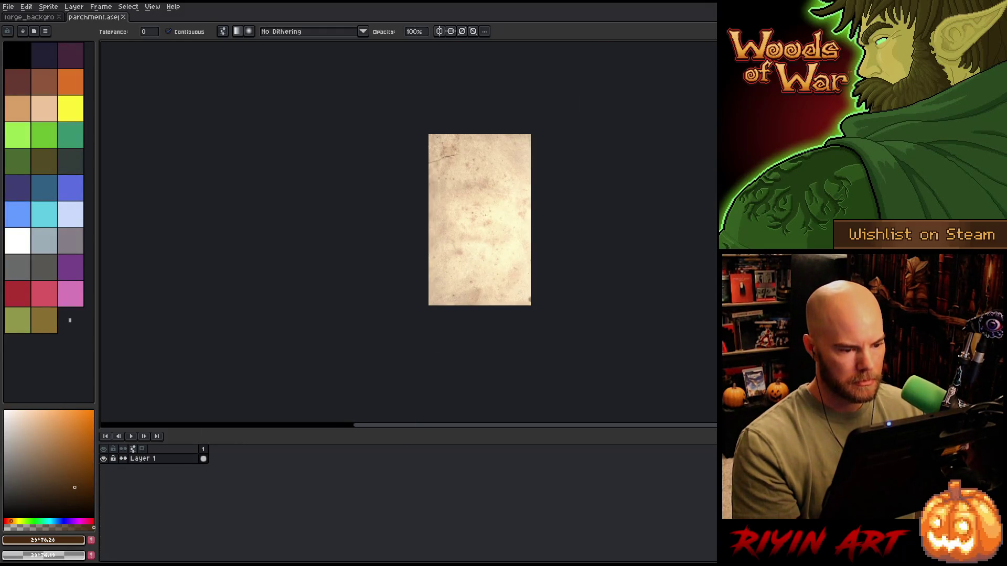
{"action": "scroll", "coordinate": [483, 216], "scroll_direction": "up", "scroll_amount": 1}
{"action": "key", "text": "ctrl+Tab"}
{"action": "key", "text": "ctrl+v"}
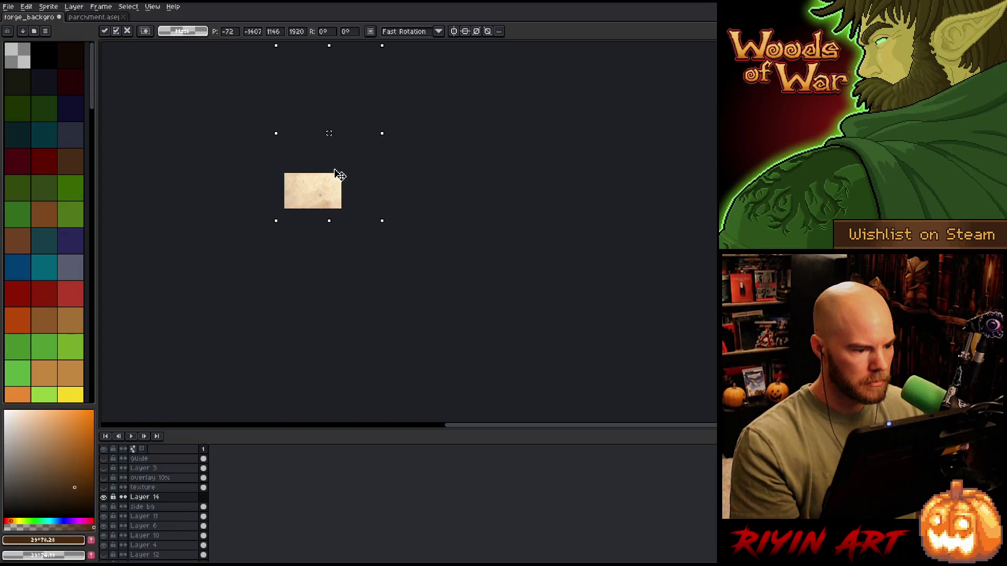
{"action": "mouse_move", "coordinate": [344, 172]}
{"action": "left_mouse_down"}
{"action": "mouse_move", "coordinate": [297, 165]}
{"action": "mouse_move", "coordinate": [307, 166]}
{"action": "left_mouse_up"}
{"action": "key", "text": "Return"}
Cut and re-paste the parchment, then move and scale it to cover the book
{"action": "scroll", "coordinate": [315, 243], "scroll_direction": "up", "scroll_amount": 5}
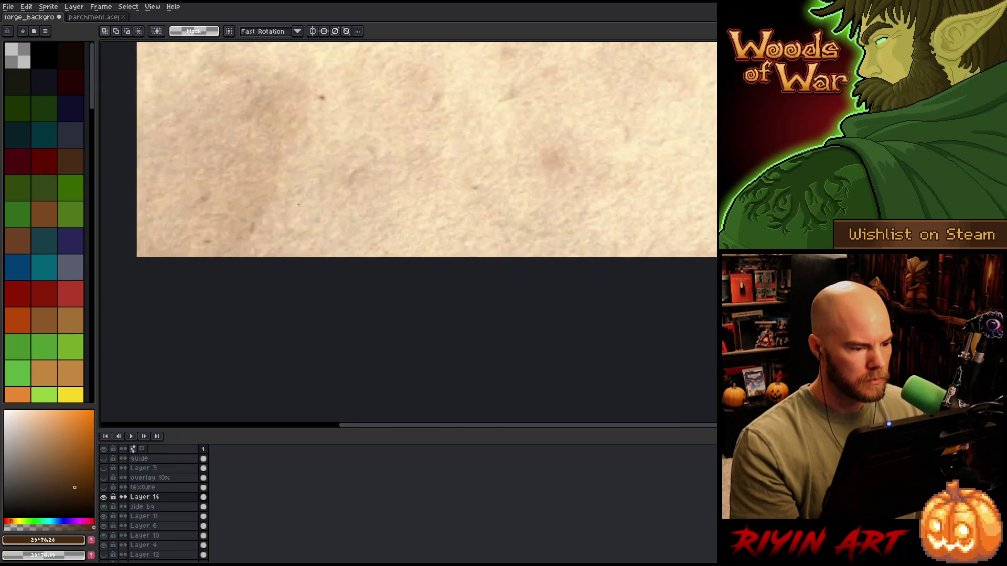
{"action": "scroll", "coordinate": [341, 210], "scroll_direction": "down", "scroll_amount": 3}
{"action": "scroll", "coordinate": [383, 252], "scroll_direction": "down", "scroll_amount": 3}
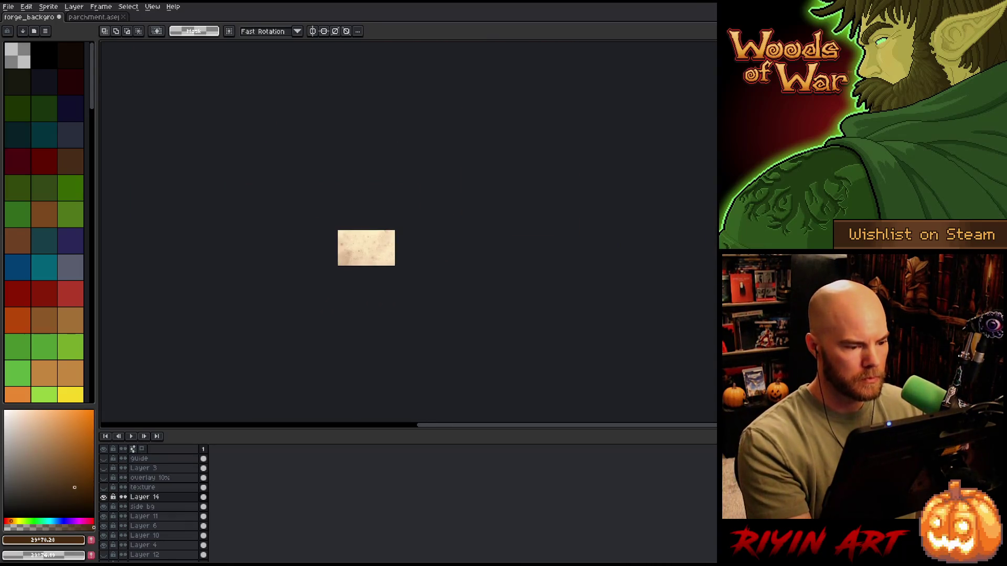
{"action": "key", "text": "ctrl+a"}
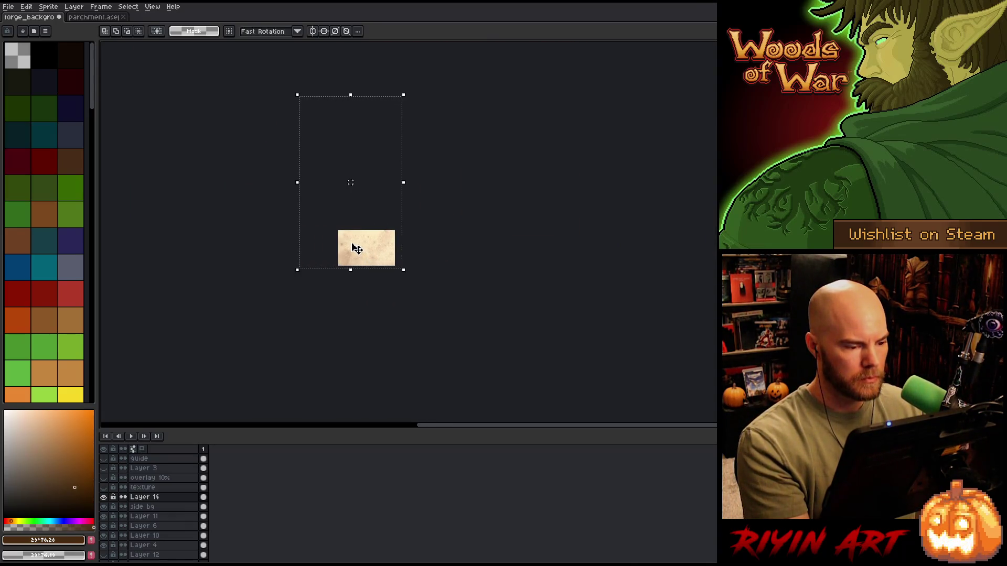
{"action": "key", "text": "ctrl+x"}
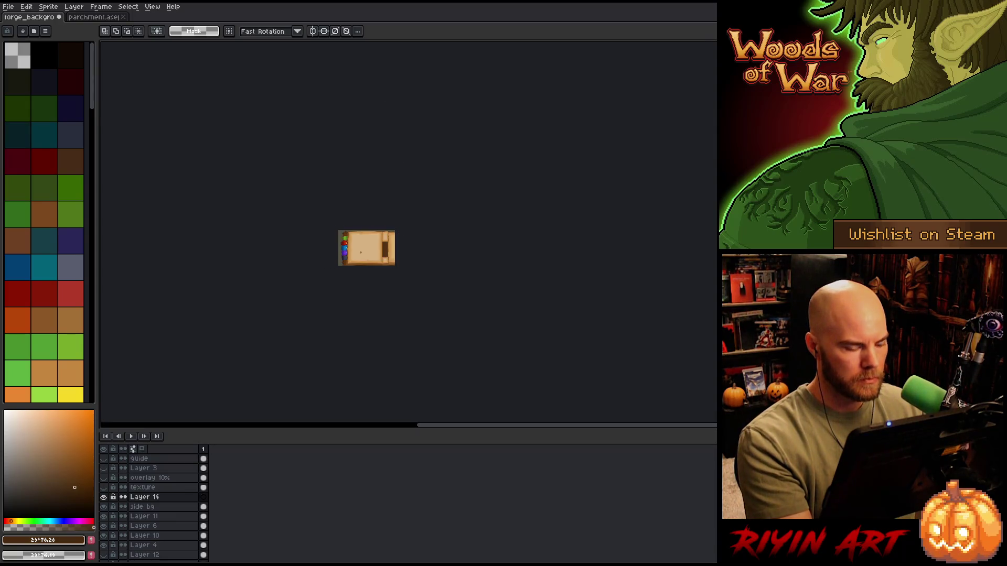
{"action": "key", "text": "ctrl+v"}
{"action": "left_click_drag", "start_coordinate": [395, 319], "coordinate": [368, 231]}
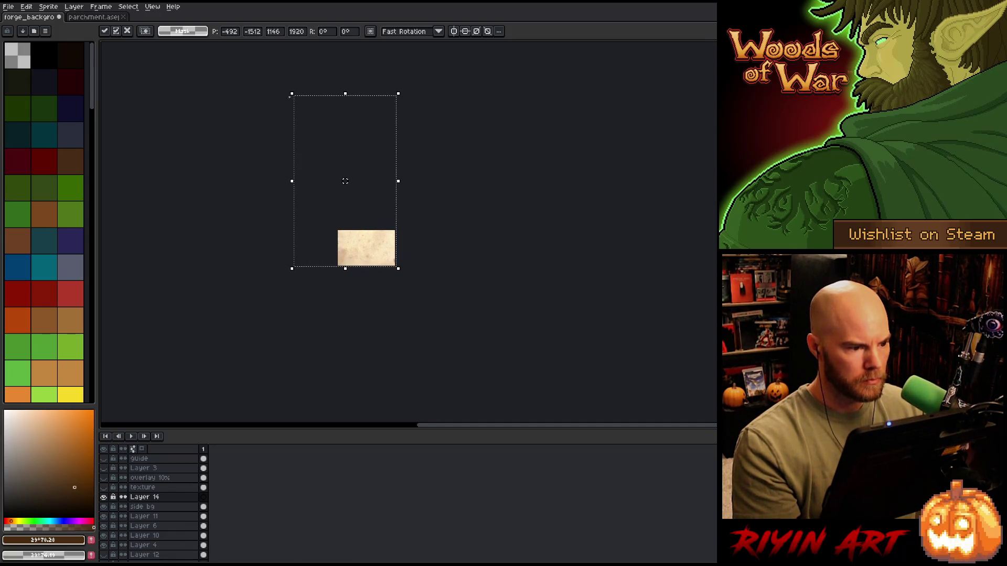
{"action": "mouse_move", "coordinate": [293, 93]}
{"action": "left_mouse_down"}
{"action": "mouse_move", "coordinate": [385, 213]}
{"action": "mouse_move", "coordinate": [333, 198]}
{"action": "mouse_move", "coordinate": [343, 179]}
{"action": "left_mouse_up"}
{"action": "key", "text": "Return"}
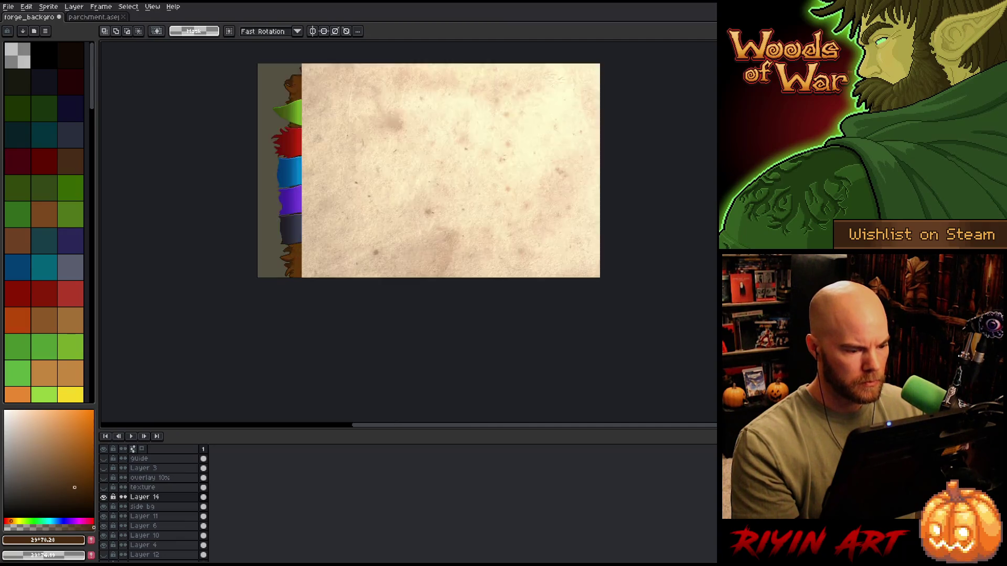
{"action": "scroll", "coordinate": [351, 264], "scroll_direction": "up", "scroll_amount": 5}
{"action": "left_click_drag", "start_coordinate": [479, 235], "coordinate": [354, 299]}
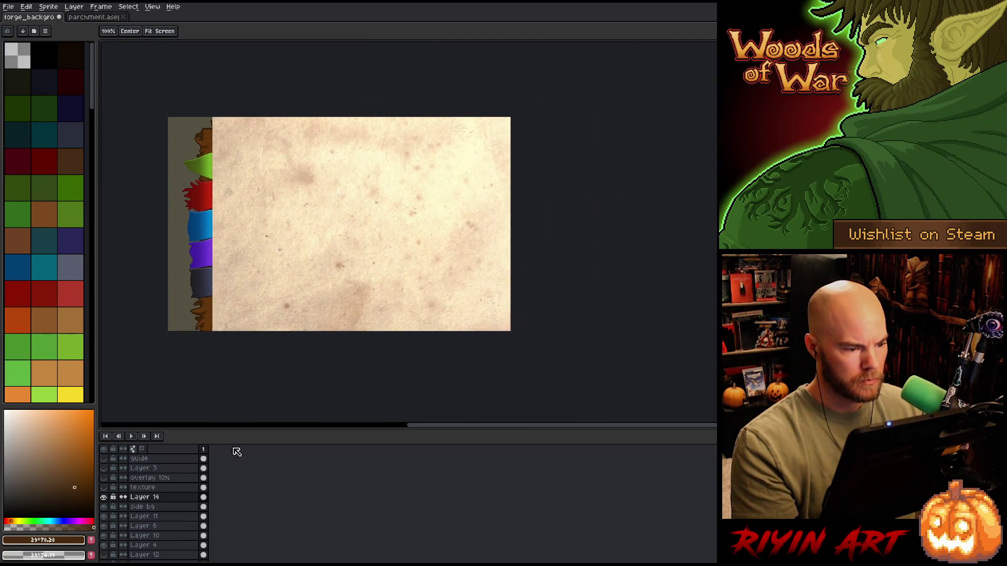
Rename Layer 14 to 'texture 2'
{"action": "double_click", "coordinate": [145, 498]}
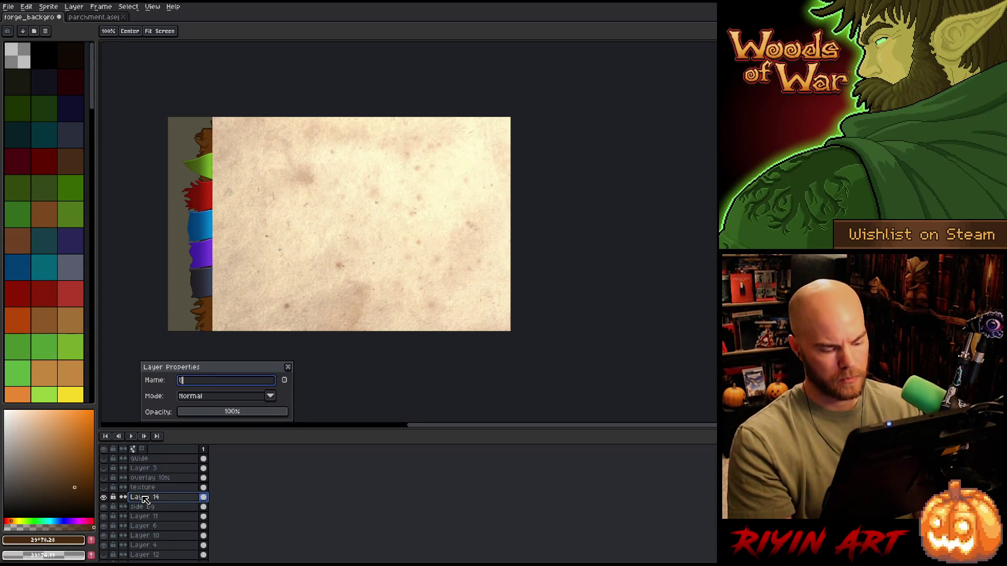
{"action": "type", "text": "texture 2"}
{"action": "key", "text": "Return"}
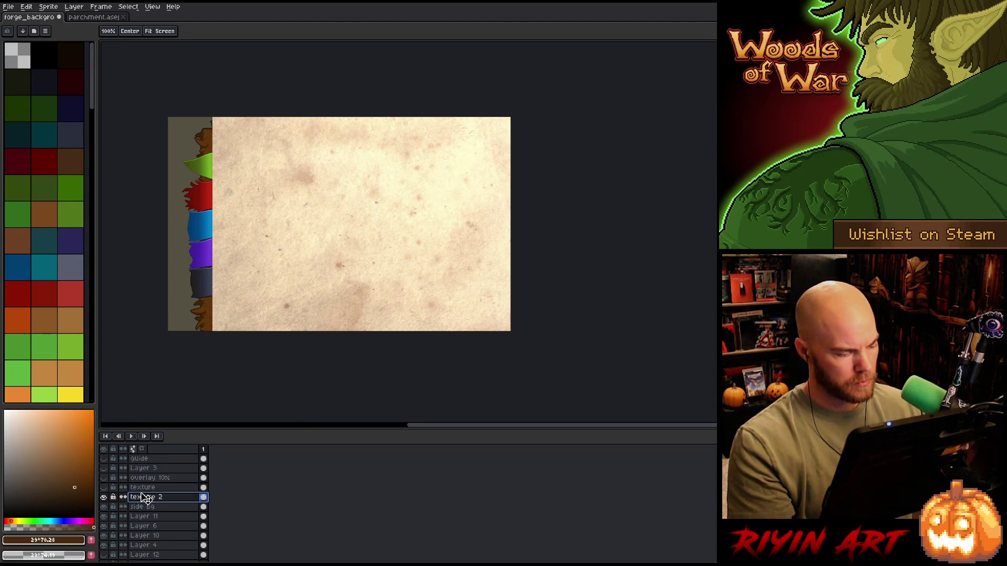
{"action": "double_click", "coordinate": [142, 489]}
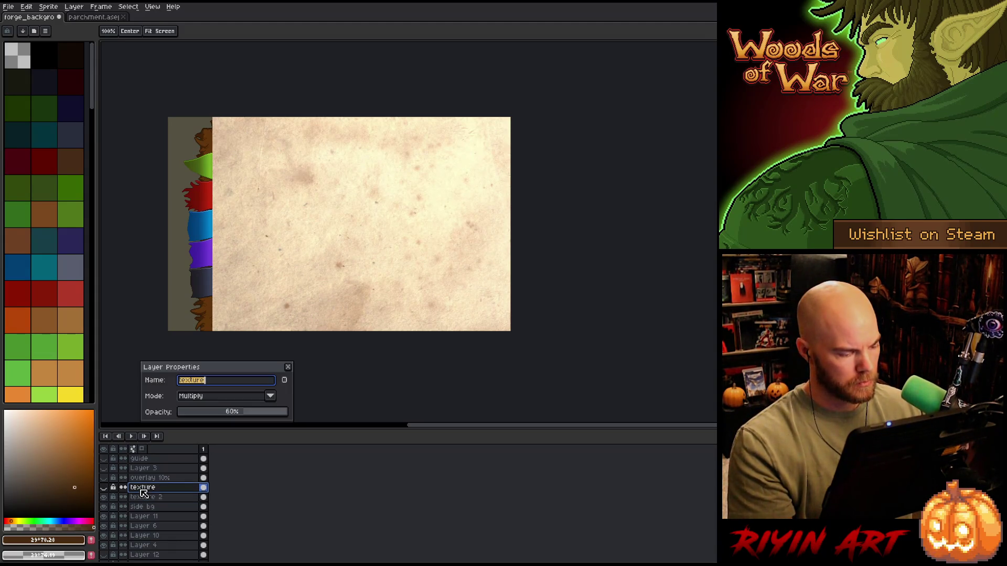
{"action": "left_click", "coordinate": [290, 369]}
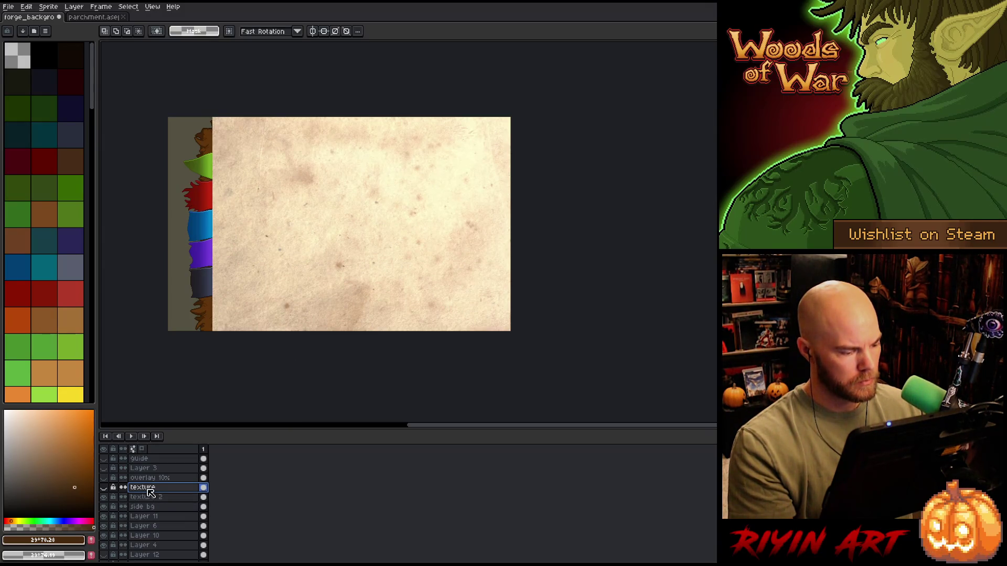
Set texture 2 to Multiply blend at 60% opacity
{"action": "double_click", "coordinate": [151, 499]}
{"action": "left_click", "coordinate": [208, 397]}
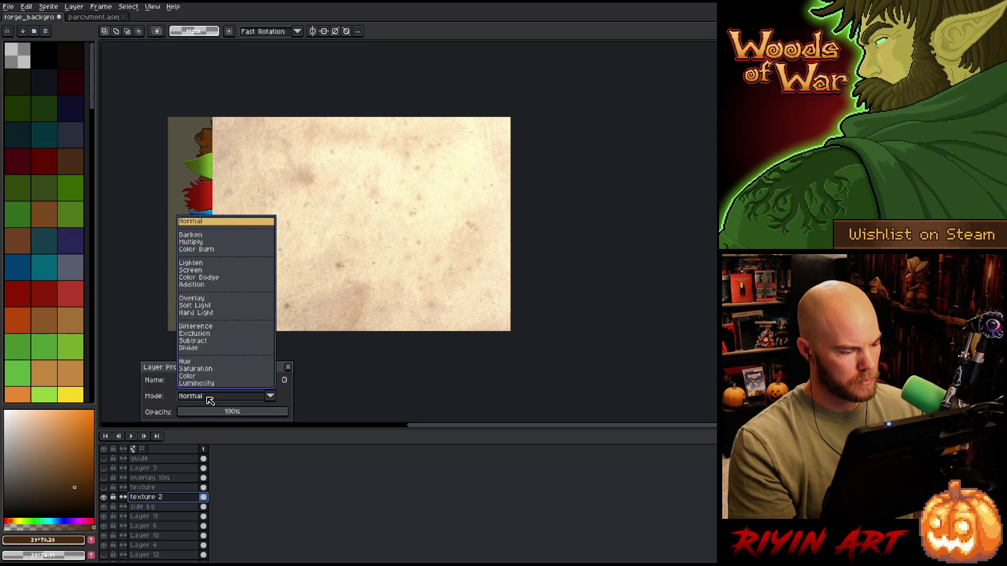
{"action": "left_click", "coordinate": [195, 243]}
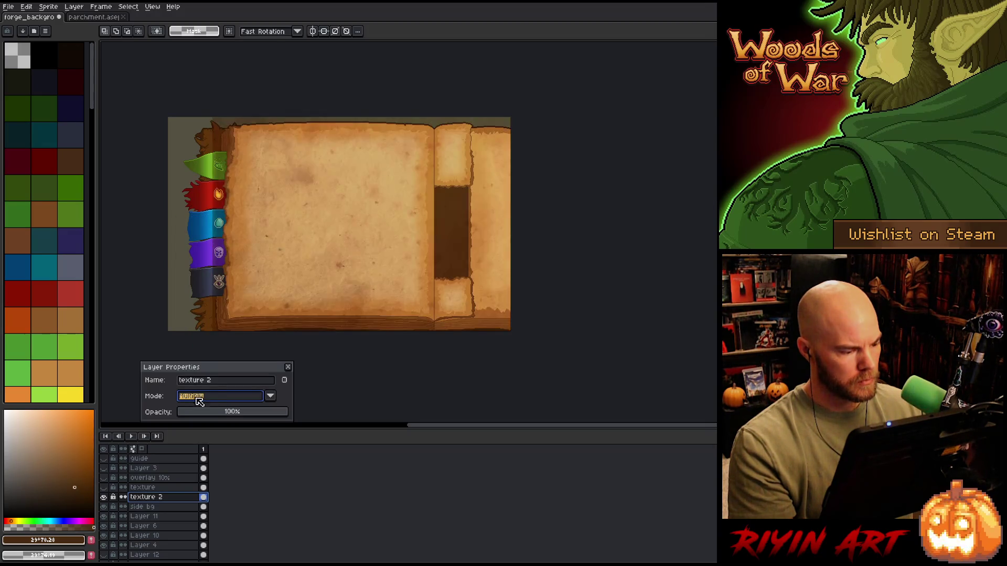
{"action": "left_click_drag", "start_coordinate": [233, 416], "coordinate": [245, 420]}
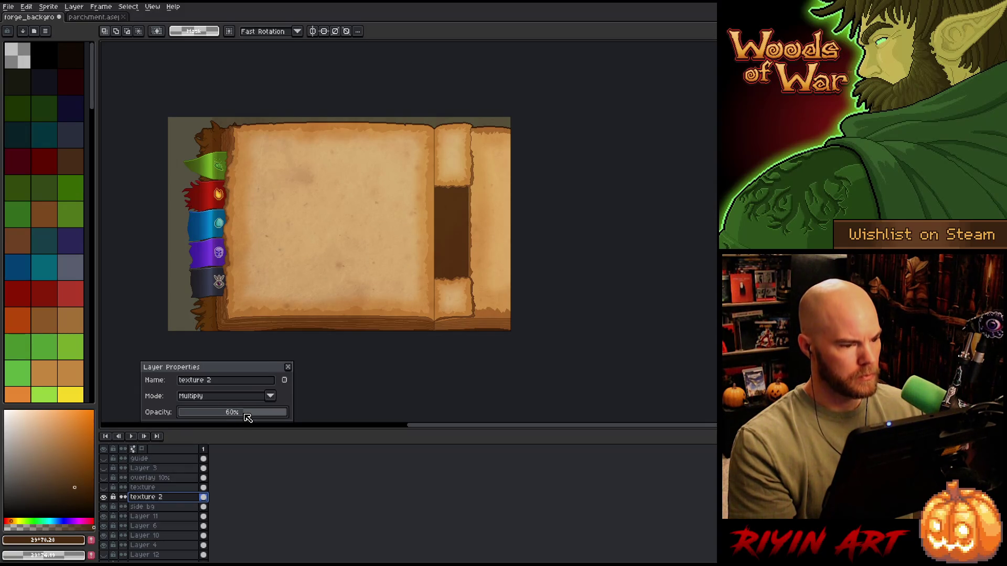
{"action": "left_click", "coordinate": [287, 367]}
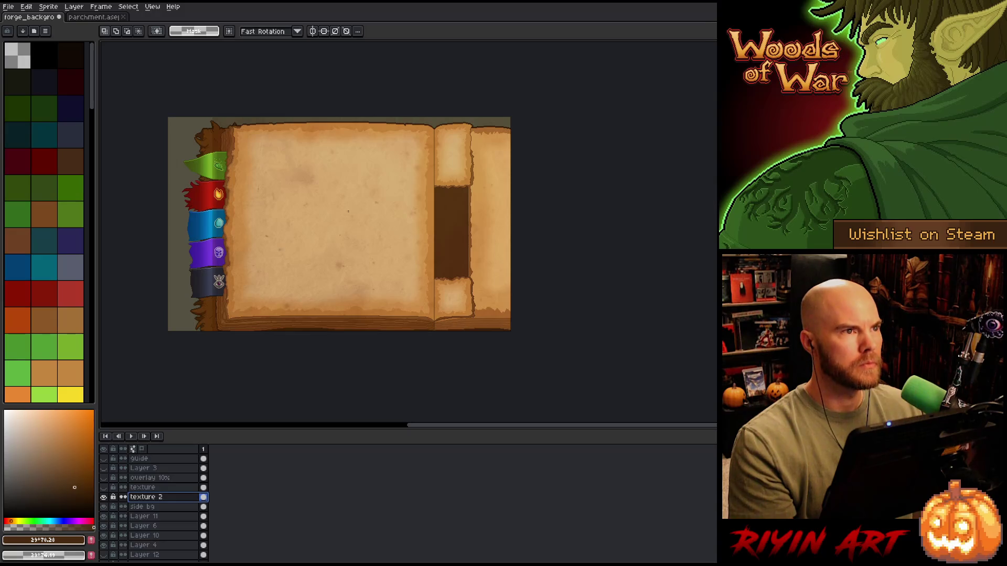
{"action": "scroll", "coordinate": [348, 211], "scroll_direction": "up", "scroll_amount": 2}
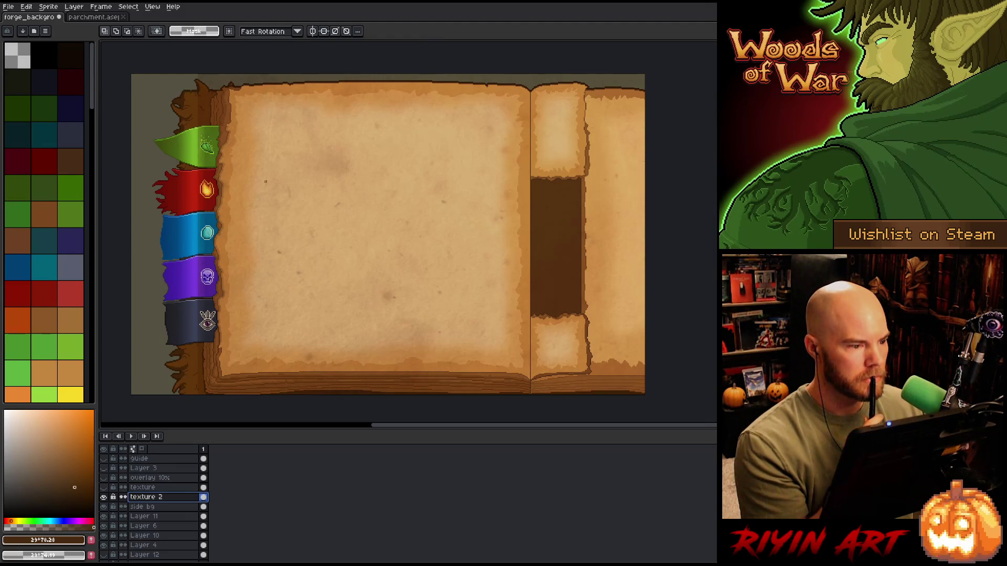
Duplicate texture 2 and set the copy to Overlay blend at about 15% opacity
{"action": "right_click", "coordinate": [141, 496]}
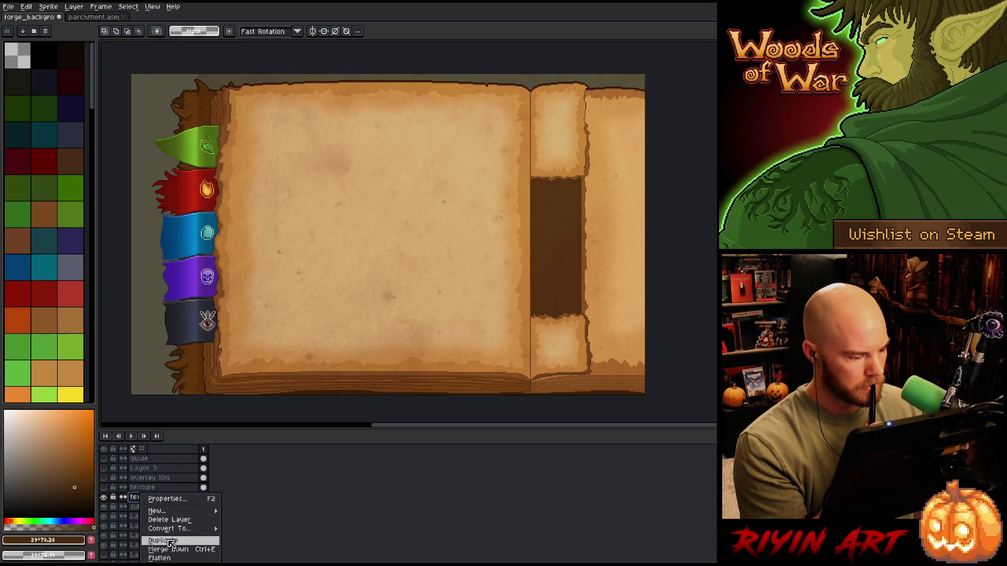
{"action": "left_click", "coordinate": [162, 541]}
{"action": "double_click", "coordinate": [143, 499]}
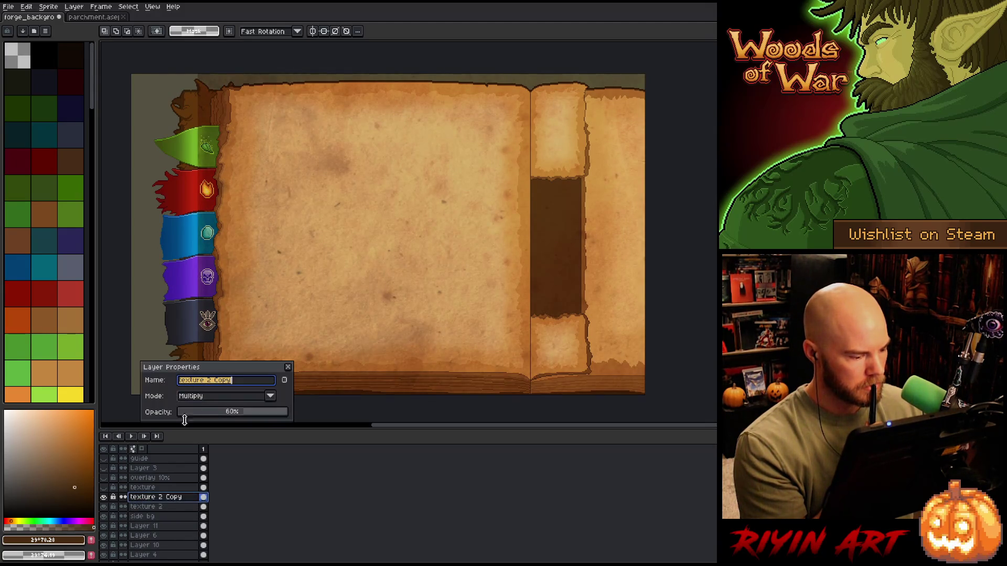
{"action": "left_click", "coordinate": [199, 399]}
{"action": "left_click", "coordinate": [199, 299]}
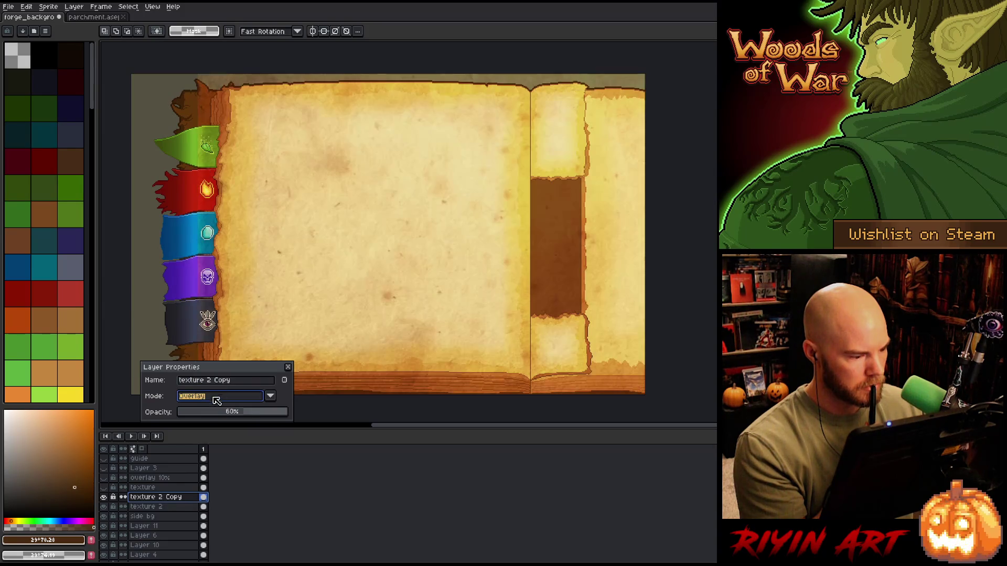
{"action": "left_click", "coordinate": [197, 413]}
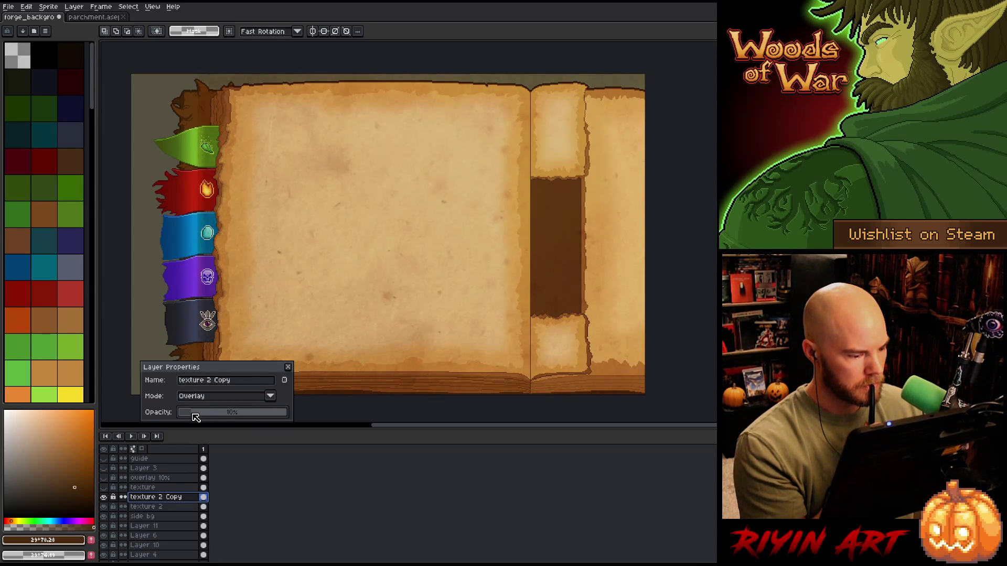
{"action": "left_click", "coordinate": [288, 367]}
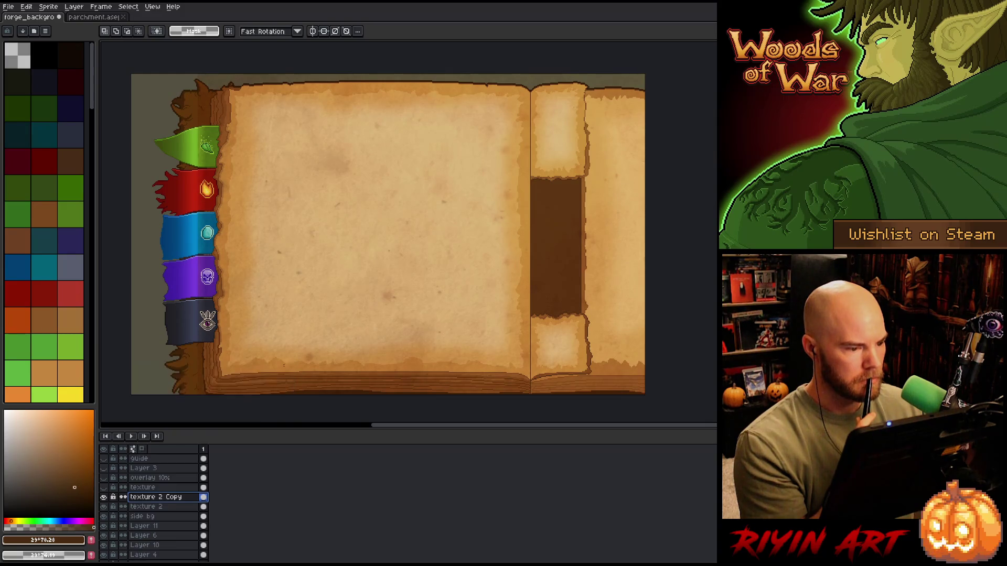
Retune opacities: texture 2 Copy at 12%, texture 2 Multiply at about 55%
{"action": "left_click", "coordinate": [150, 506]}
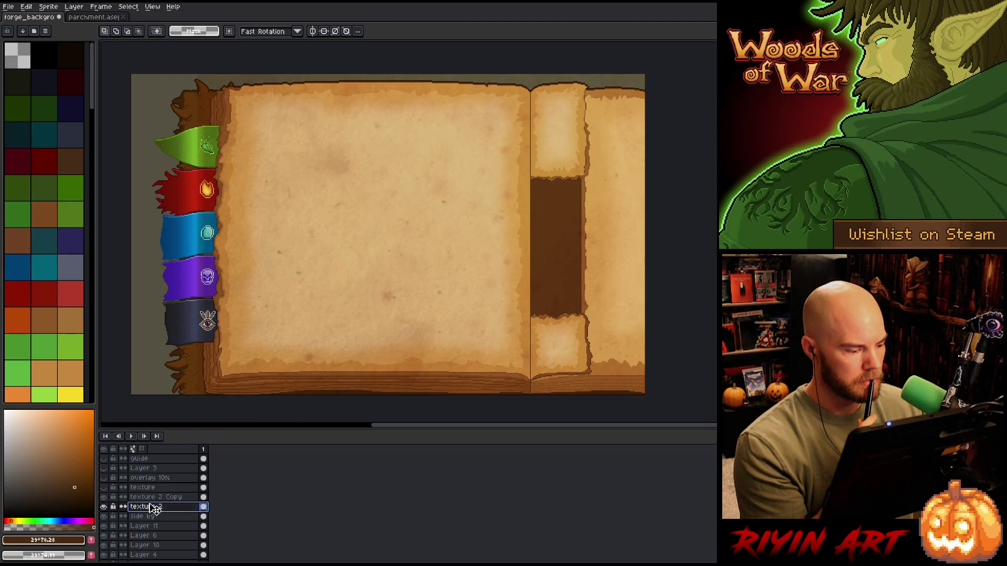
{"action": "double_click", "coordinate": [150, 507]}
{"action": "left_click", "coordinate": [216, 413]}
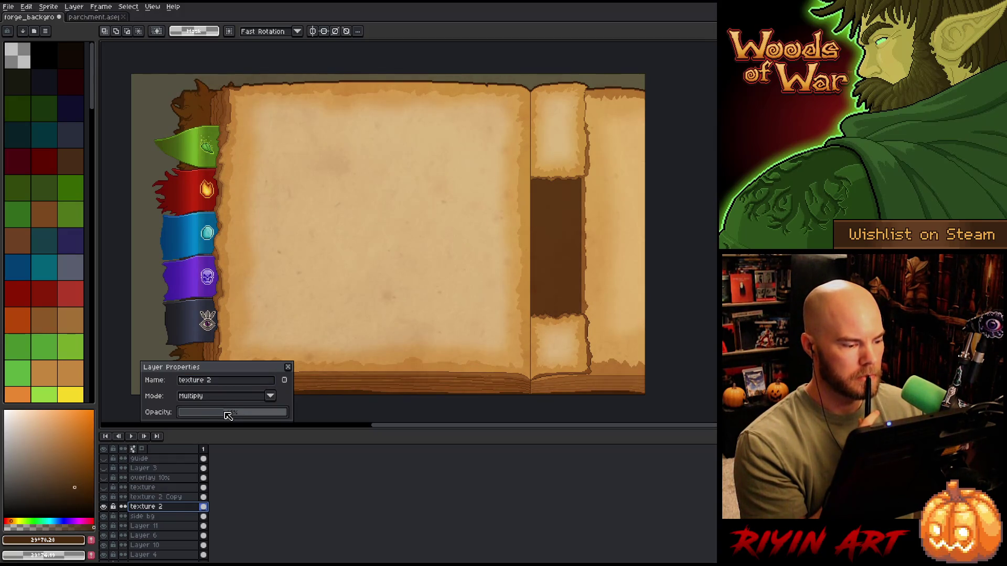
{"action": "left_click", "coordinate": [171, 497]}
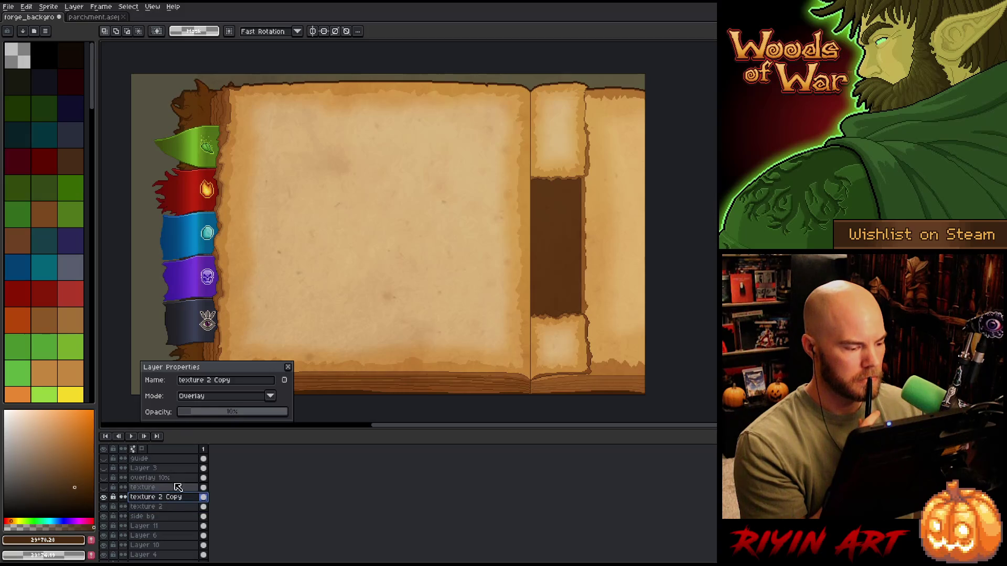
{"action": "left_click_drag", "start_coordinate": [188, 415], "coordinate": [195, 414]}
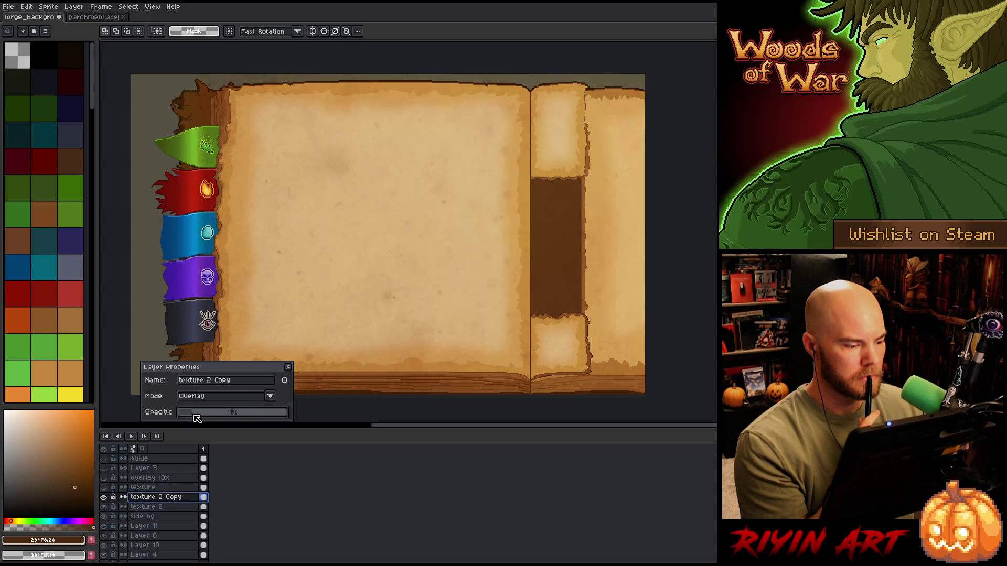
{"action": "left_click", "coordinate": [167, 507]}
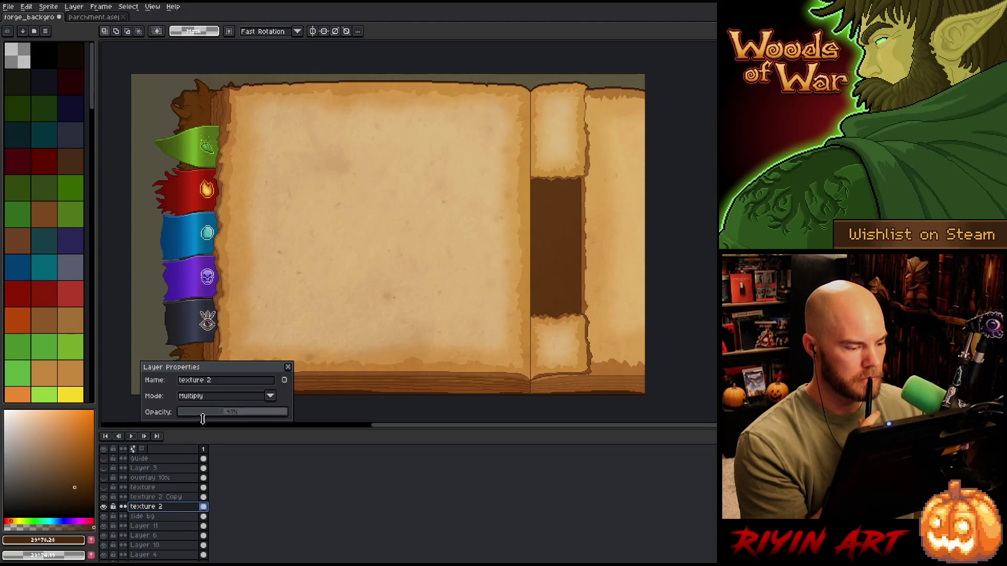
{"action": "left_click", "coordinate": [238, 414]}
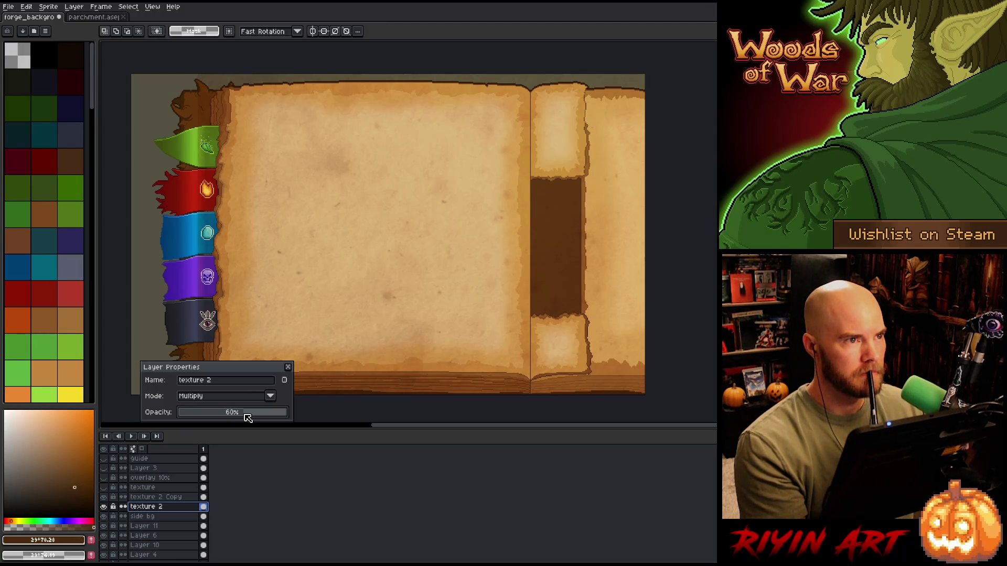
{"action": "left_click", "coordinate": [288, 367]}
{"action": "key", "text": "1"}
{"action": "scroll", "coordinate": [299, 290], "scroll_direction": "up", "scroll_amount": 5}
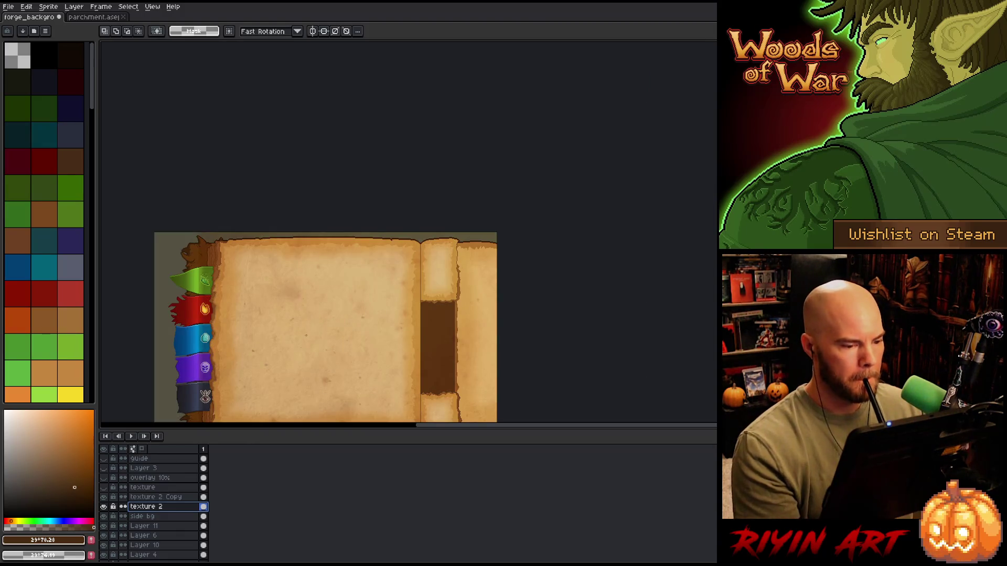
Duplicate texture 2 again, move the copy up, and rename it texture 3
{"action": "left_click_drag", "start_coordinate": [306, 356], "coordinate": [330, 241]}
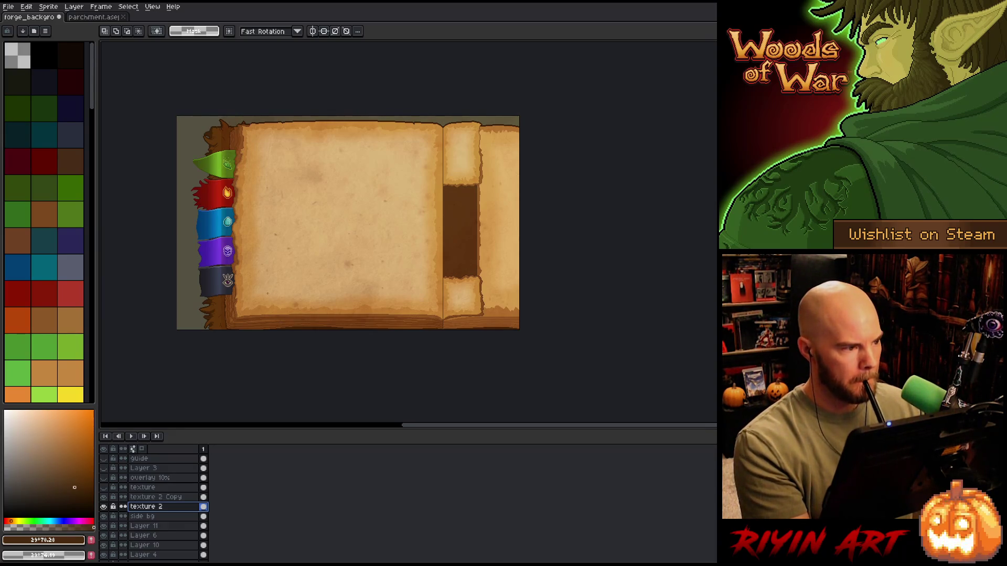
{"action": "right_click", "coordinate": [149, 506]}
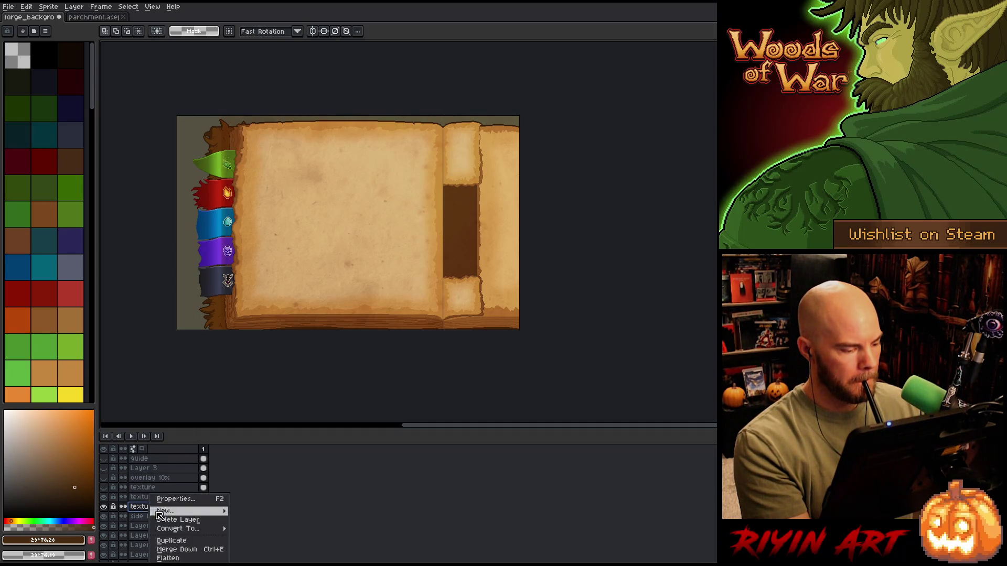
{"action": "left_click", "coordinate": [173, 540]}
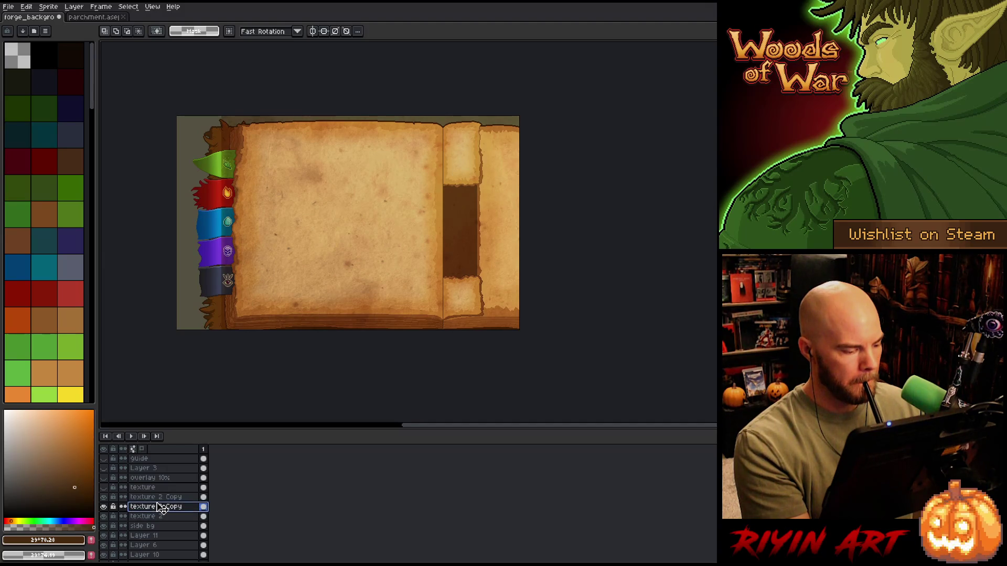
{"action": "left_click_drag", "start_coordinate": [160, 494], "coordinate": [160, 496]}
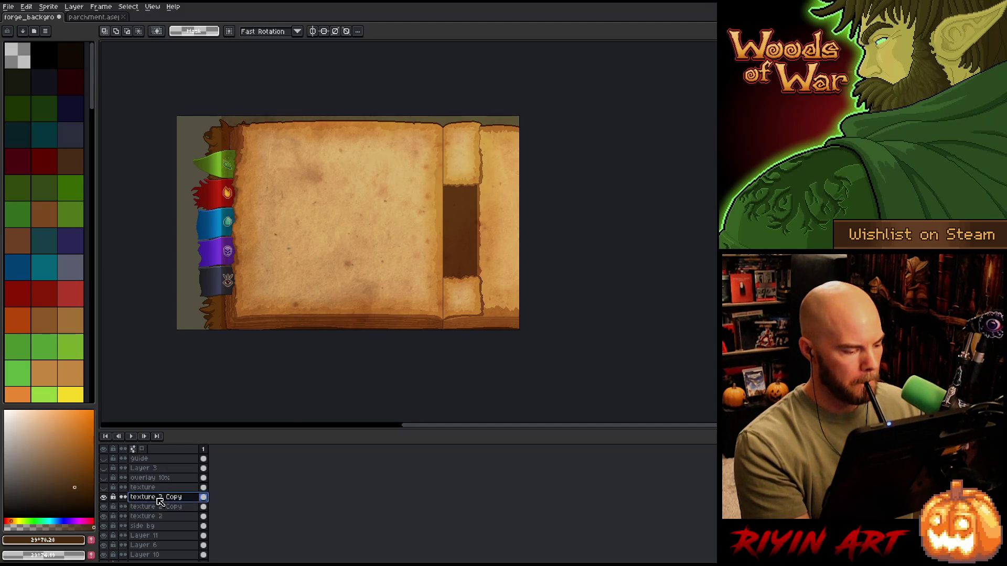
{"action": "double_click", "coordinate": [159, 498]}
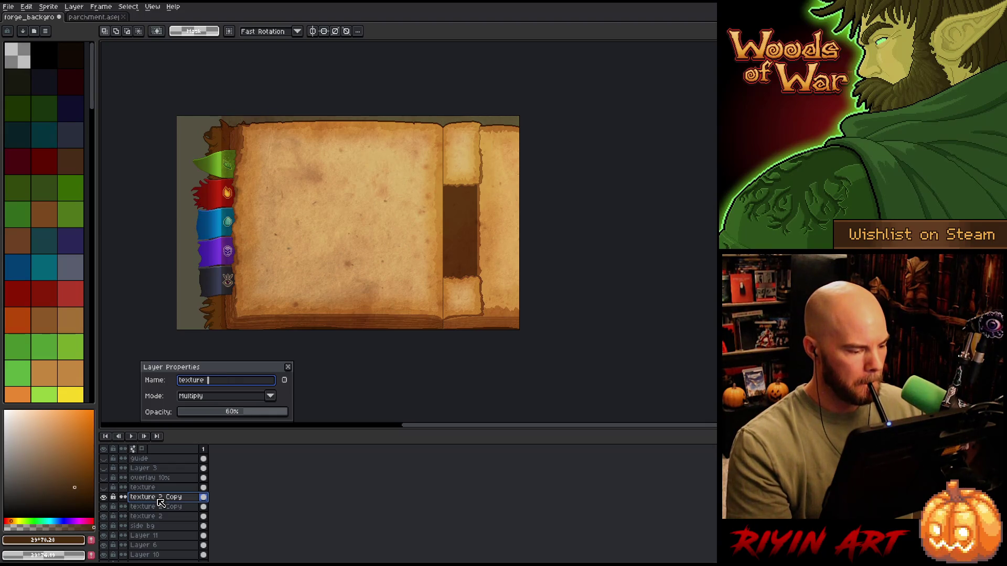
{"action": "key", "text": "BackSpace"}
{"action": "key", "text": "Return"}
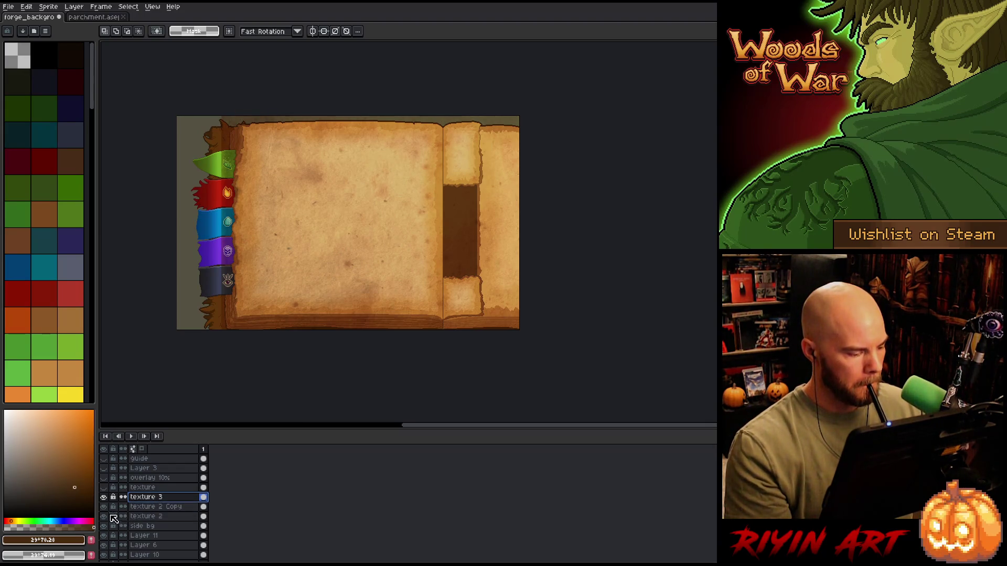
Hide texture 2 Copy, clear texture 3, and paste the new parchment texture into it
{"action": "left_click", "coordinate": [104, 507]}
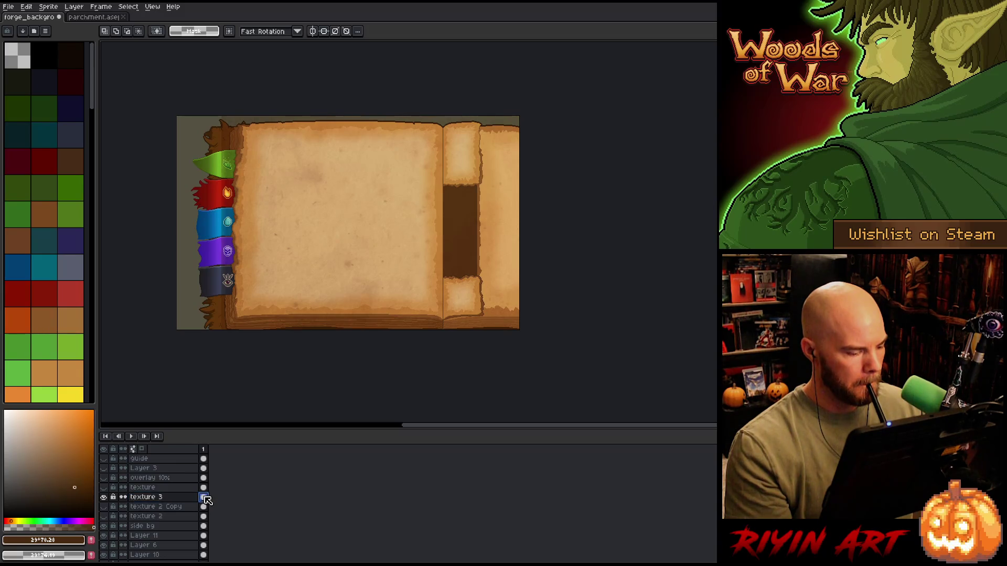
{"action": "key", "text": "Delete"}
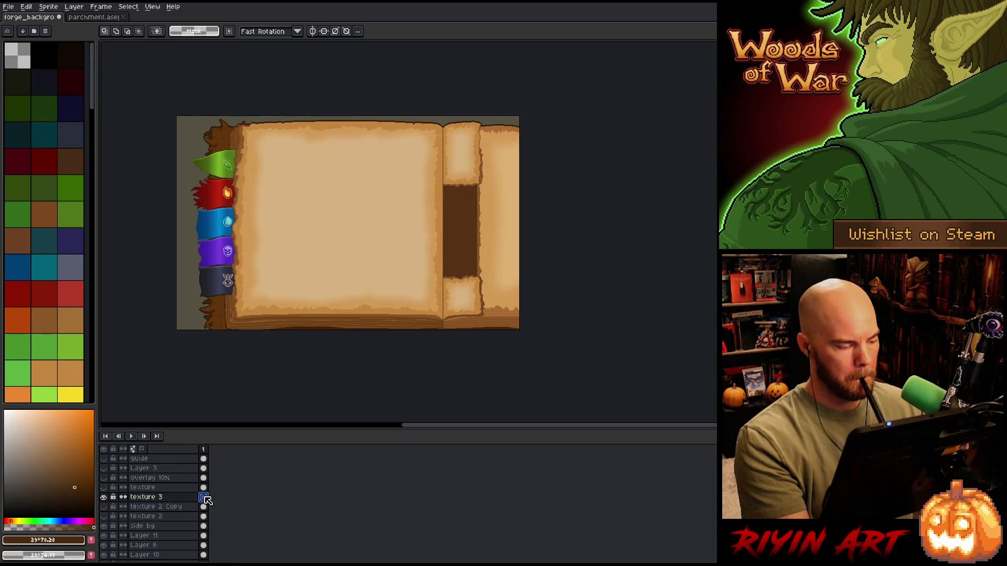
{"action": "key", "text": "ctrl+v"}
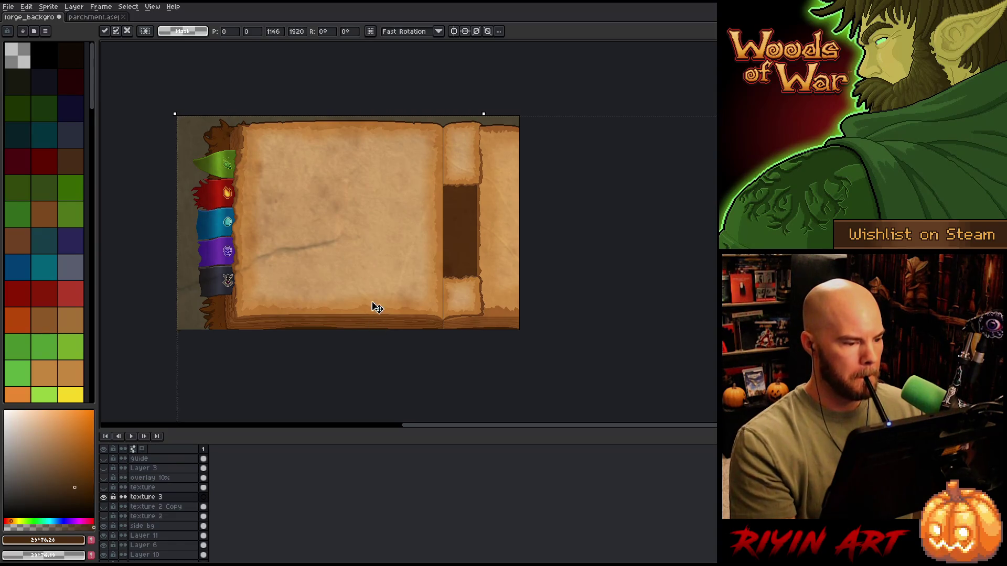
Move the pasted parchment upward and shrink it to about 709 by 1188
{"action": "left_click_drag", "start_coordinate": [375, 308], "coordinate": [337, 142]}
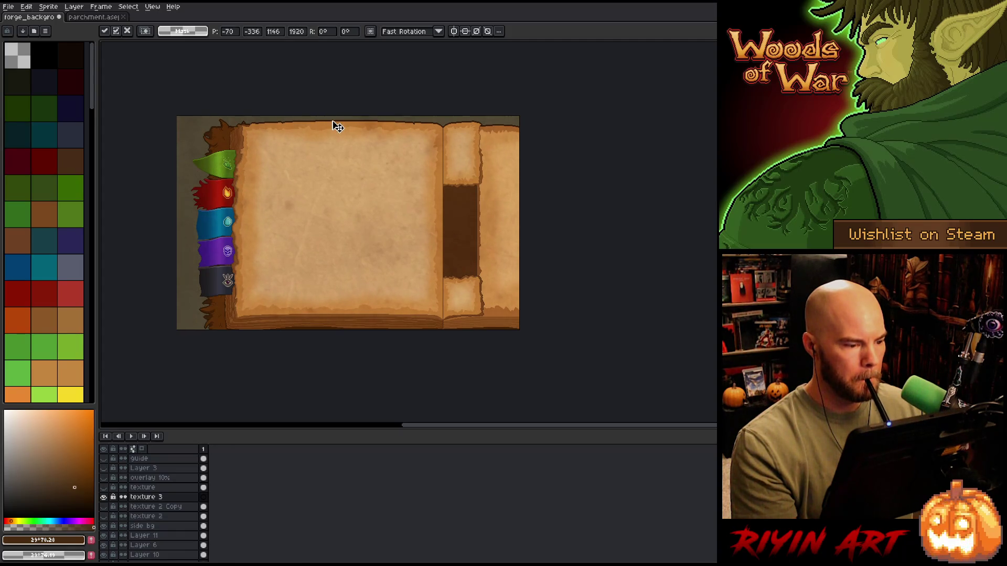
{"action": "scroll", "coordinate": [359, 204], "scroll_direction": "down", "scroll_amount": 4}
{"action": "scroll", "coordinate": [373, 216], "scroll_direction": "up", "scroll_amount": 3}
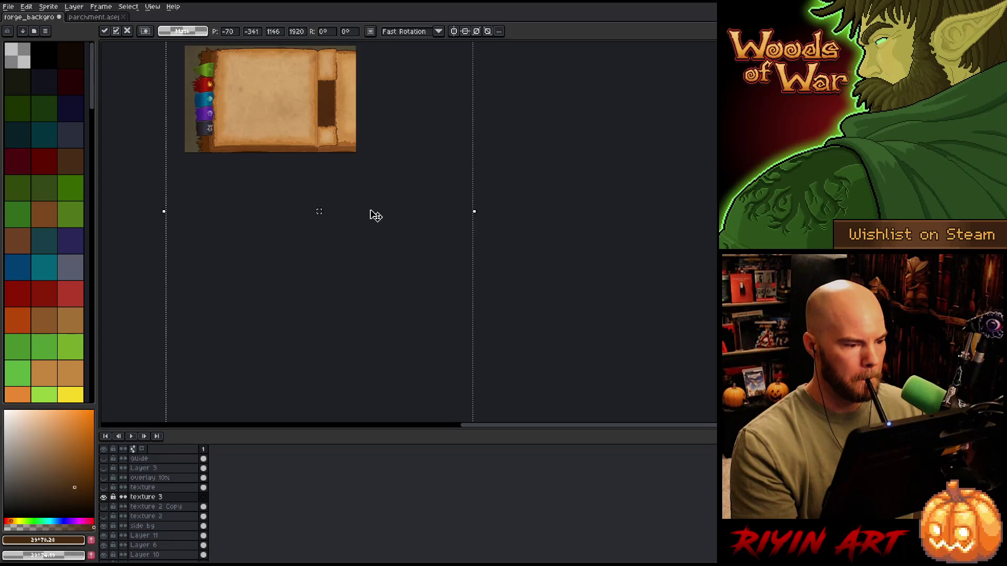
{"action": "scroll", "coordinate": [389, 238], "scroll_direction": "down", "scroll_amount": 2}
{"action": "left_click_drag", "start_coordinate": [415, 310], "coordinate": [376, 203]}
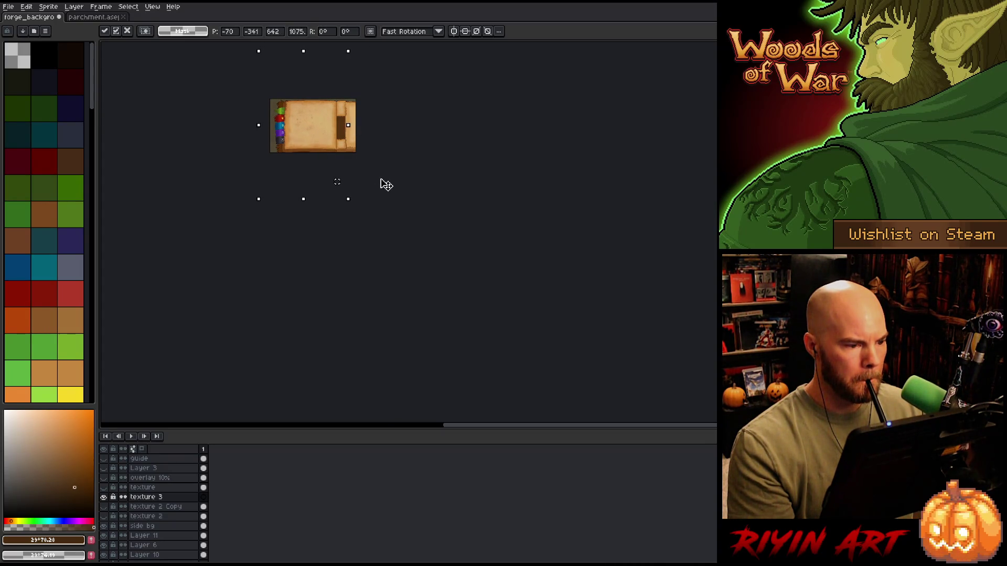
Shift the scaled parchment across the book's pages, nudging it slightly right
{"action": "scroll", "coordinate": [387, 185], "scroll_direction": "up", "scroll_amount": 3}
{"action": "scroll", "coordinate": [443, 150], "scroll_direction": "up", "scroll_amount": 1}
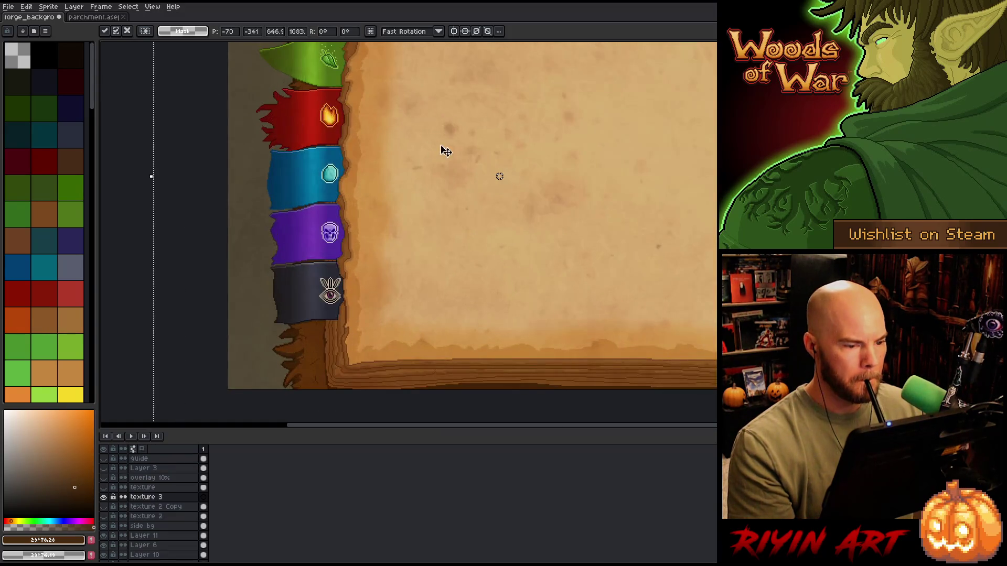
{"action": "scroll", "coordinate": [443, 150], "scroll_direction": "down", "scroll_amount": 3}
{"action": "left_click_drag", "start_coordinate": [504, 153], "coordinate": [483, 217]}
{"action": "scroll", "coordinate": [479, 215], "scroll_direction": "up", "scroll_amount": 2}
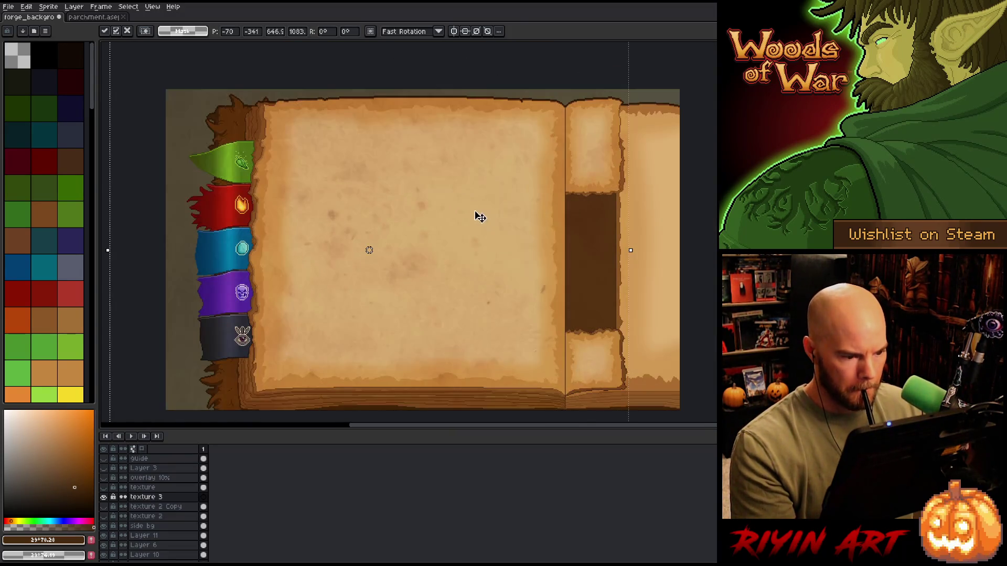
{"action": "mouse_move", "coordinate": [457, 264]}
{"action": "left_mouse_down"}
{"action": "mouse_move", "coordinate": [474, 317]}
{"action": "mouse_move", "coordinate": [470, 351]}
{"action": "mouse_move", "coordinate": [390, 416]}
{"action": "mouse_move", "coordinate": [366, 426]}
{"action": "mouse_move", "coordinate": [364, 411]}
{"action": "mouse_move", "coordinate": [345, 415]}
{"action": "mouse_move", "coordinate": [442, 407]}
{"action": "mouse_move", "coordinate": [523, 276]}
{"action": "mouse_move", "coordinate": [560, 239]}
{"action": "mouse_move", "coordinate": [560, 182]}
{"action": "mouse_move", "coordinate": [515, 232]}
{"action": "mouse_move", "coordinate": [523, 313]}
{"action": "mouse_move", "coordinate": [546, 335]}
{"action": "mouse_move", "coordinate": [628, 304]}
{"action": "mouse_move", "coordinate": [436, 308]}
{"action": "mouse_move", "coordinate": [400, 234]}
{"action": "mouse_move", "coordinate": [410, 185]}
{"action": "mouse_move", "coordinate": [395, 97]}
{"action": "mouse_move", "coordinate": [409, 48]}
{"action": "left_mouse_up"}
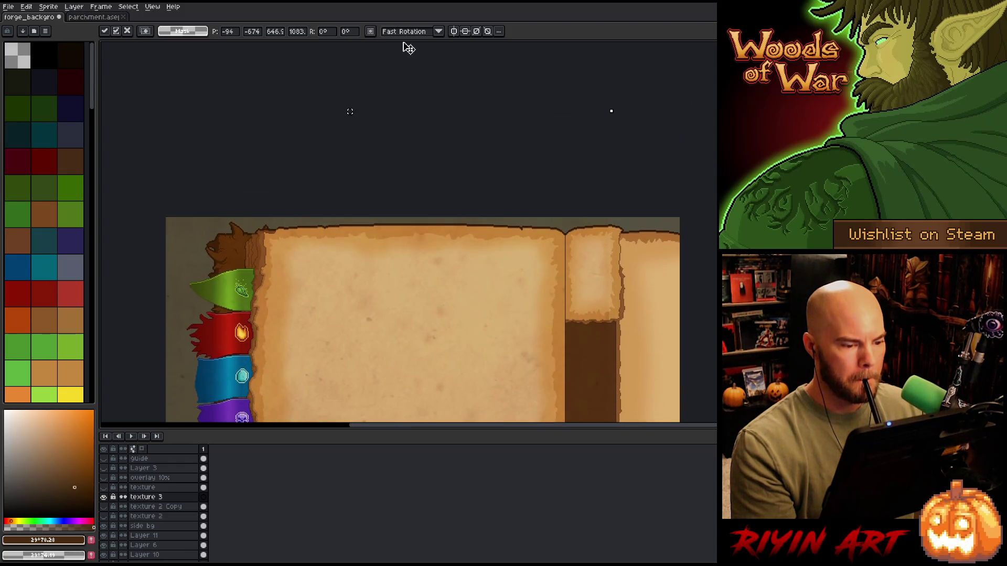
{"action": "mouse_move", "coordinate": [416, 254]}
{"action": "left_mouse_down"}
{"action": "mouse_move", "coordinate": [422, 41]}
{"action": "mouse_move", "coordinate": [411, 222]}
{"action": "left_mouse_up"}
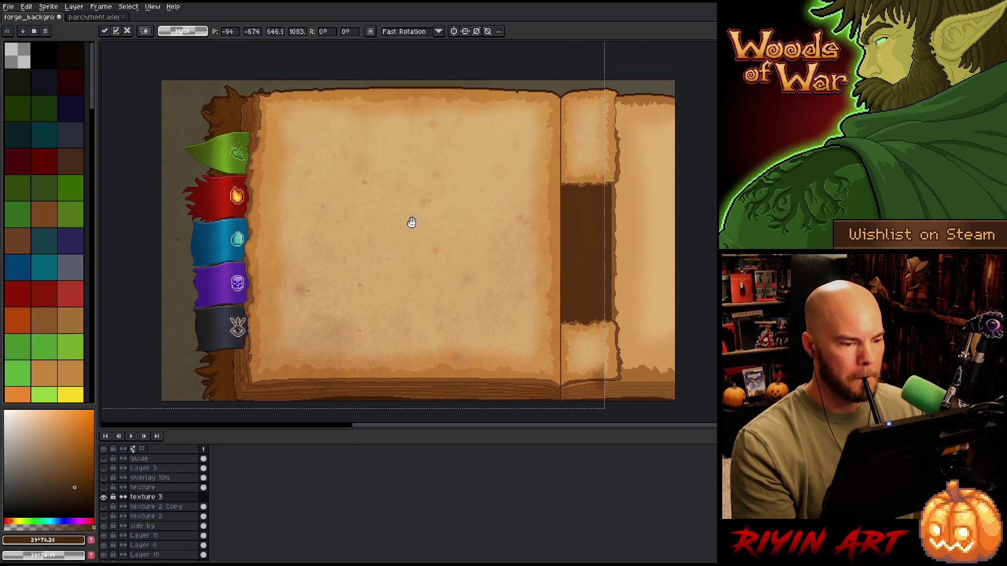
{"action": "mouse_move", "coordinate": [403, 304]}
{"action": "left_mouse_down"}
{"action": "mouse_move", "coordinate": [442, 232]}
{"action": "mouse_move", "coordinate": [503, 279]}
{"action": "mouse_move", "coordinate": [575, 283]}
{"action": "mouse_move", "coordinate": [546, 274]}
{"action": "mouse_move", "coordinate": [436, 296]}
{"action": "mouse_move", "coordinate": [482, 299]}
{"action": "mouse_move", "coordinate": [479, 424]}
{"action": "mouse_move", "coordinate": [465, 215]}
{"action": "mouse_move", "coordinate": [471, 270]}
{"action": "left_mouse_up"}
{"action": "scroll", "coordinate": [475, 275], "scroll_direction": "down", "scroll_amount": 2}
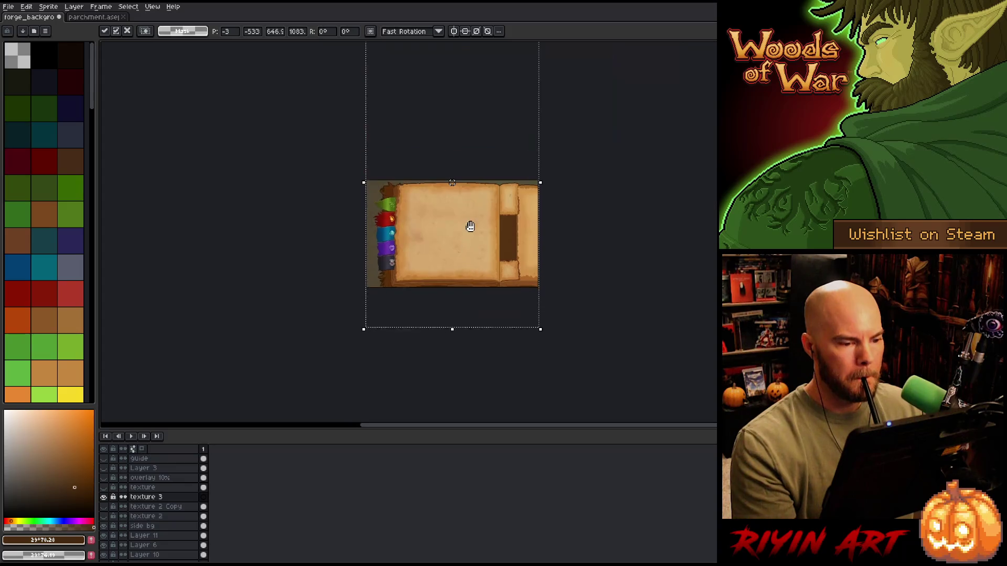
Rotate the parchment 90 degrees and drag it down-right over the book's pages
{"action": "scroll", "coordinate": [470, 275], "scroll_direction": "up", "scroll_amount": 1}
{"action": "mouse_move", "coordinate": [458, 231]}
{"action": "left_mouse_down"}
{"action": "mouse_move", "coordinate": [469, 254]}
{"action": "mouse_move", "coordinate": [481, 428]}
{"action": "mouse_move", "coordinate": [474, 416]}
{"action": "mouse_move", "coordinate": [485, 394]}
{"action": "mouse_move", "coordinate": [446, 427]}
{"action": "mouse_move", "coordinate": [426, 421]}
{"action": "mouse_move", "coordinate": [504, 378]}
{"action": "mouse_move", "coordinate": [521, 330]}
{"action": "mouse_move", "coordinate": [488, 174]}
{"action": "left_mouse_up"}
{"action": "scroll", "coordinate": [488, 174], "scroll_direction": "down", "scroll_amount": 4}
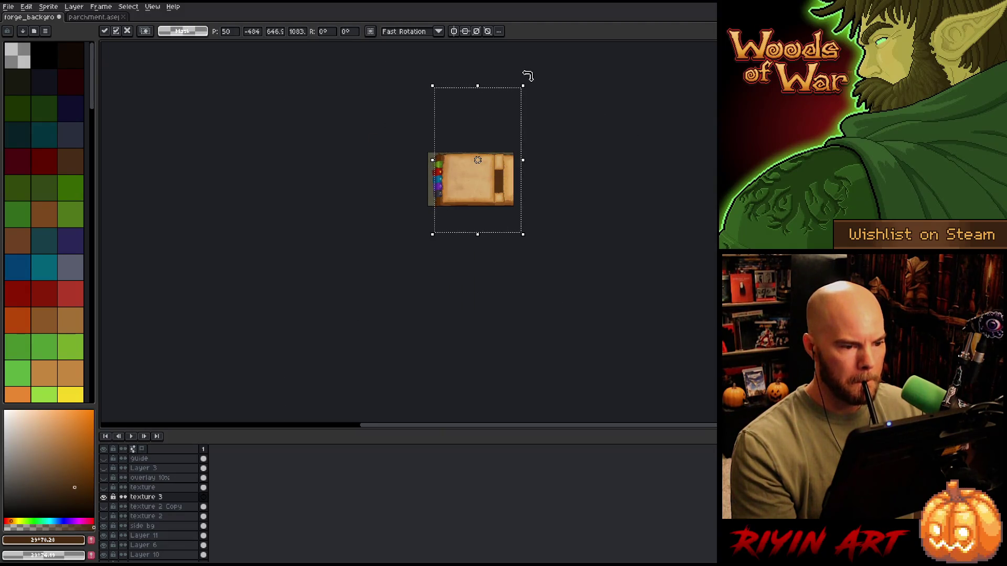
{"action": "mouse_move", "coordinate": [527, 76]}
{"action": "left_mouse_down"}
{"action": "mouse_move", "coordinate": [424, 78]}
{"action": "mouse_move", "coordinate": [353, 119]}
{"action": "left_mouse_up"}
{"action": "scroll", "coordinate": [501, 171], "scroll_direction": "up", "scroll_amount": 4}
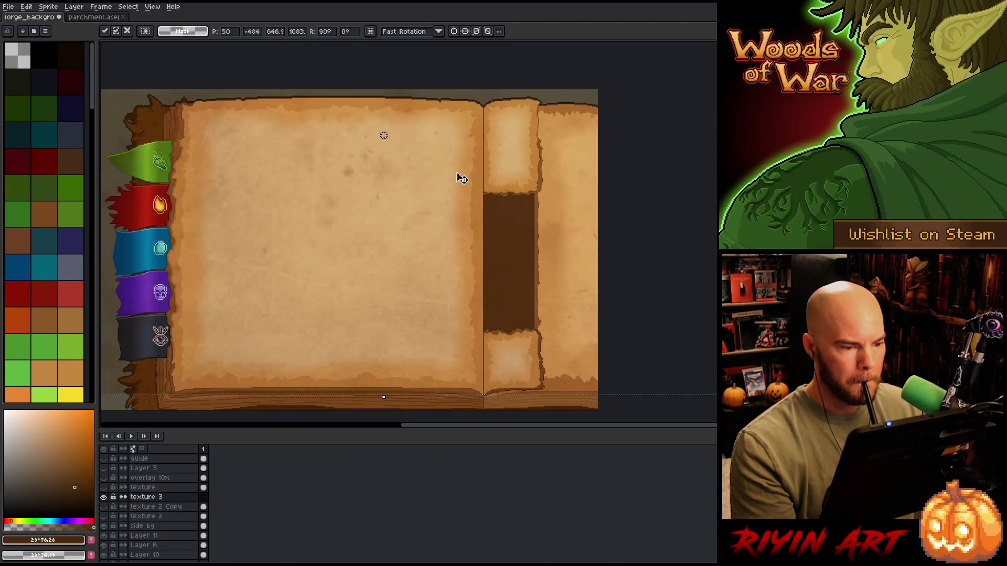
{"action": "mouse_move", "coordinate": [337, 245]}
{"action": "left_mouse_down"}
{"action": "mouse_move", "coordinate": [337, 281]}
{"action": "mouse_move", "coordinate": [371, 386]}
{"action": "mouse_move", "coordinate": [449, 425]}
{"action": "mouse_move", "coordinate": [510, 409]}
{"action": "mouse_move", "coordinate": [573, 420]}
{"action": "mouse_move", "coordinate": [528, 381]}
{"action": "mouse_move", "coordinate": [303, 276]}
{"action": "mouse_move", "coordinate": [269, 150]}
{"action": "mouse_move", "coordinate": [236, 164]}
{"action": "mouse_move", "coordinate": [146, 237]}
{"action": "mouse_move", "coordinate": [108, 281]}
{"action": "mouse_move", "coordinate": [106, 301]}
{"action": "mouse_move", "coordinate": [240, 225]}
{"action": "mouse_move", "coordinate": [325, 331]}
{"action": "mouse_move", "coordinate": [470, 330]}
{"action": "mouse_move", "coordinate": [538, 350]}
{"action": "mouse_move", "coordinate": [562, 344]}
{"action": "mouse_move", "coordinate": [461, 308]}
{"action": "mouse_move", "coordinate": [344, 210]}
{"action": "mouse_move", "coordinate": [345, 165]}
{"action": "mouse_move", "coordinate": [157, 274]}
{"action": "mouse_move", "coordinate": [148, 288]}
{"action": "mouse_move", "coordinate": [175, 299]}
{"action": "left_mouse_up"}
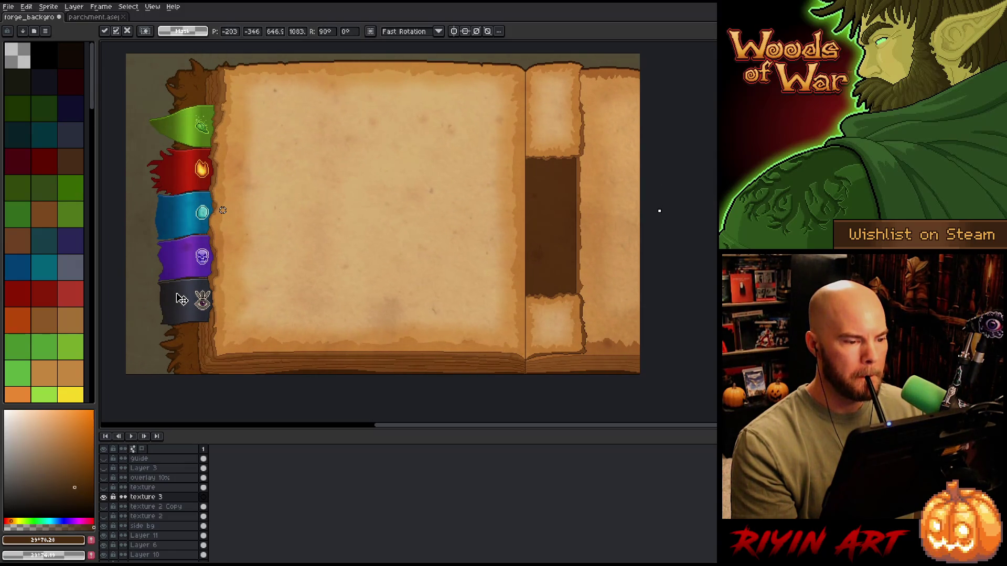
{"action": "scroll", "coordinate": [595, 330], "scroll_direction": "down", "scroll_amount": 1}
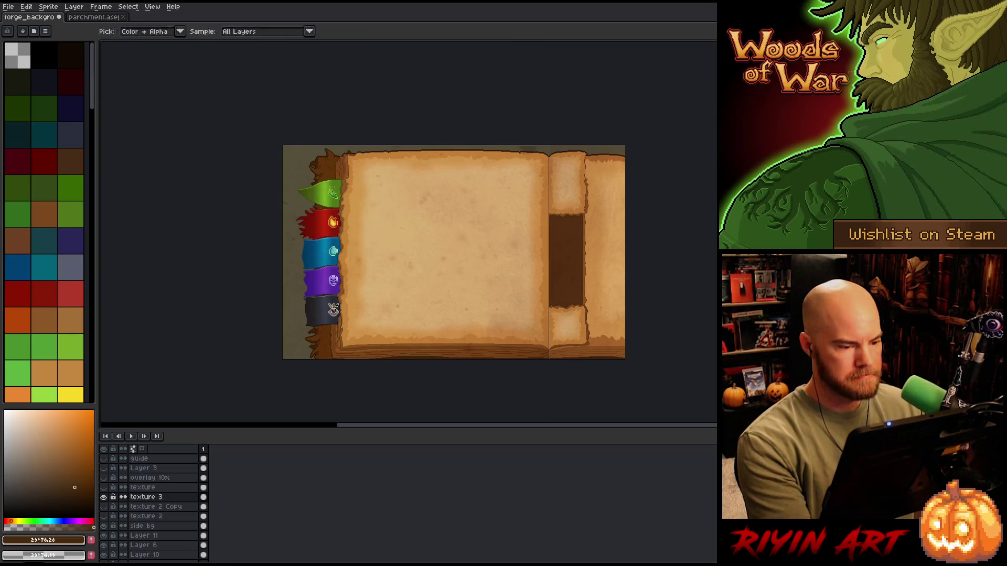
Duplicate texture 3 and set the copy to Overlay blend at about 11% opacity
{"action": "scroll", "coordinate": [346, 273], "scroll_direction": "down", "scroll_amount": 1}
{"action": "scroll", "coordinate": [413, 273], "scroll_direction": "up", "scroll_amount": 1}
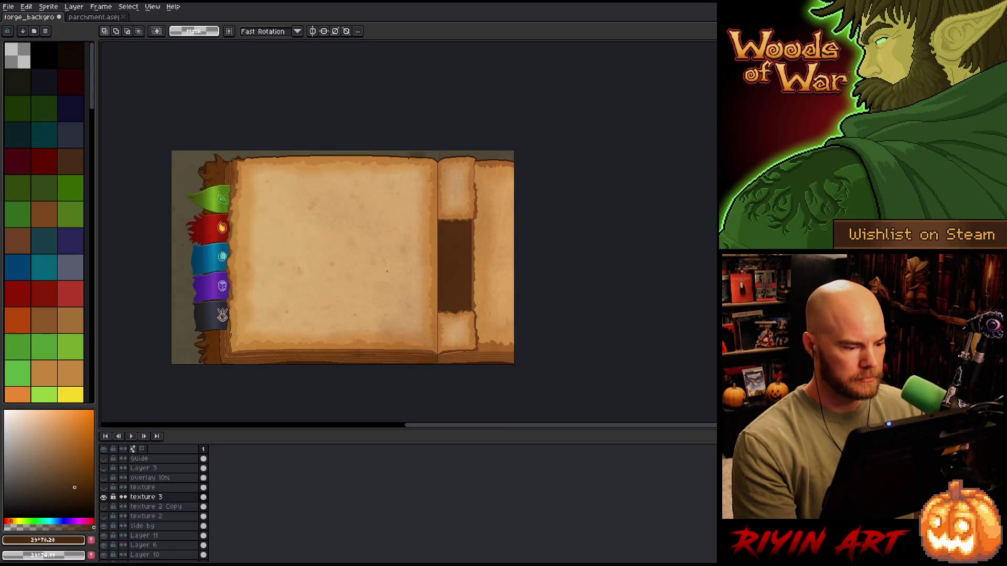
{"action": "double_click", "coordinate": [155, 498]}
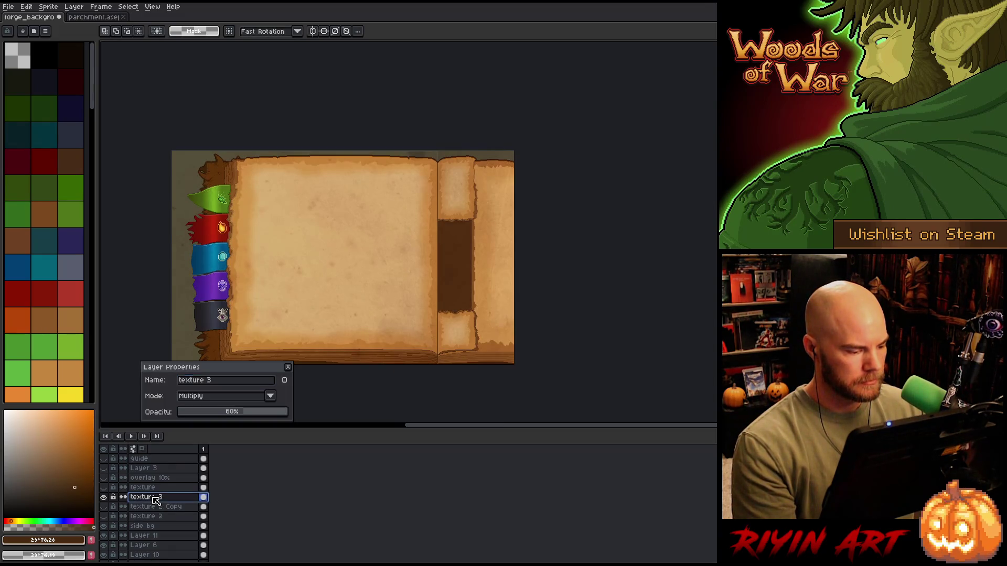
{"action": "right_click", "coordinate": [153, 497]}
{"action": "left_click", "coordinate": [181, 542]}
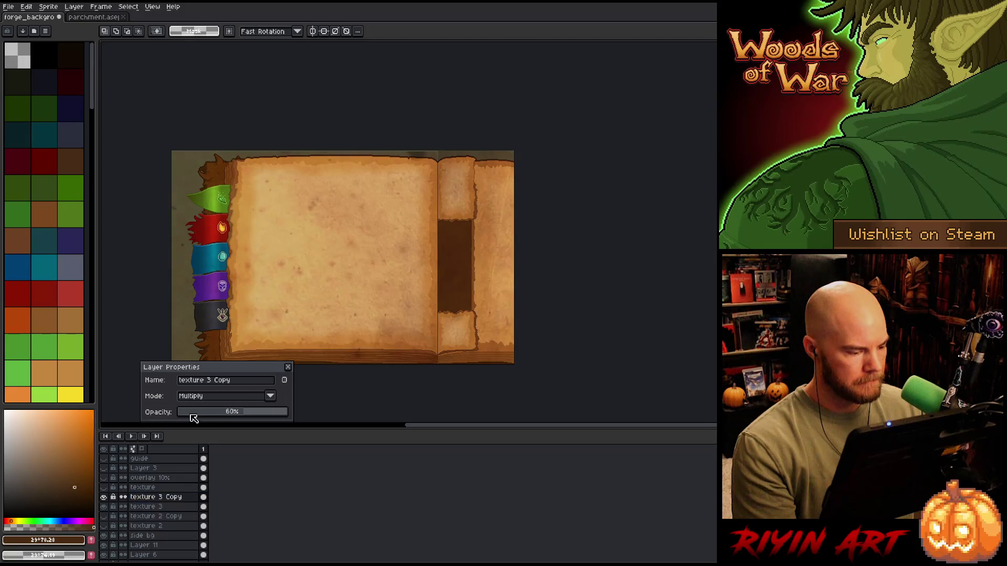
{"action": "left_click", "coordinate": [208, 399]}
{"action": "left_click", "coordinate": [205, 297]}
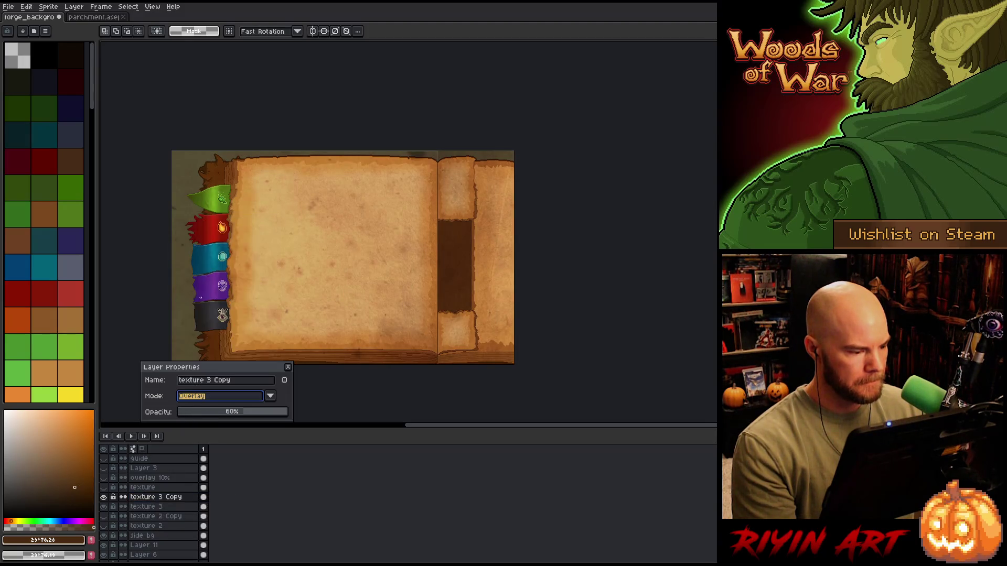
{"action": "left_click_drag", "start_coordinate": [198, 422], "coordinate": [197, 421]}
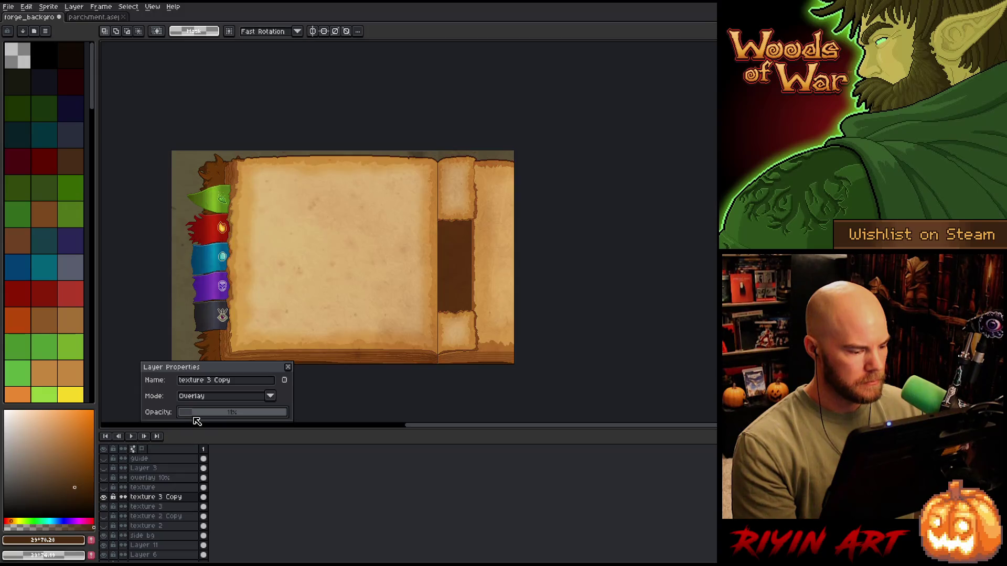
{"action": "left_click", "coordinate": [288, 367]}
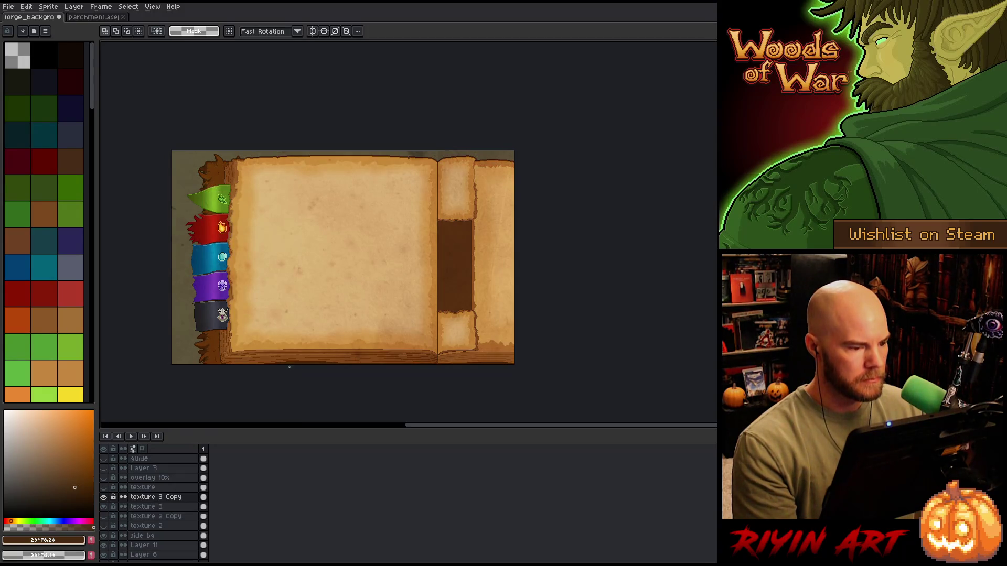
{"action": "scroll", "coordinate": [252, 231], "scroll_direction": "up", "scroll_amount": 1}
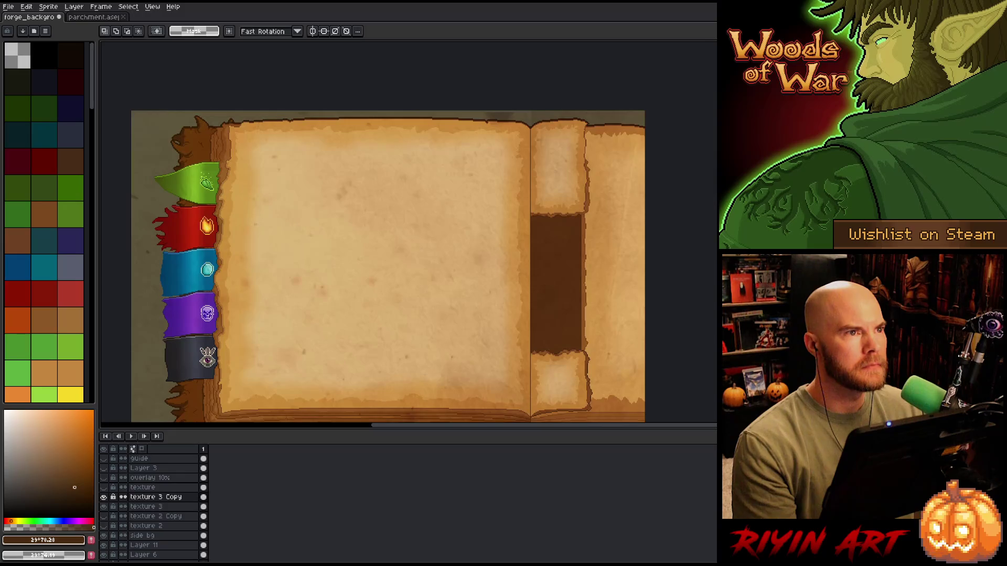
{"action": "left_click_drag", "start_coordinate": [353, 186], "coordinate": [366, 211]}
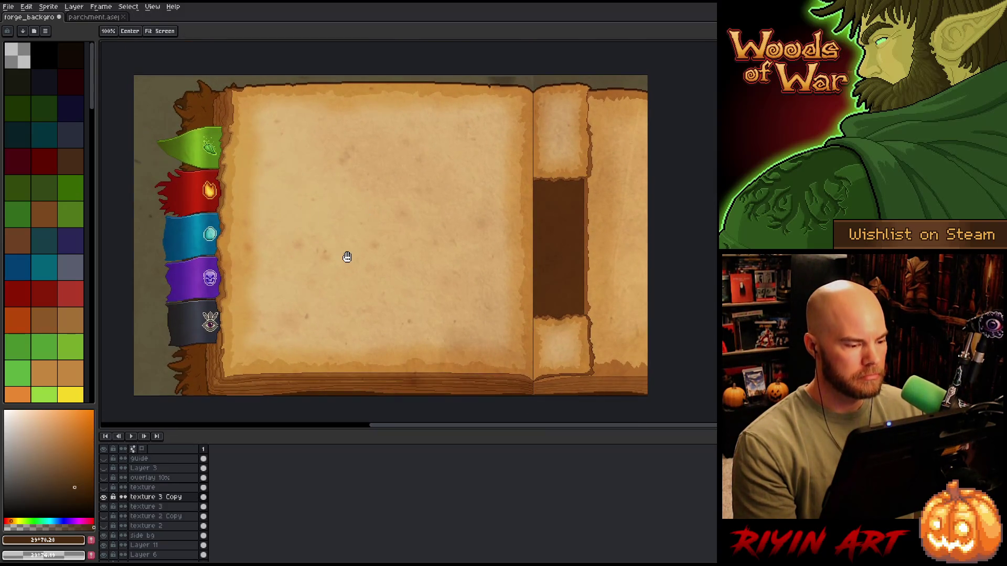
{"action": "key", "text": "m"}
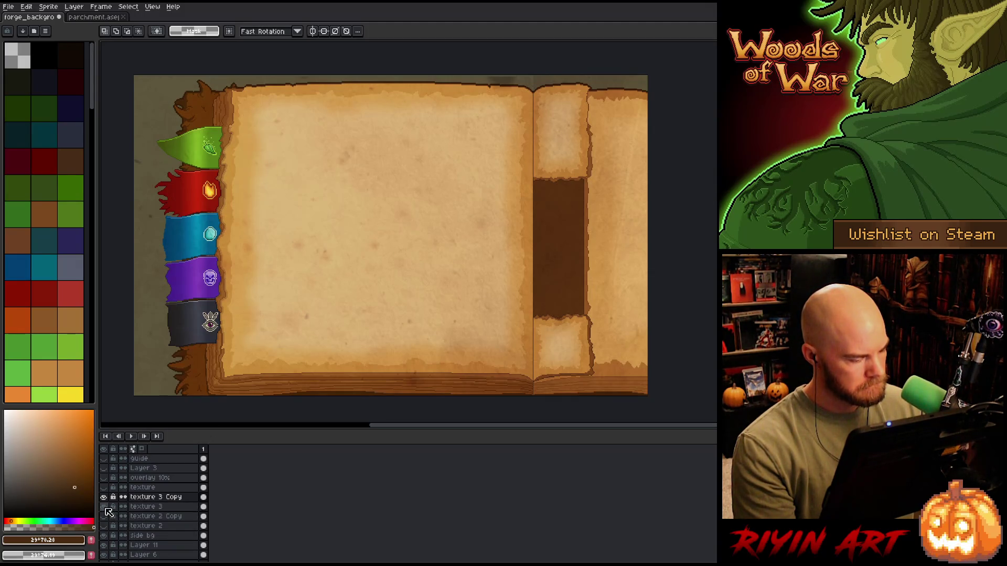
Hide the texture 3 Copy layer and make background ext the active layer
{"action": "left_click", "coordinate": [105, 498]}
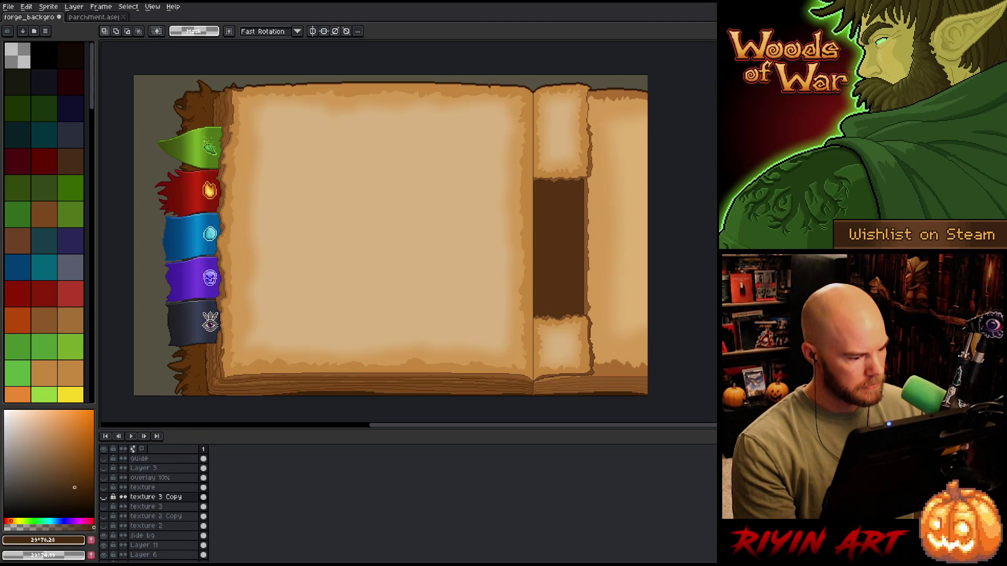
{"action": "key", "text": "v"}
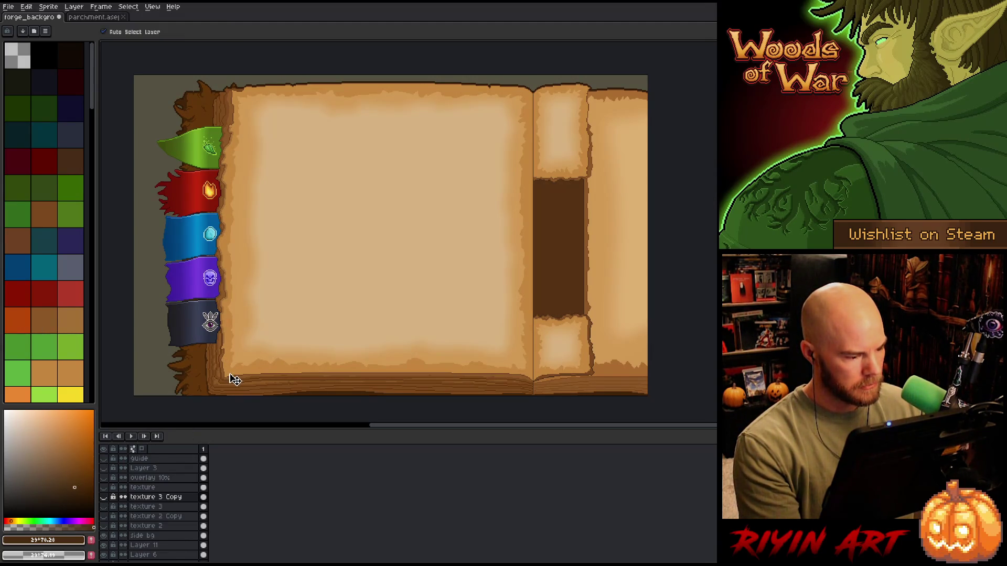
{"action": "left_click", "coordinate": [235, 380]}
Magic-wand select the left page, middle strip pieces, and right parchment page
{"action": "key", "text": "w"}
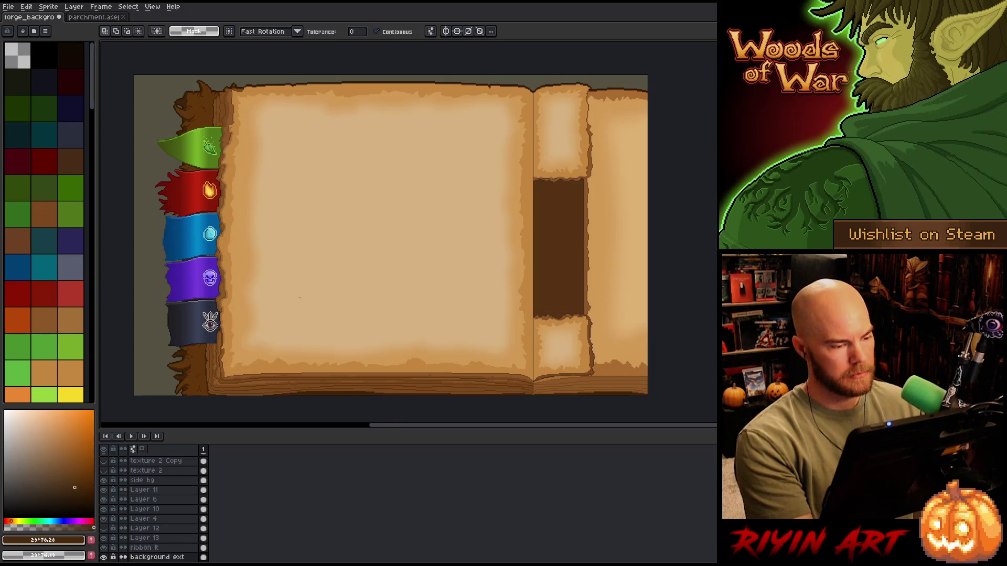
{"action": "left_click", "coordinate": [297, 336]}
{"action": "left_click", "coordinate": [559, 343], "text": "shift"}
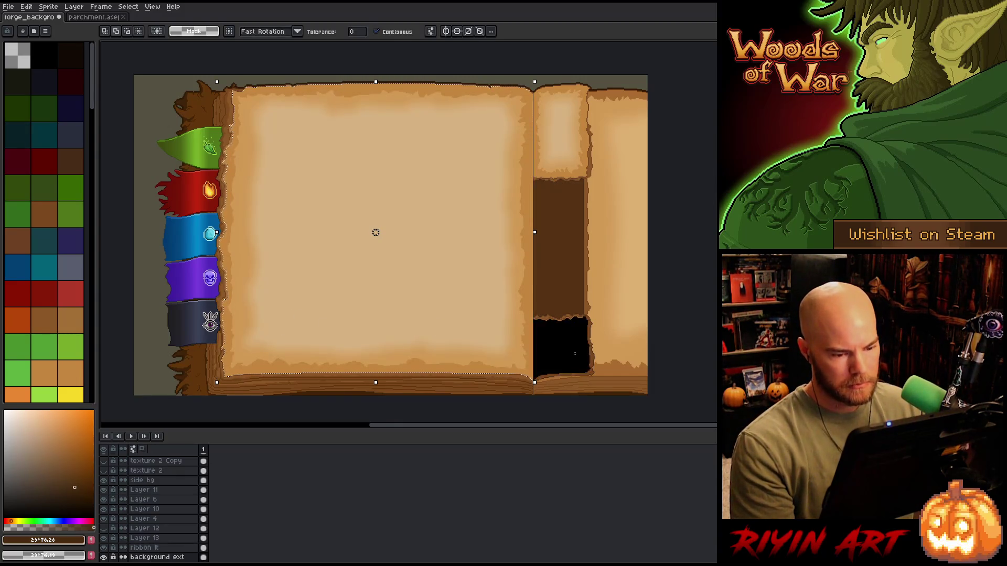
{"action": "left_click", "coordinate": [559, 131], "text": "shift"}
{"action": "left_click", "coordinate": [607, 161], "text": "shift"}
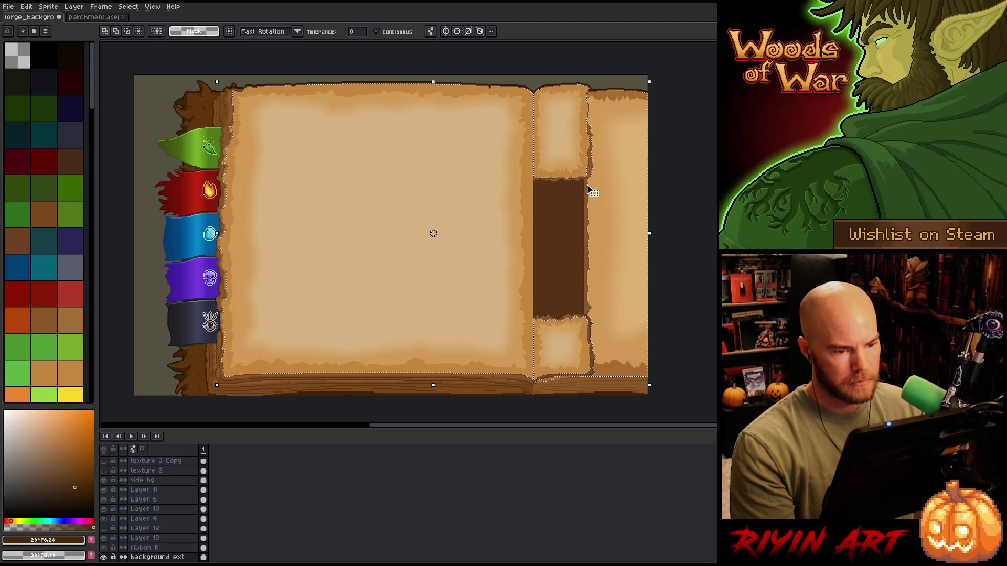
{"action": "scroll", "coordinate": [591, 189], "scroll_direction": "up", "scroll_amount": 3}
{"action": "scroll", "coordinate": [579, 188], "scroll_direction": "down", "scroll_amount": 1}
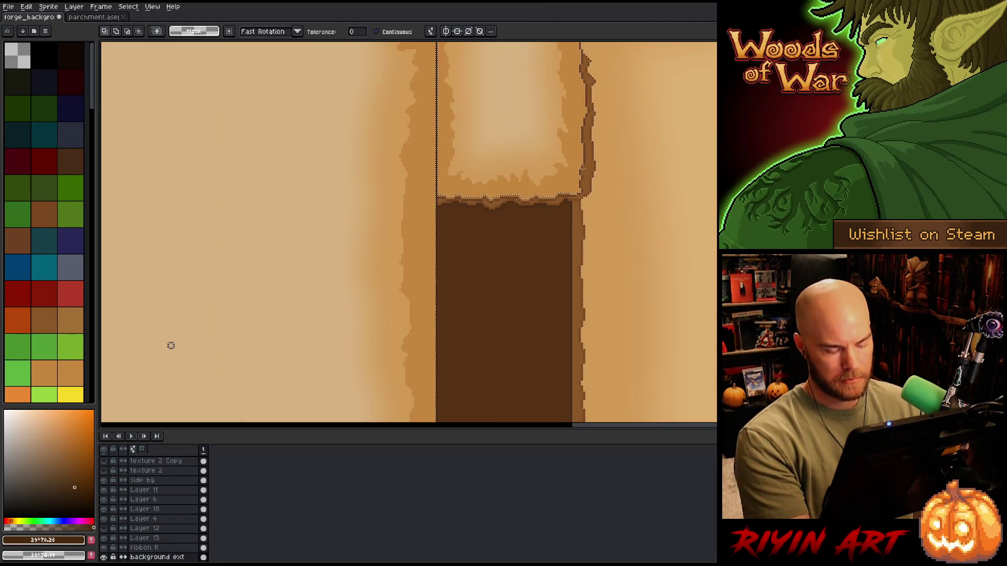
{"action": "key", "text": "shift+c"}
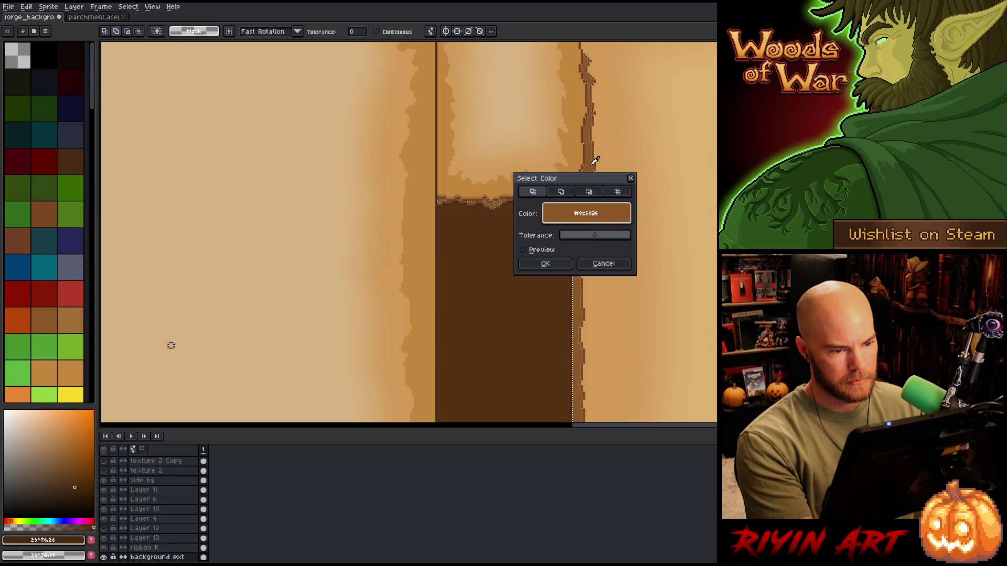
Add the tan page-edge colour to the parchment selection via Color Range
{"action": "left_click", "coordinate": [561, 191]}
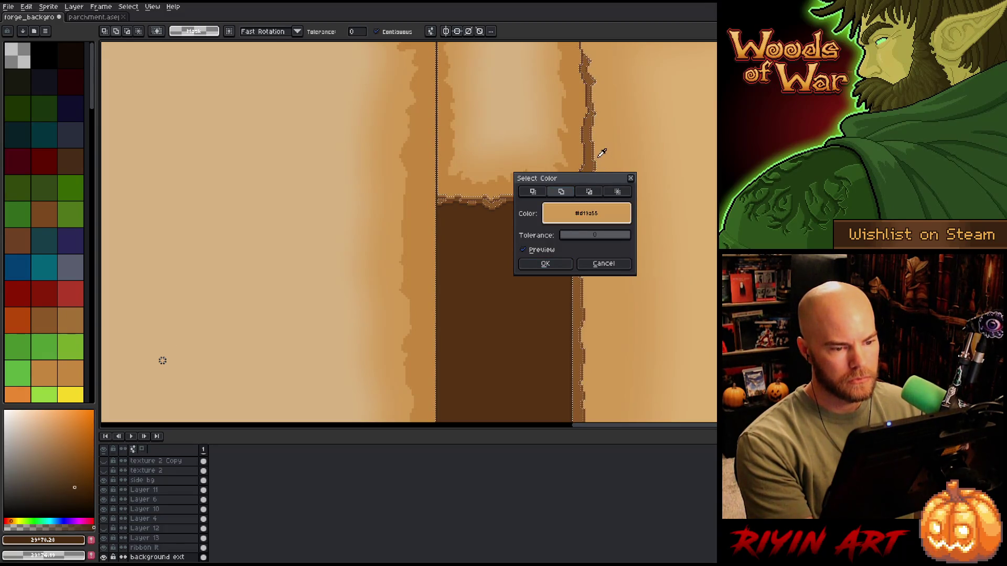
{"action": "left_click", "coordinate": [559, 267]}
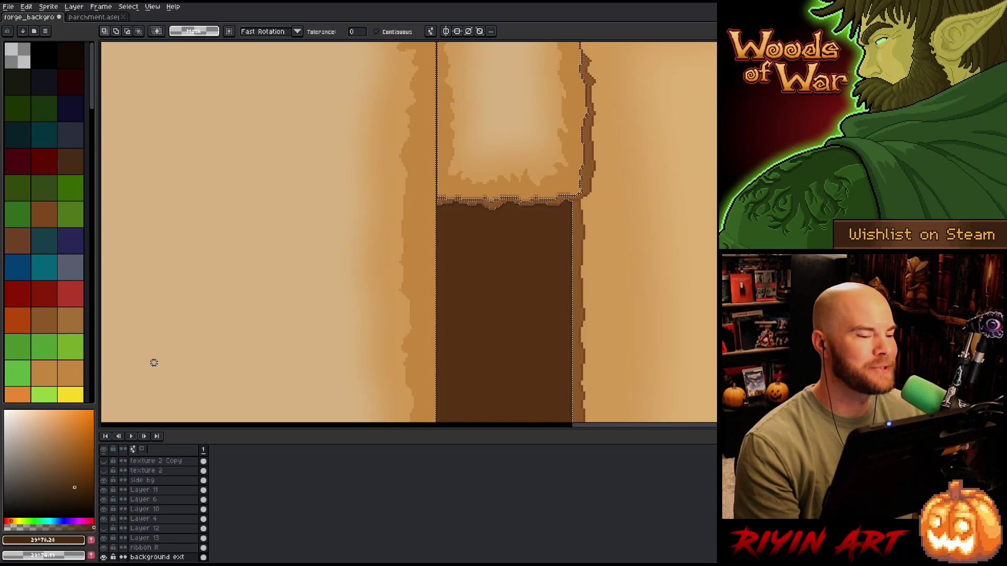
{"action": "scroll", "coordinate": [154, 363], "scroll_direction": "down", "scroll_amount": 5}
{"action": "scroll", "coordinate": [372, 247], "scroll_direction": "up", "scroll_amount": 3}
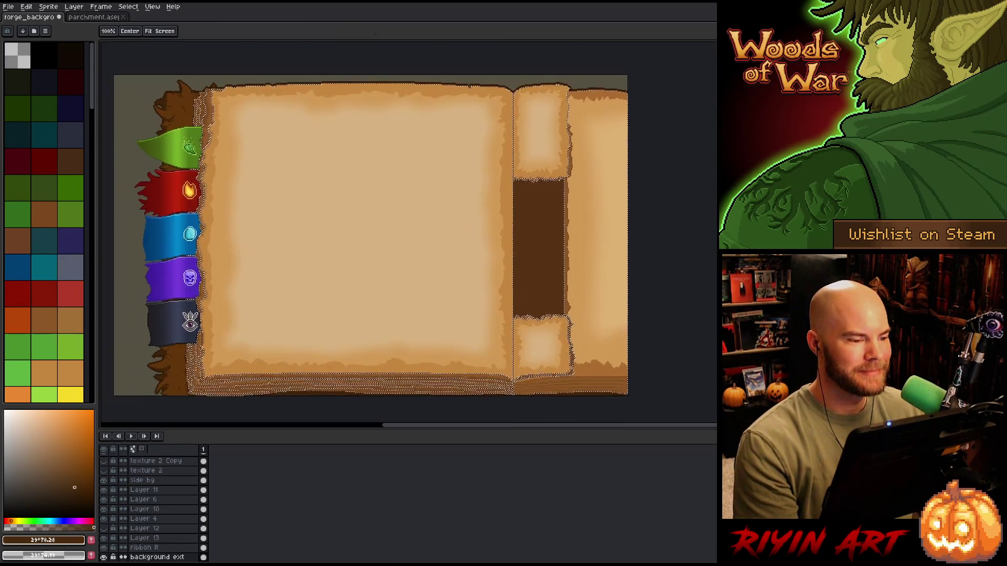
{"action": "left_click_drag", "start_coordinate": [329, 262], "coordinate": [337, 259]}
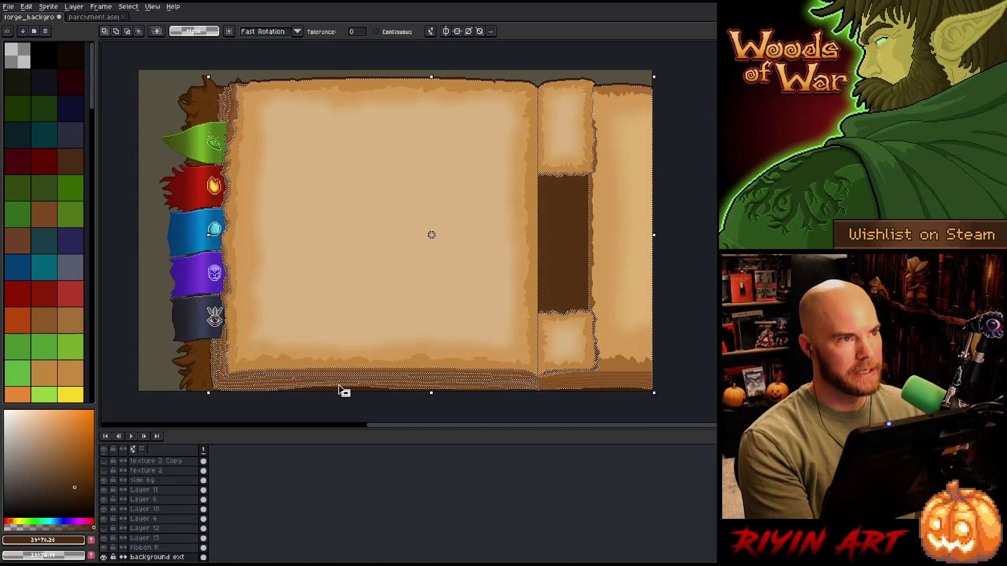
{"action": "scroll", "coordinate": [303, 353], "scroll_direction": "down", "scroll_amount": 2}
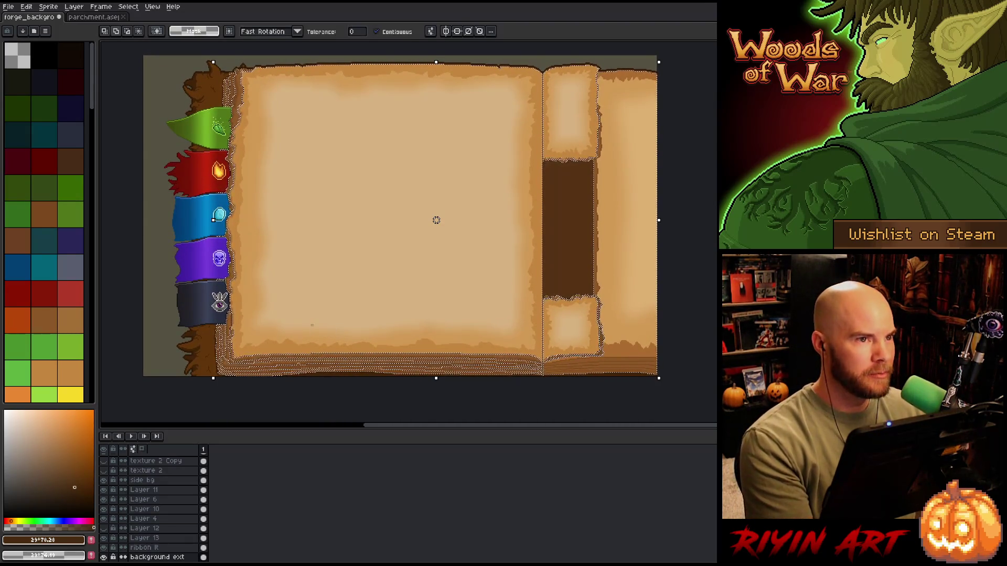
Add the dark brown page-edge colour to the selection via Color Range
{"action": "key", "text": "ctrl+shift+c"}
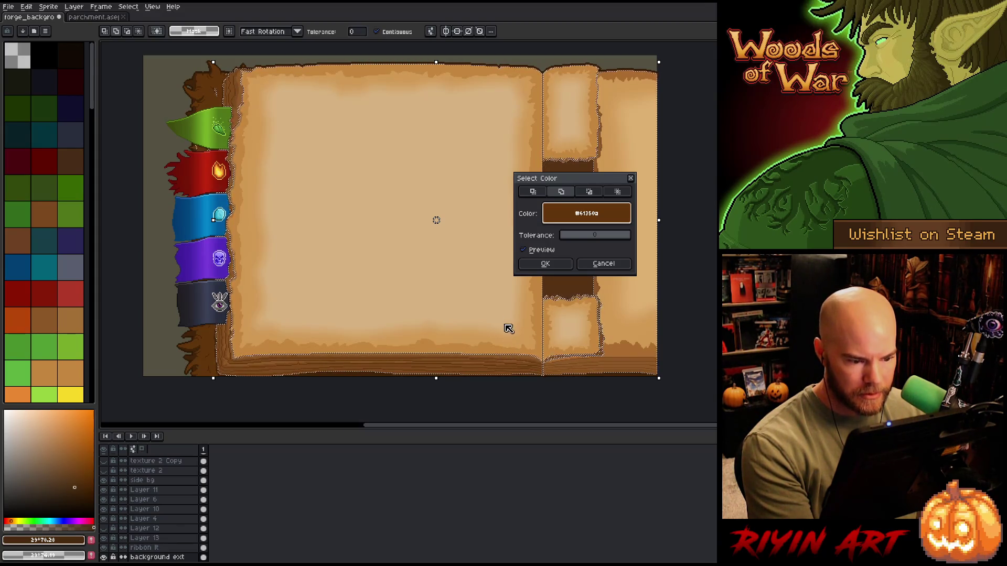
{"action": "left_click", "coordinate": [536, 248]}
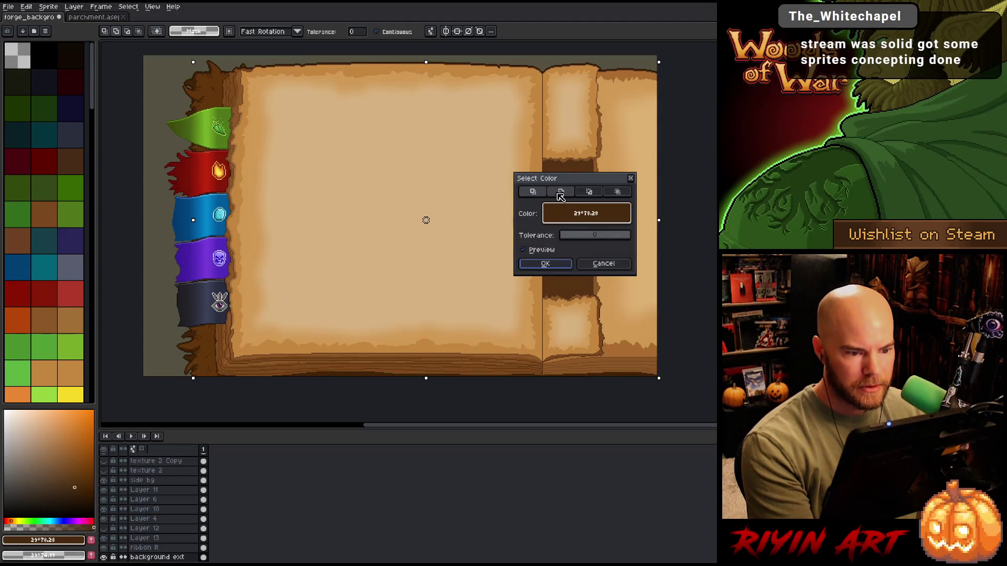
{"action": "left_click", "coordinate": [509, 352]}
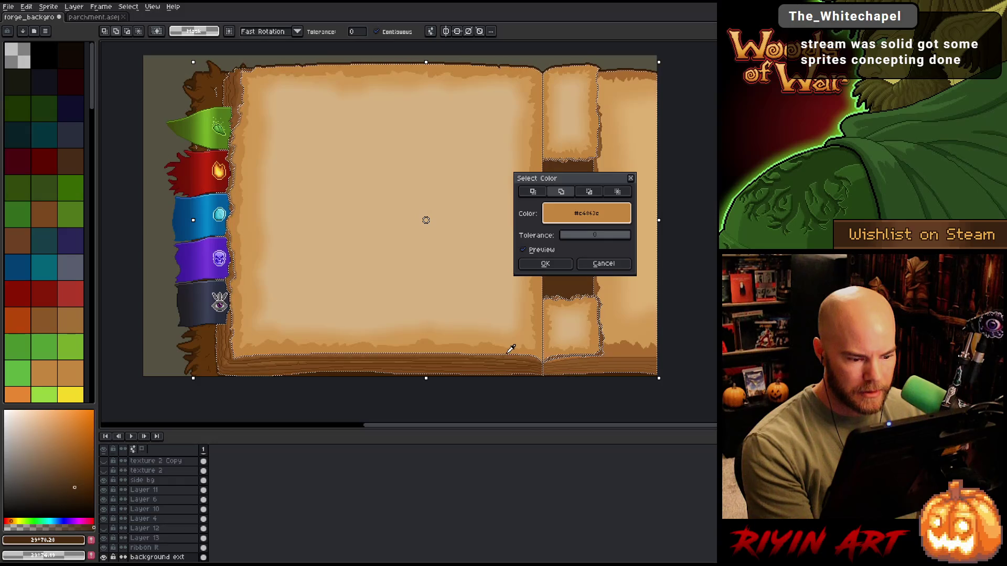
{"action": "left_click", "coordinate": [507, 354]}
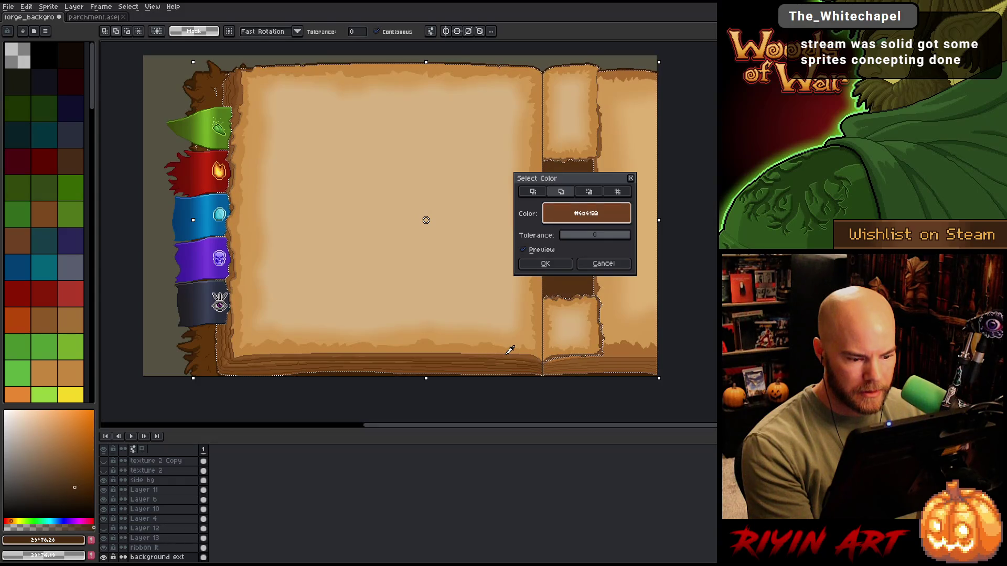
{"action": "left_click", "coordinate": [544, 265]}
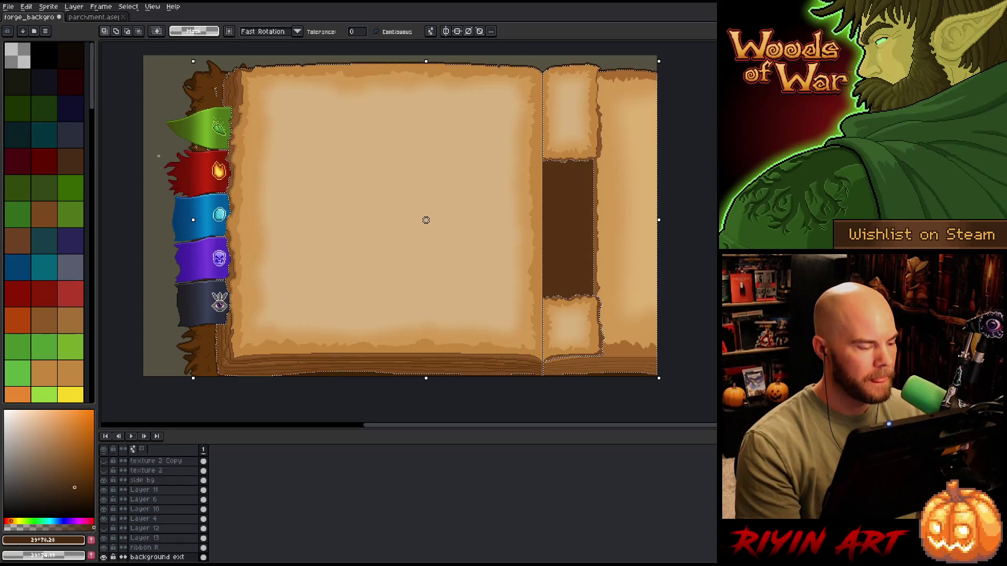
{"action": "key", "text": "m"}
{"action": "left_click_drag", "start_coordinate": [181, 76], "coordinate": [219, 116]}
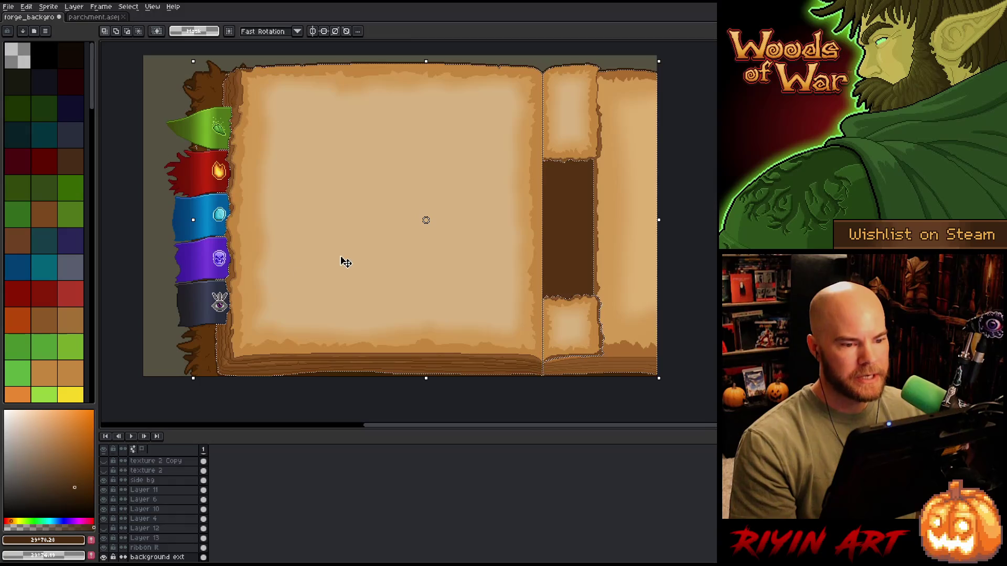
Make the texture 3 and texture 3 Copy layers visible again and select both
{"action": "scroll", "coordinate": [611, 321], "scroll_direction": "up", "scroll_amount": 2}
{"action": "scroll", "coordinate": [611, 321], "scroll_direction": "up", "scroll_amount": 1}
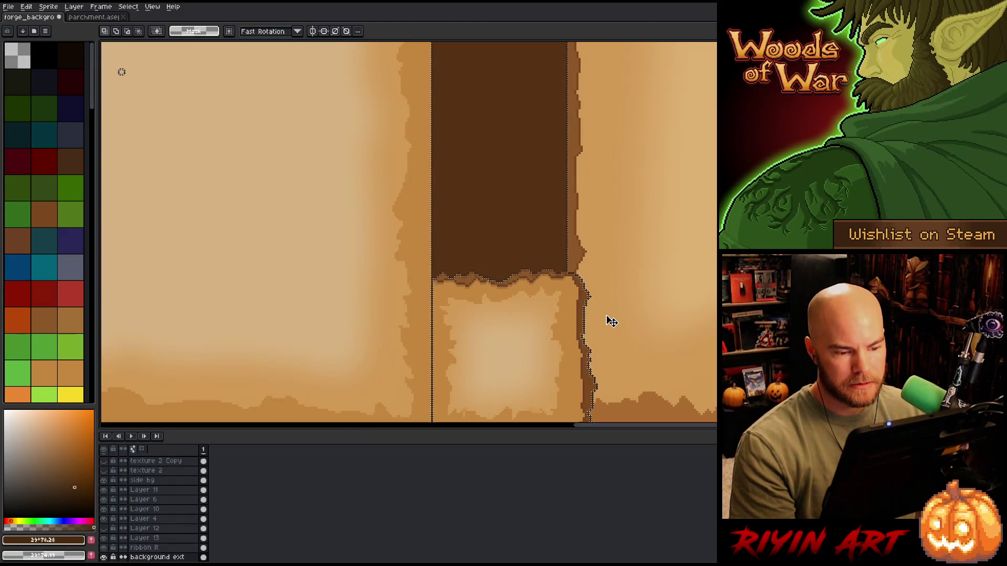
{"action": "scroll", "coordinate": [611, 321], "scroll_direction": "down", "scroll_amount": 2}
{"action": "scroll", "coordinate": [560, 333], "scroll_direction": "down", "scroll_amount": 2}
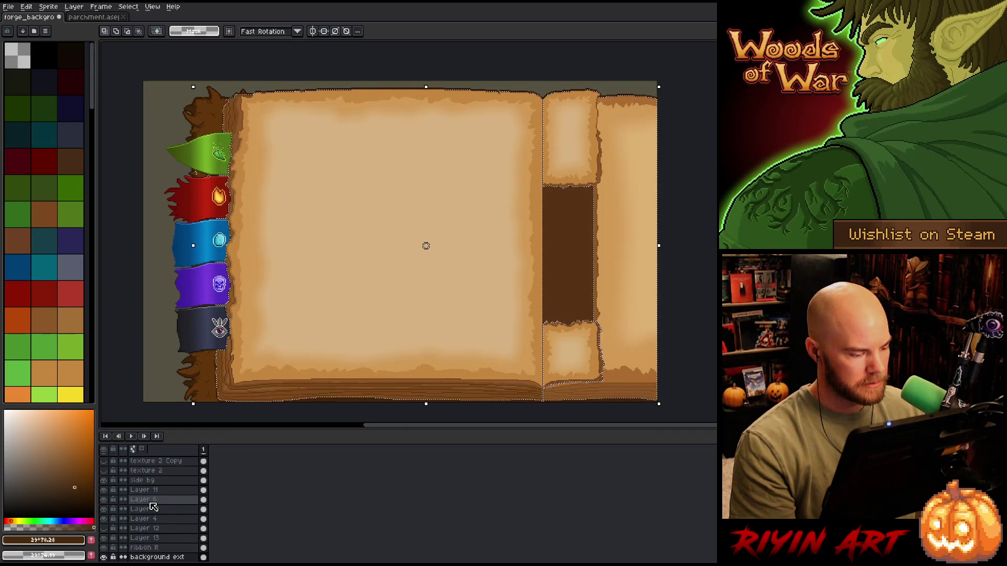
{"action": "scroll", "coordinate": [138, 493], "scroll_direction": "up", "scroll_amount": 3}
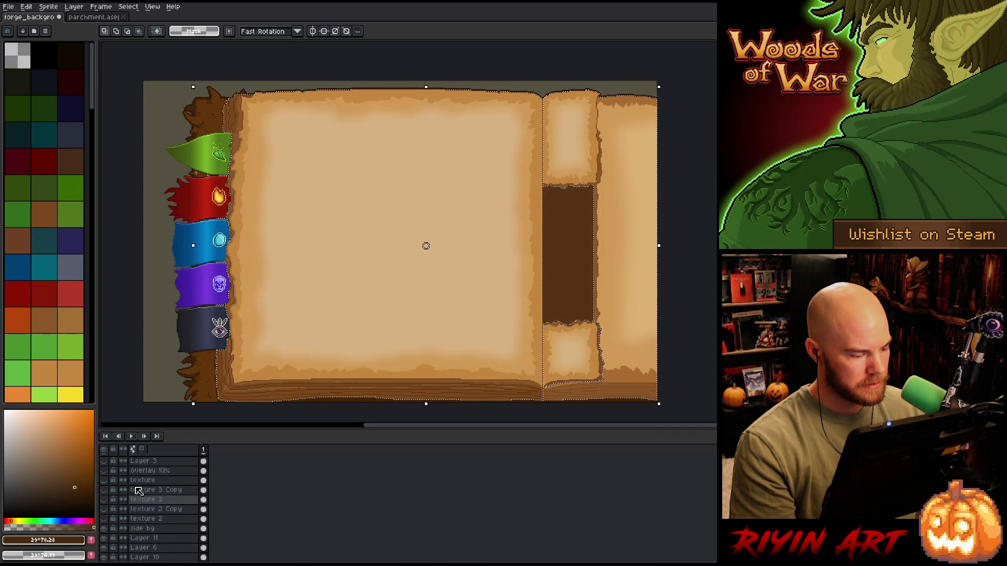
{"action": "left_click", "coordinate": [104, 499]}
{"action": "left_click", "coordinate": [104, 490]}
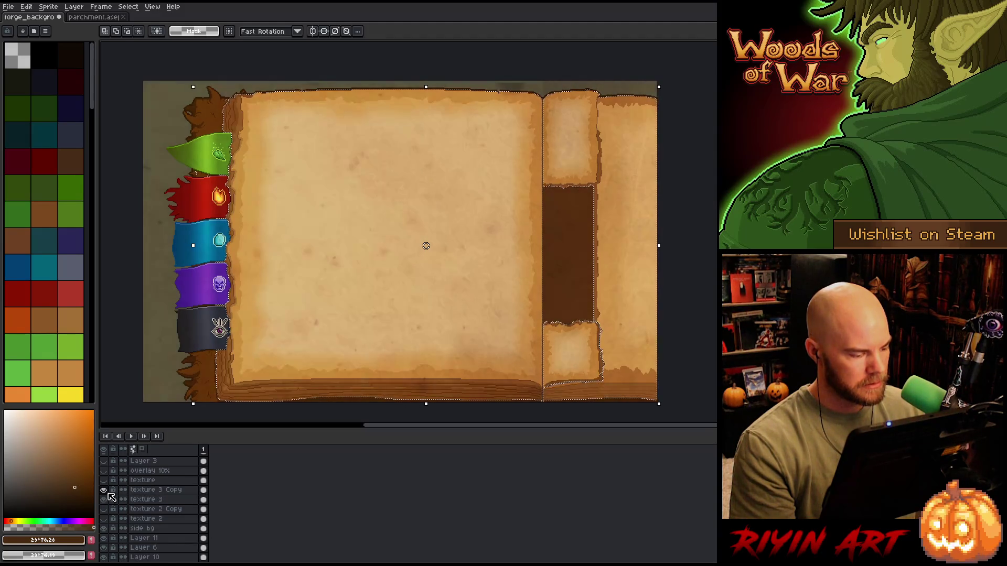
{"action": "left_click_drag", "start_coordinate": [163, 503], "coordinate": [163, 490]}
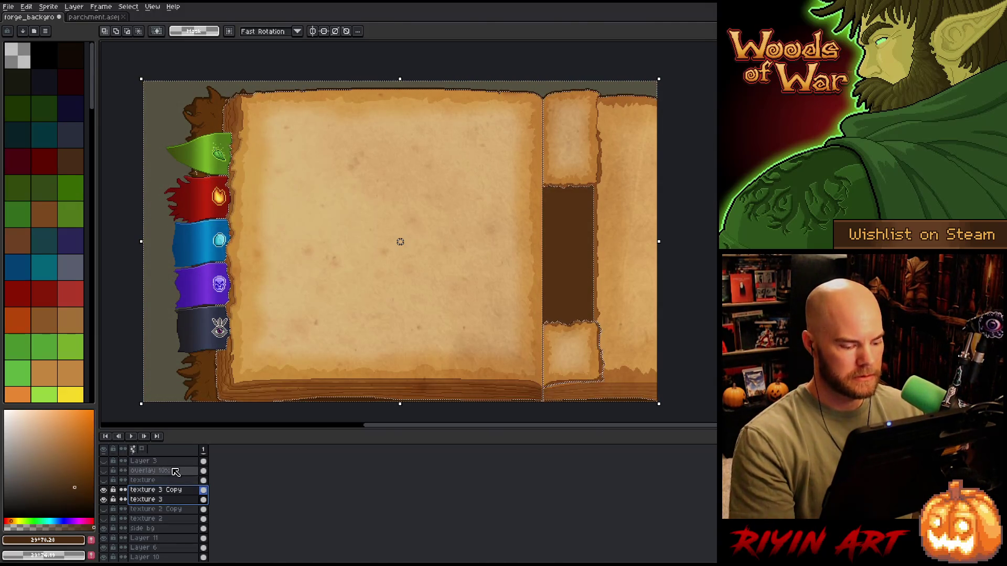
Deselect the canvas selection and open texture 3's layer properties
{"action": "key", "text": "ctrl+d"}
{"action": "scroll", "coordinate": [245, 278], "scroll_direction": "down", "scroll_amount": 3}
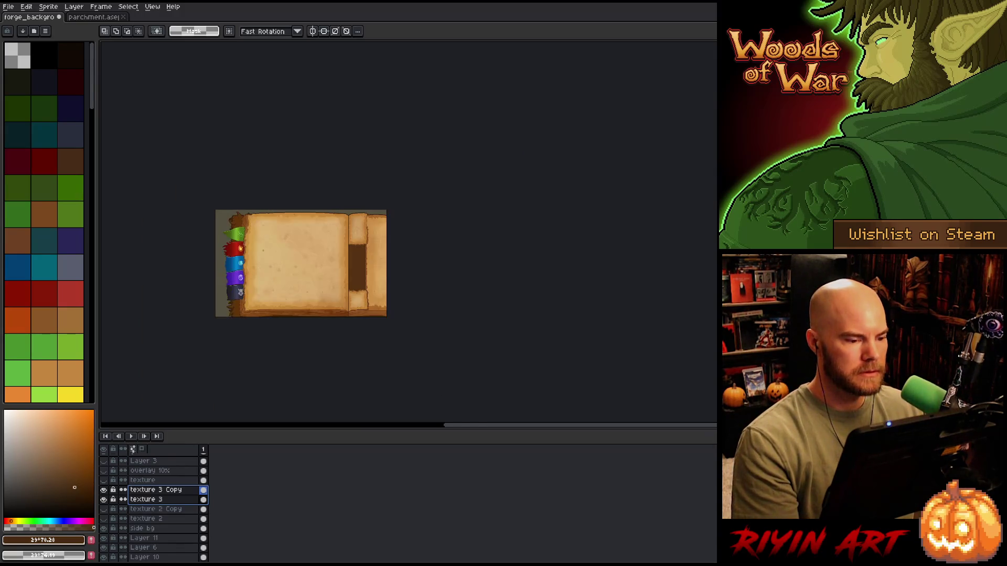
{"action": "scroll", "coordinate": [288, 263], "scroll_direction": "up", "scroll_amount": 3}
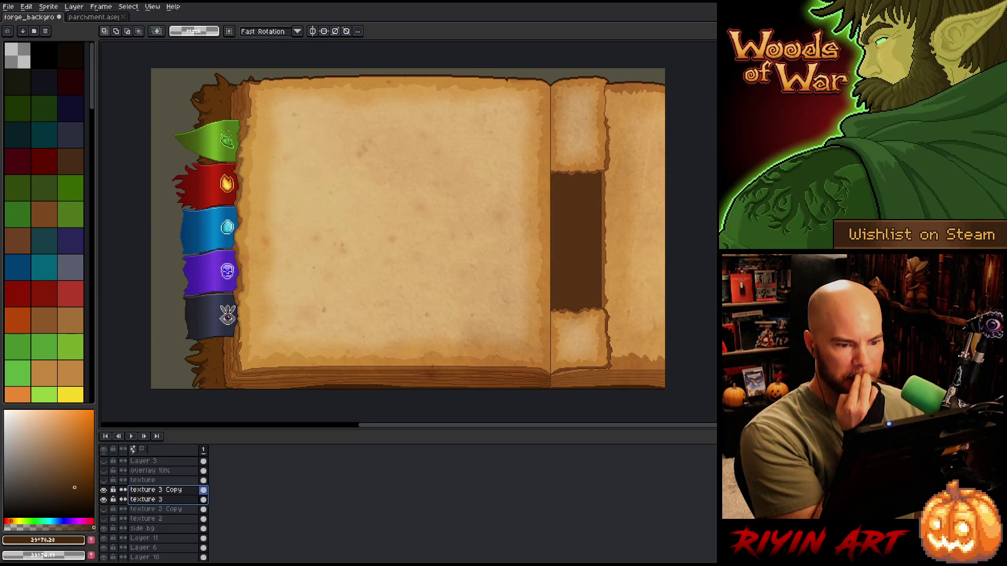
{"action": "double_click", "coordinate": [149, 499]}
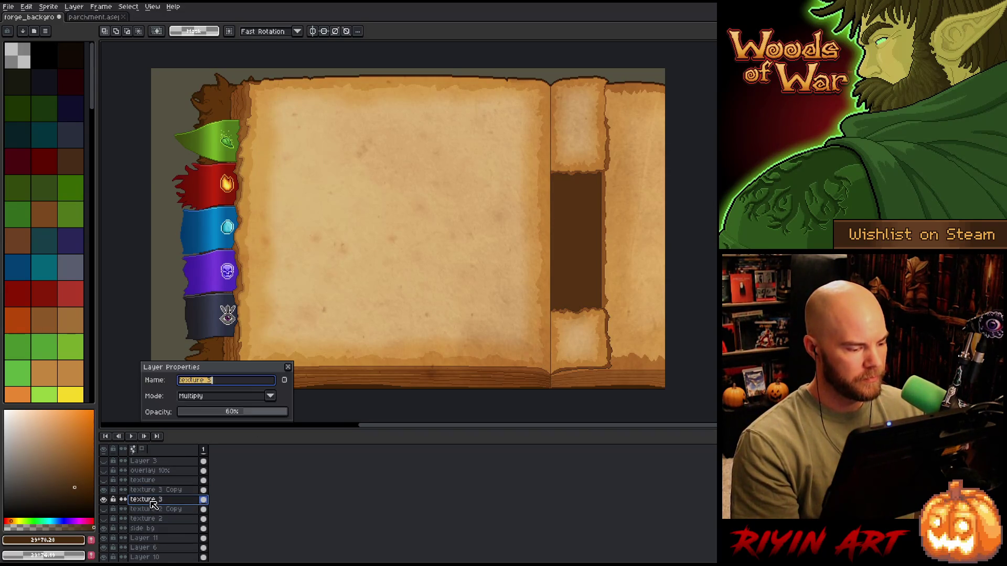
Leave texture 3 at Multiply with 60% opacity after adjusting the slider
{"action": "left_click", "coordinate": [219, 414]}
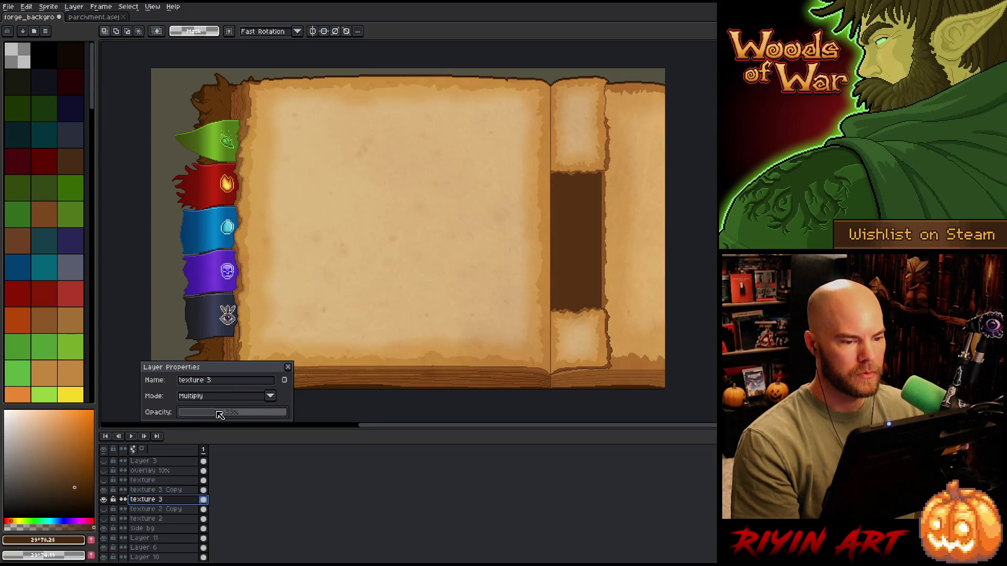
{"action": "left_click_drag", "start_coordinate": [226, 414], "coordinate": [242, 416]}
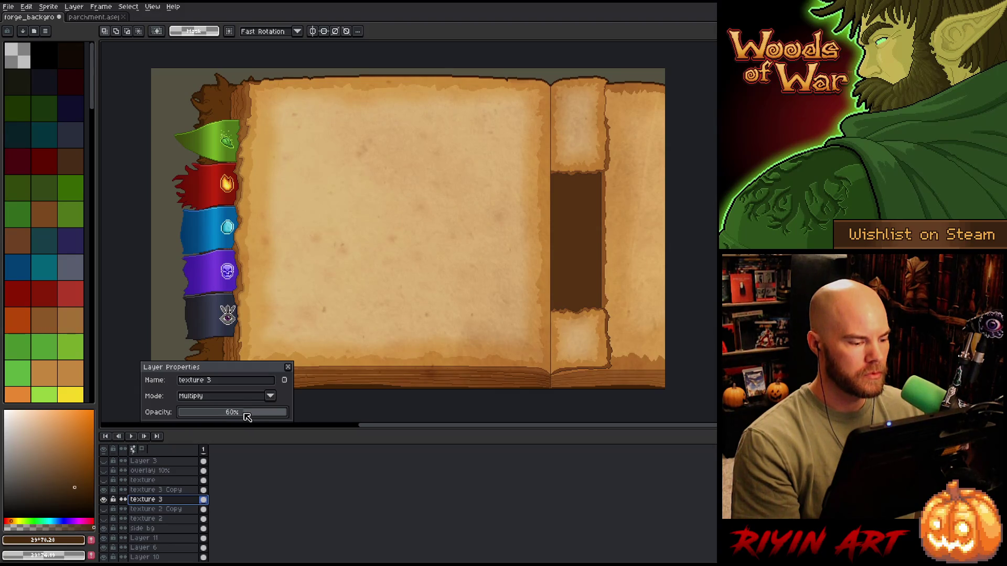
{"action": "left_click", "coordinate": [288, 367]}
Save the book background file with Ctrl+S and close the parchment document
{"action": "key", "text": "space"}
{"action": "left_click_drag", "start_coordinate": [407, 226], "coordinate": [381, 224]}
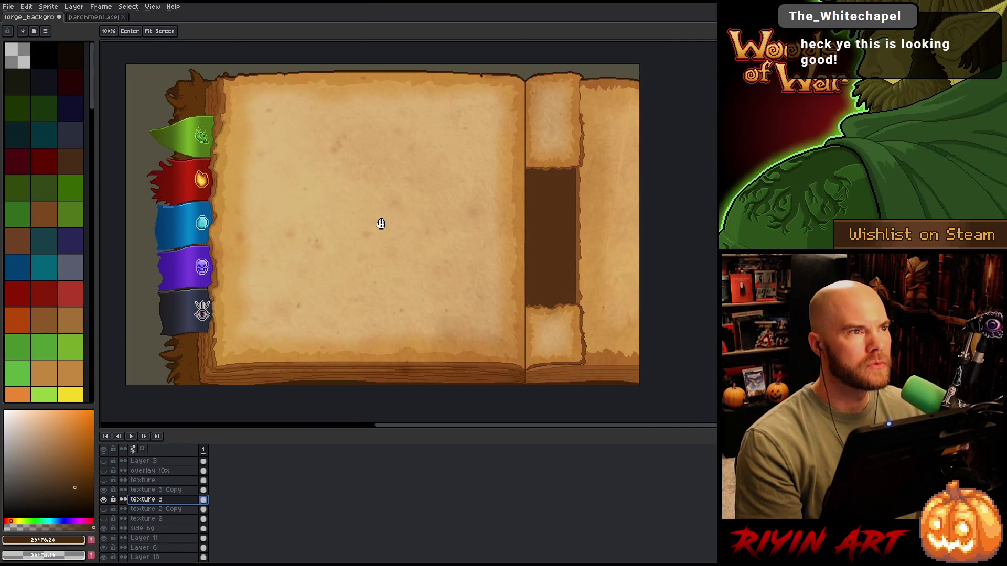
{"action": "key", "text": "ctrl+s"}
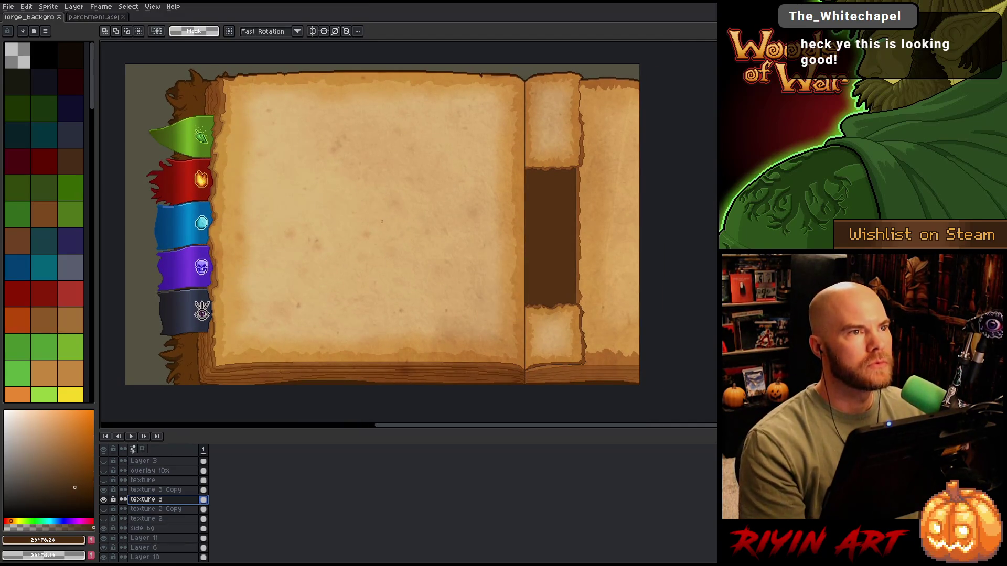
{"action": "scroll", "coordinate": [380, 223], "scroll_direction": "down", "scroll_amount": 1}
{"action": "scroll", "coordinate": [393, 231], "scroll_direction": "up", "scroll_amount": 1}
{"action": "key", "text": "space"}
{"action": "mouse_move", "coordinate": [395, 231]}
{"action": "left_mouse_down"}
{"action": "mouse_move", "coordinate": [403, 225]}
{"action": "mouse_move", "coordinate": [418, 242]}
{"action": "left_mouse_up"}
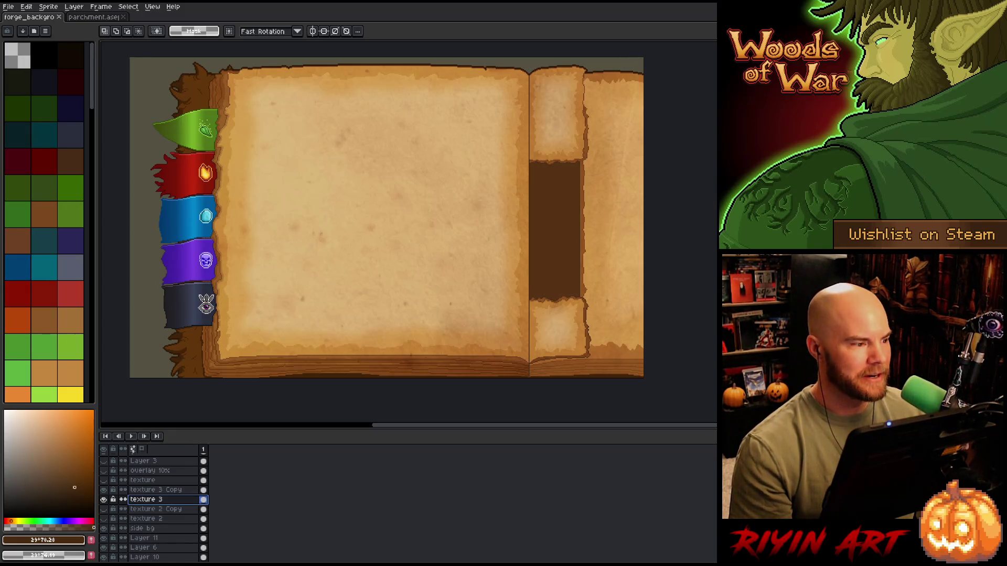
{"action": "left_click", "coordinate": [123, 17]}
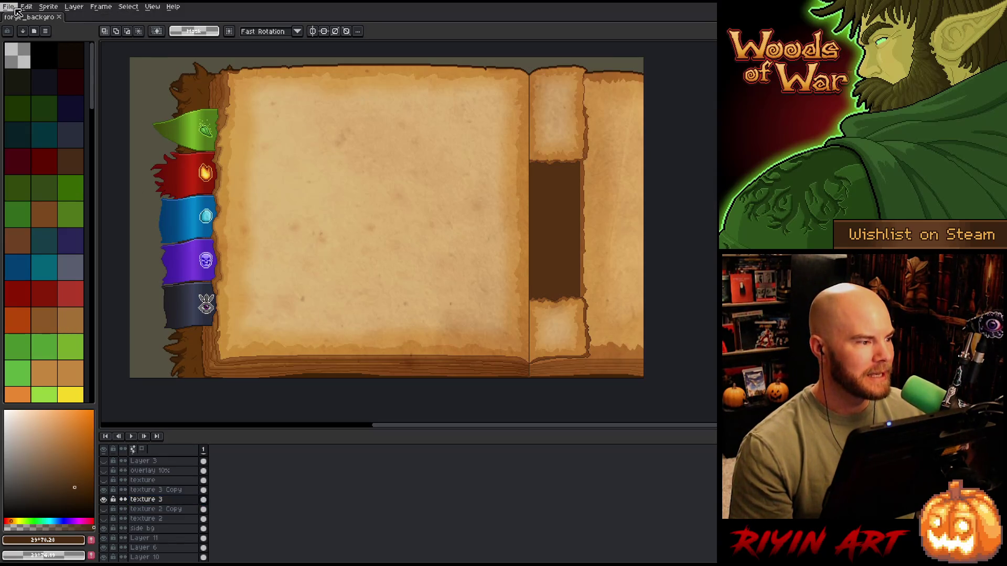
{"action": "left_click", "coordinate": [9, 6]}
{"action": "mouse_move", "coordinate": [23, 38]}
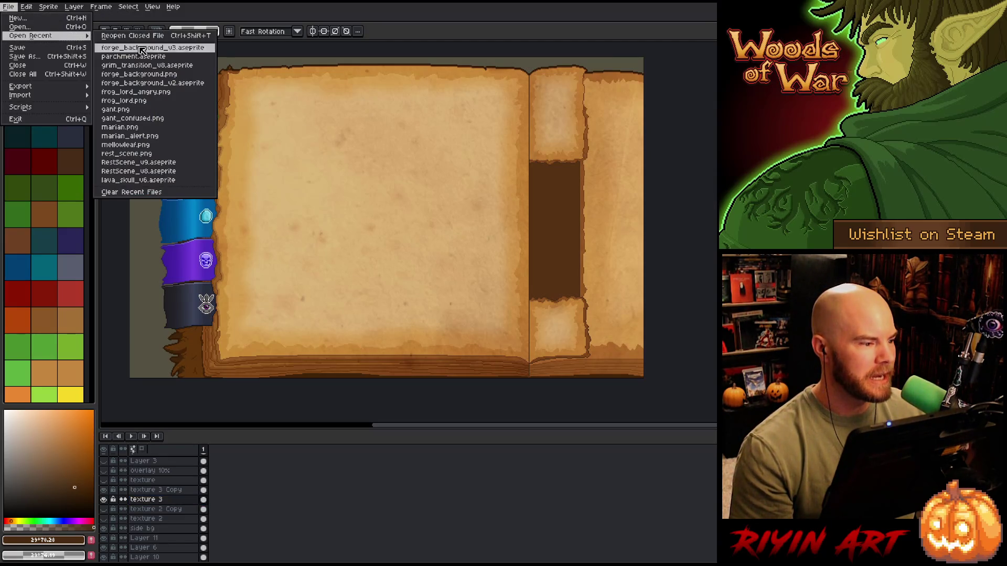
{"action": "left_click", "coordinate": [170, 136]}
{"action": "left_click", "coordinate": [8, 6]}
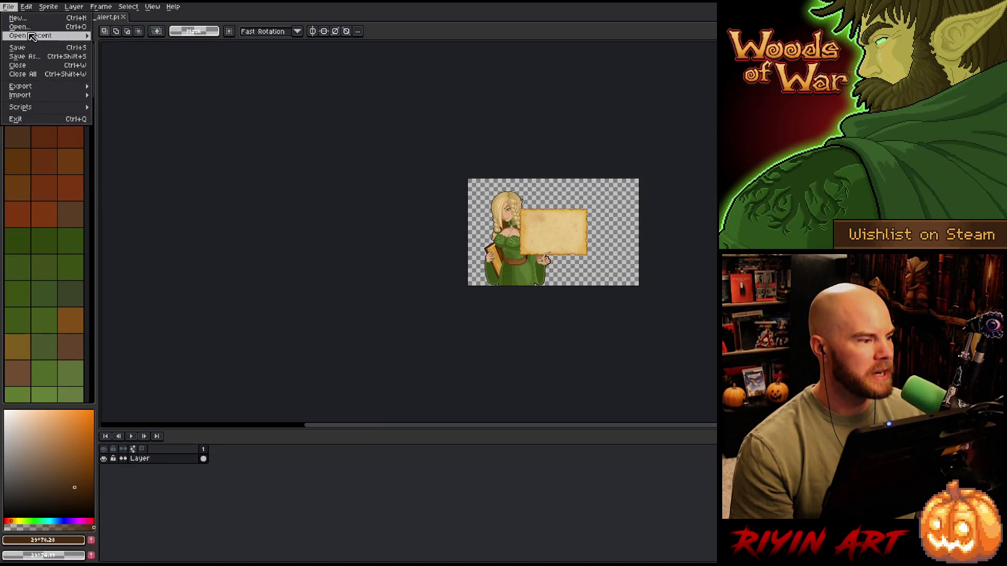
{"action": "mouse_move", "coordinate": [73, 94]}
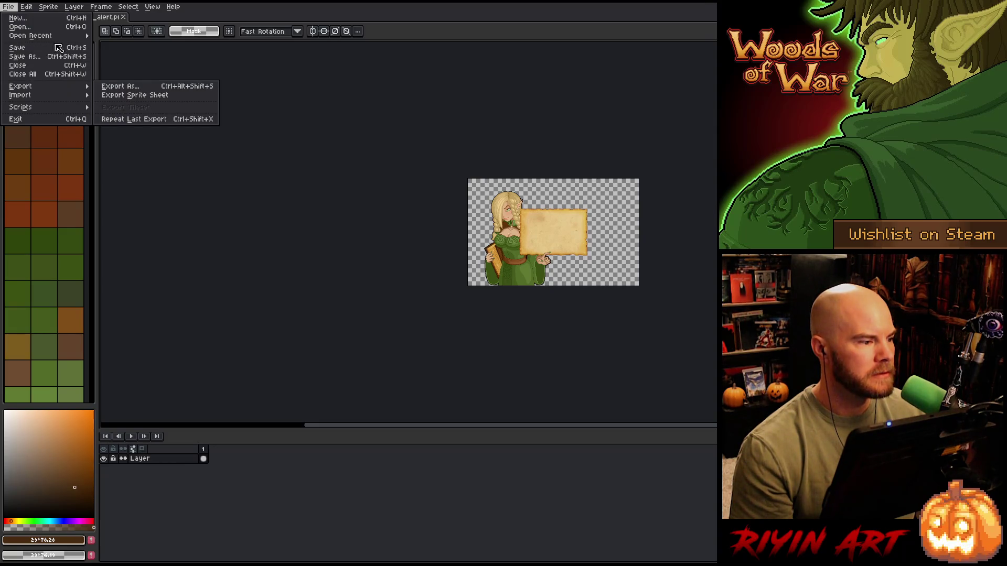
{"action": "mouse_move", "coordinate": [52, 36]}
{"action": "left_click", "coordinate": [160, 137]}
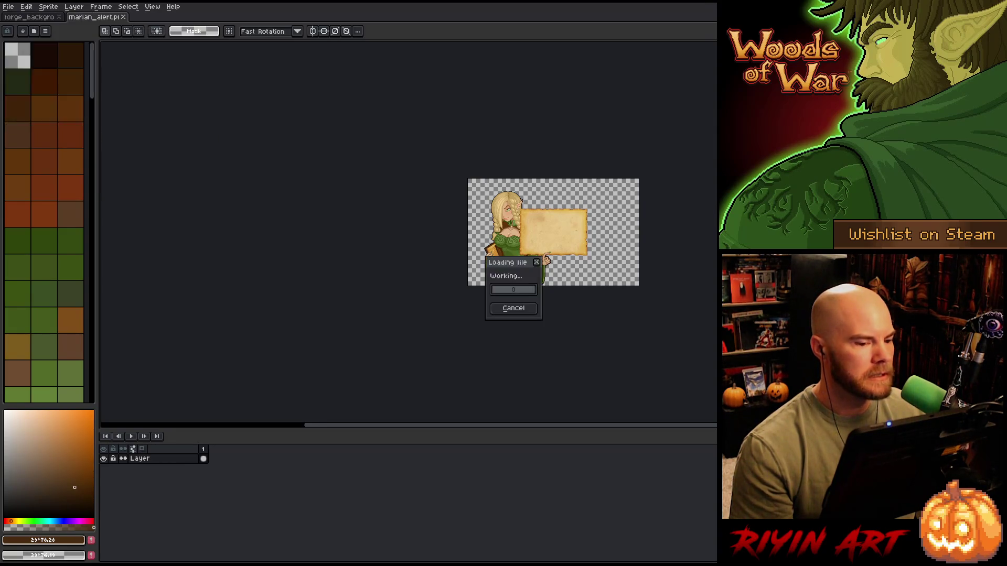
{"action": "scroll", "coordinate": [472, 210], "scroll_direction": "up", "scroll_amount": 3}
{"action": "scroll", "coordinate": [472, 210], "scroll_direction": "down", "scroll_amount": 1}
{"action": "scroll", "coordinate": [472, 210], "scroll_direction": "up", "scroll_amount": 1}
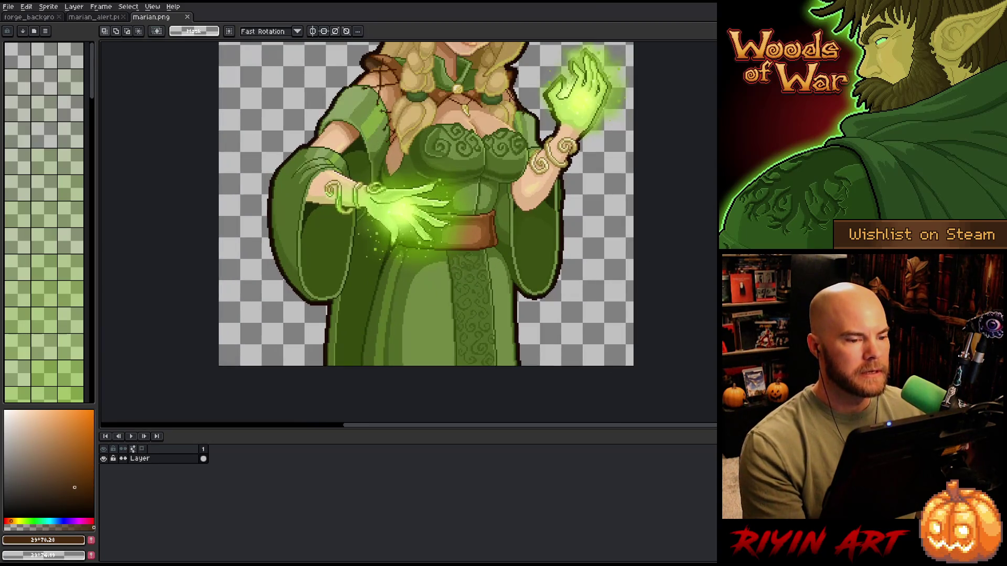
{"action": "scroll", "coordinate": [472, 231], "scroll_direction": "down", "scroll_amount": 2}
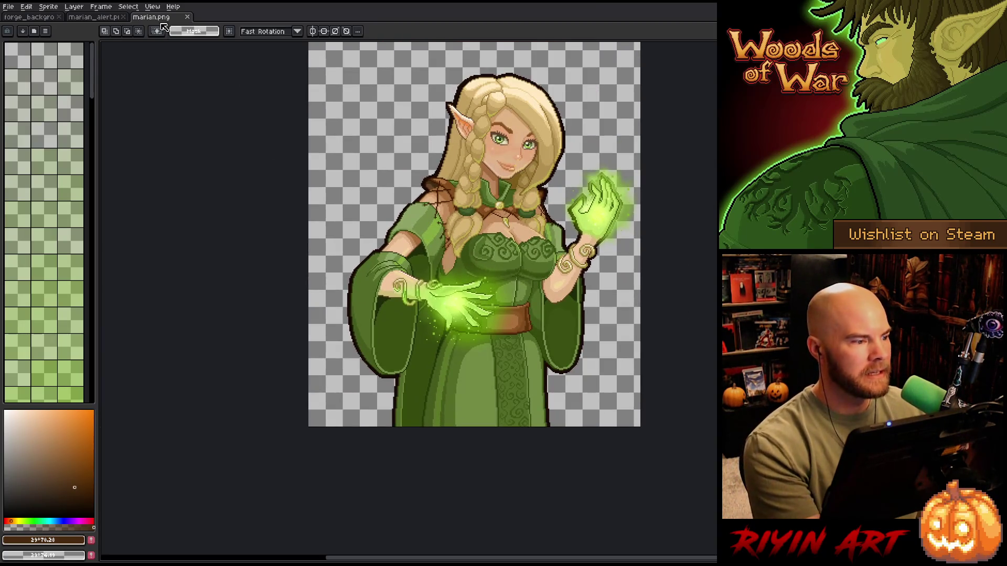
{"action": "left_click_drag", "start_coordinate": [105, 19], "coordinate": [107, 92]}
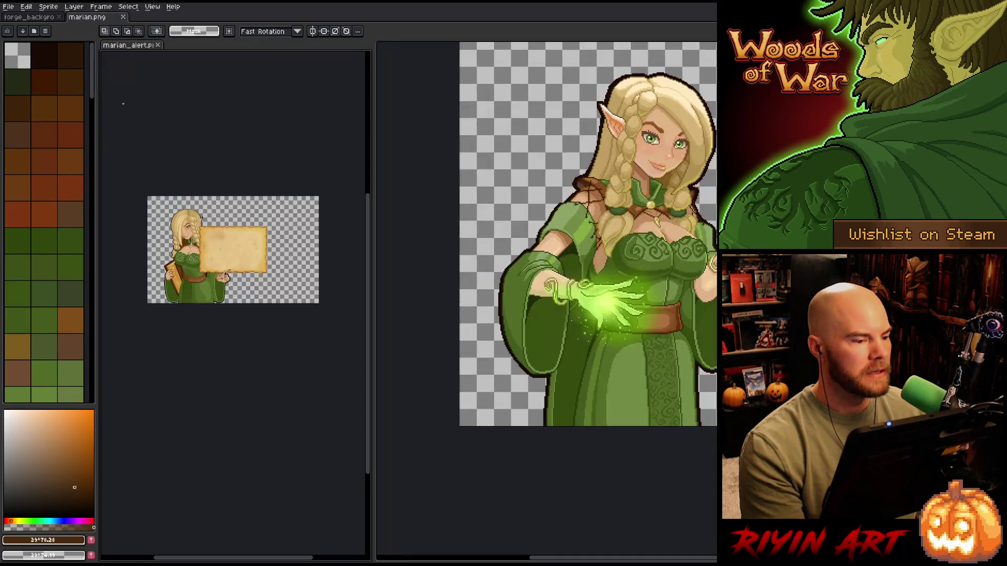
{"action": "scroll", "coordinate": [236, 288], "scroll_direction": "up", "scroll_amount": 4}
{"action": "scroll", "coordinate": [555, 302], "scroll_direction": "down", "scroll_amount": 3}
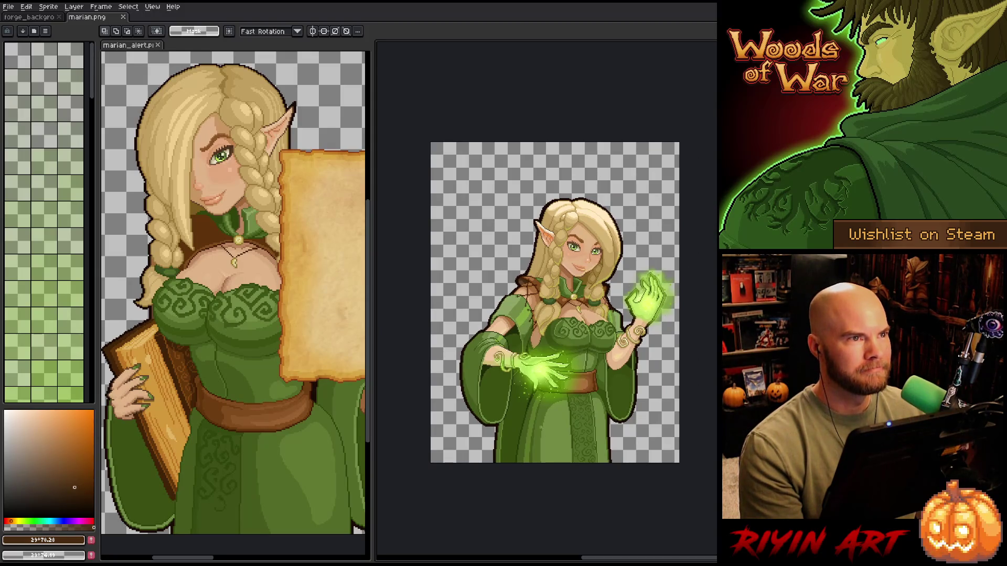
{"action": "scroll", "coordinate": [509, 381], "scroll_direction": "up", "scroll_amount": 4}
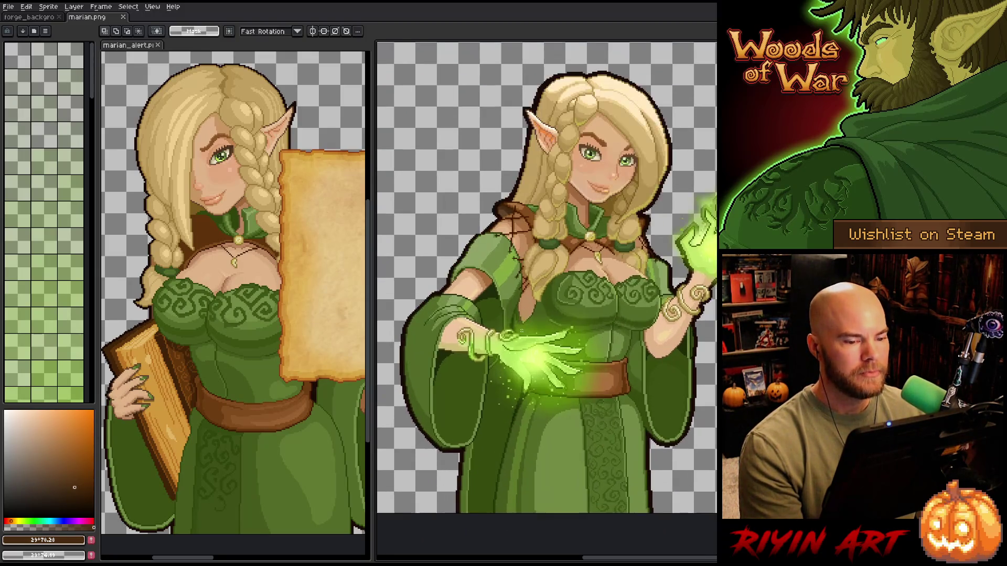
{"action": "left_click_drag", "start_coordinate": [510, 381], "coordinate": [520, 390]}
{"action": "key", "text": "m"}
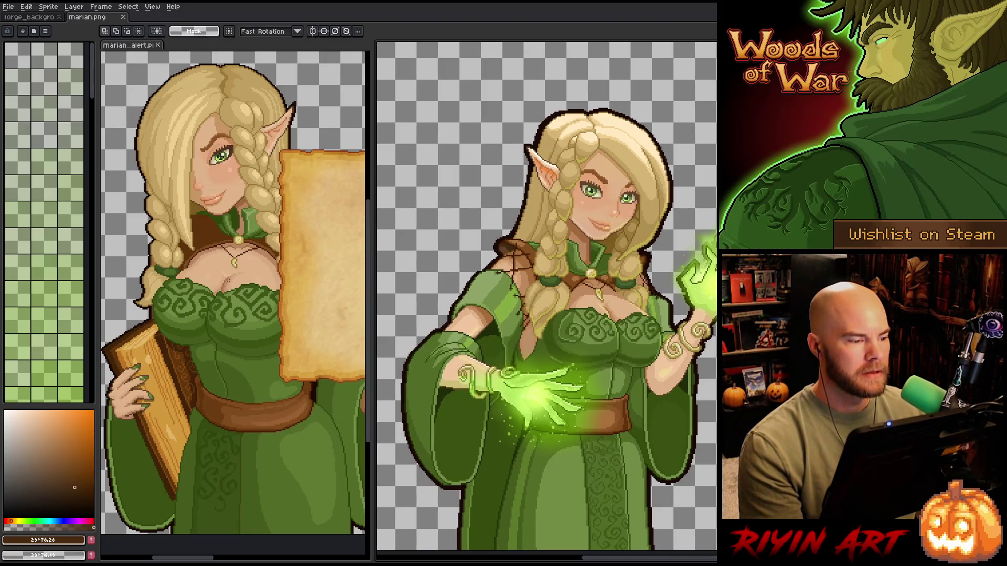
{"action": "scroll", "coordinate": [225, 315], "scroll_direction": "down", "scroll_amount": 3}
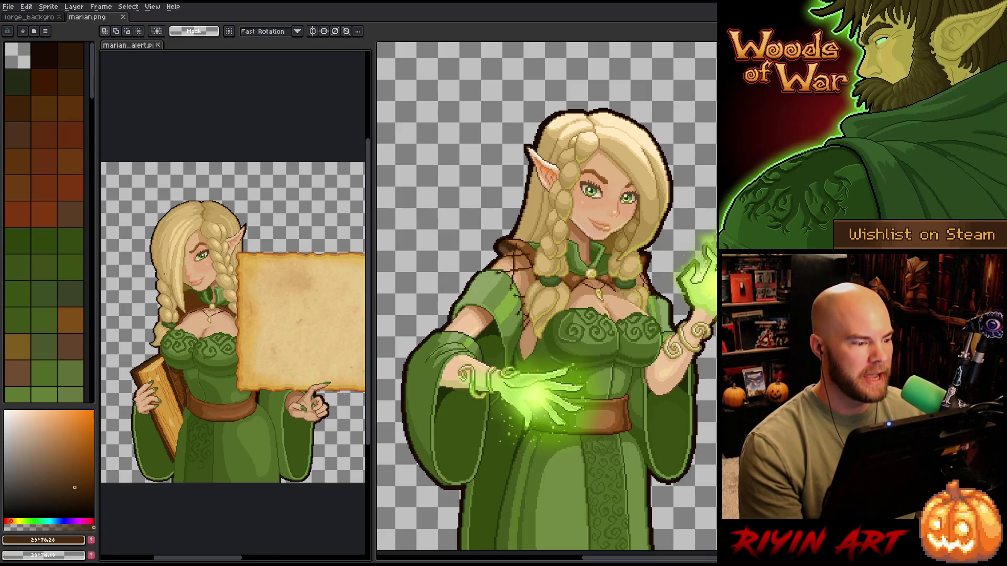
{"action": "key", "text": "h"}
{"action": "scroll", "coordinate": [564, 472], "scroll_direction": "down", "scroll_amount": 2}
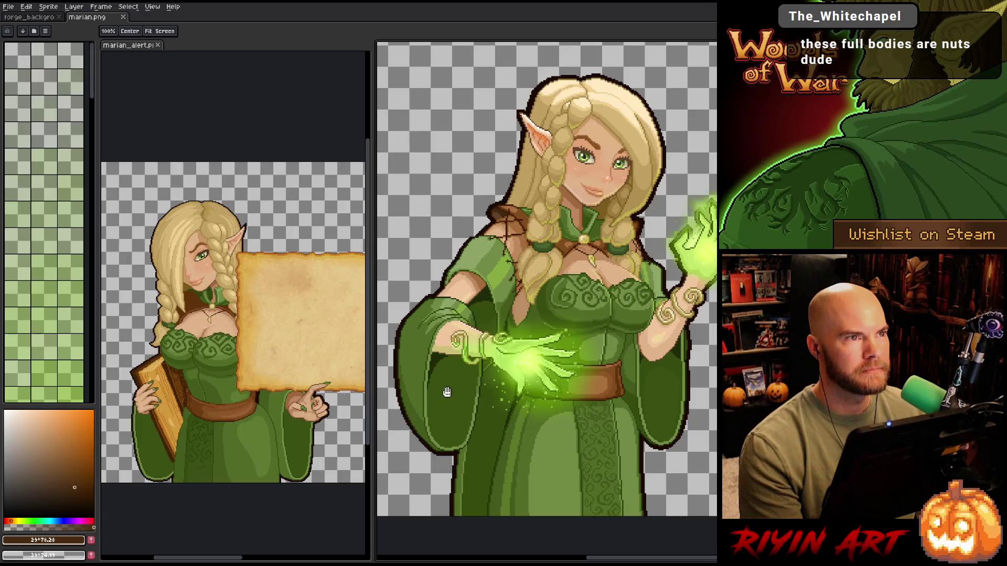
{"action": "scroll", "coordinate": [603, 402], "scroll_direction": "down", "scroll_amount": 1}
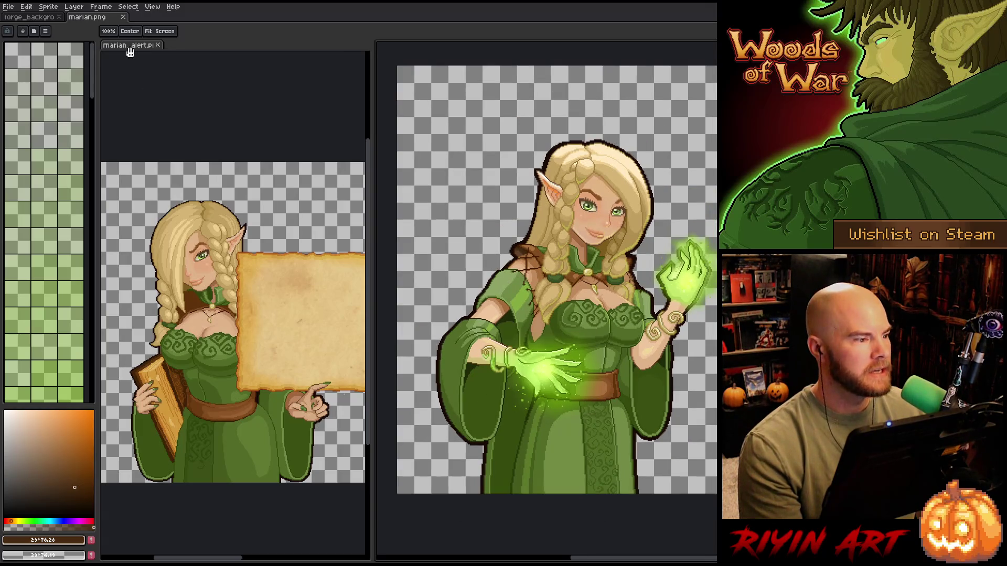
{"action": "left_click", "coordinate": [125, 17]}
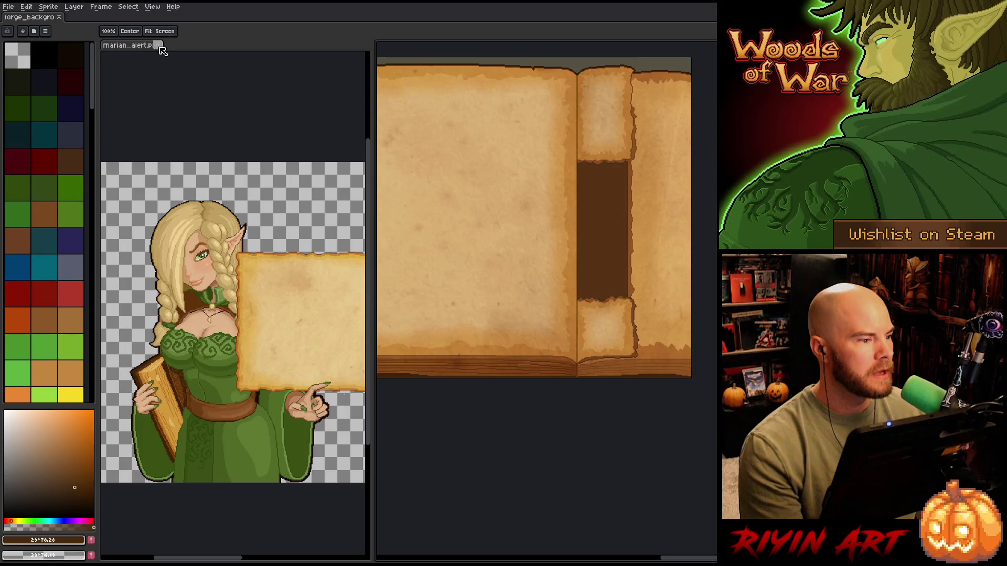
{"action": "left_click", "coordinate": [157, 45]}
{"action": "left_click", "coordinate": [8, 7]}
{"action": "mouse_move", "coordinate": [47, 35]}
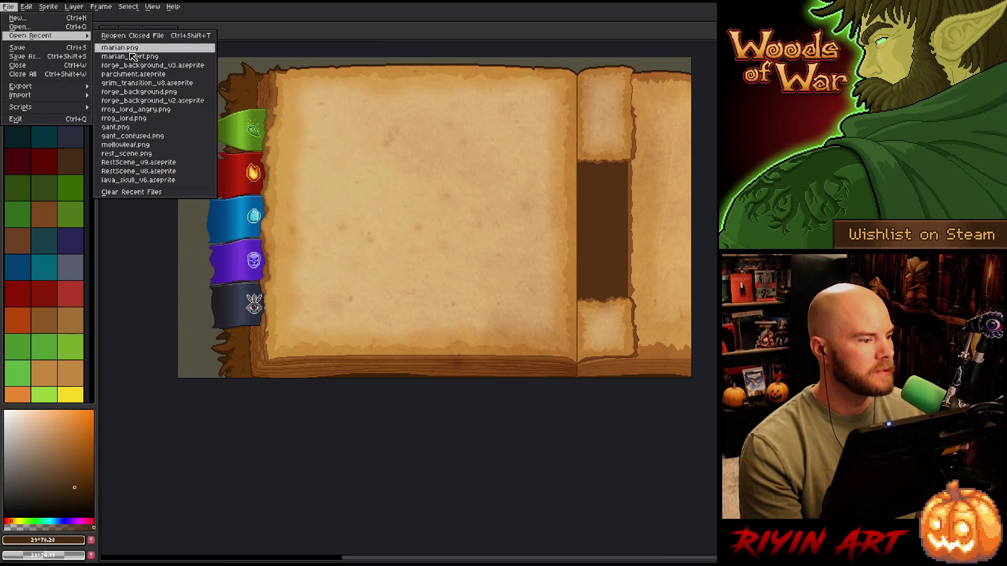
Open gant_confused.png and gant.png from recent files and inspect the sprites
{"action": "left_click", "coordinate": [167, 141]}
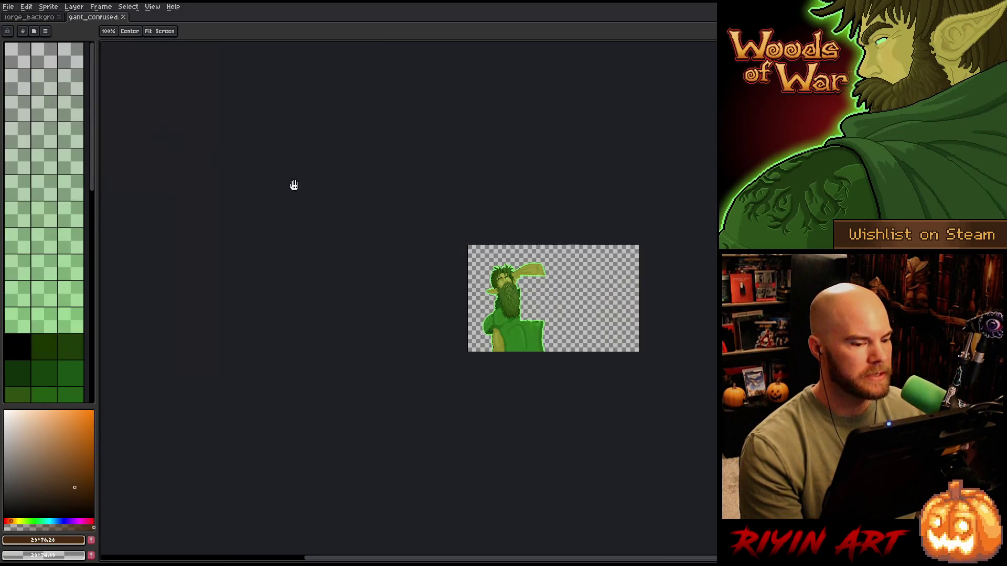
{"action": "scroll", "coordinate": [504, 292], "scroll_direction": "up", "scroll_amount": 5}
{"action": "left_click_drag", "start_coordinate": [429, 307], "coordinate": [439, 274]}
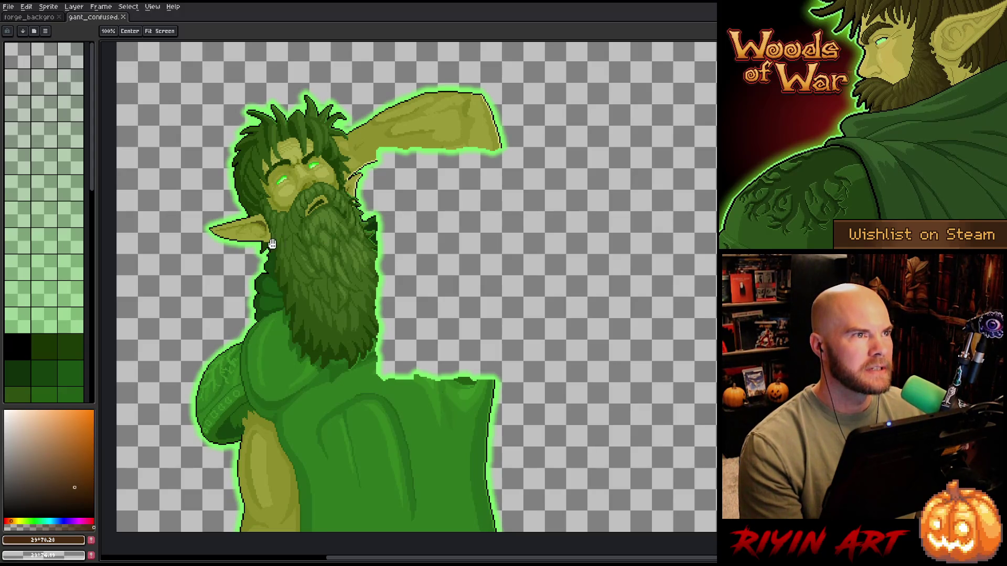
{"action": "left_click", "coordinate": [8, 10]}
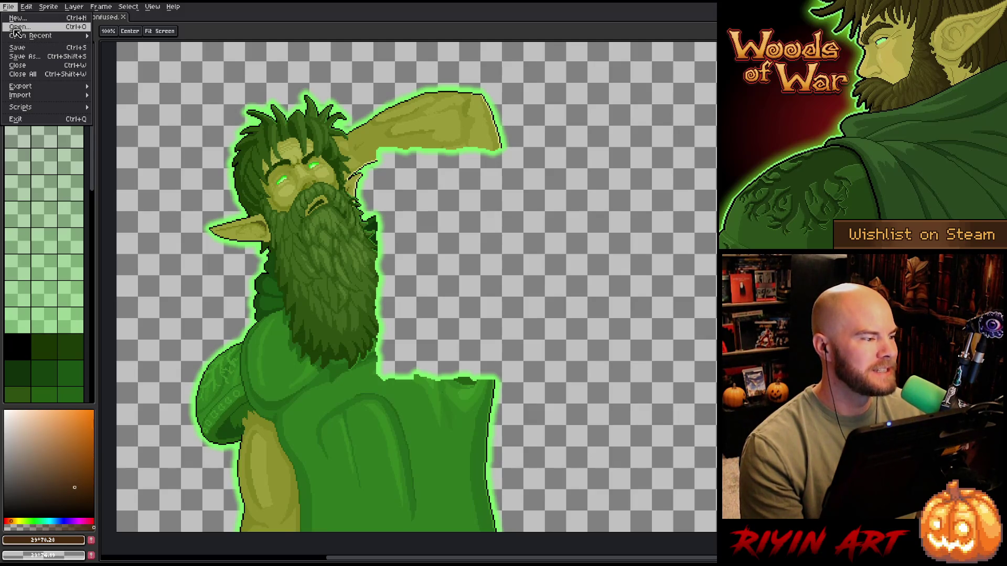
{"action": "mouse_move", "coordinate": [29, 37]}
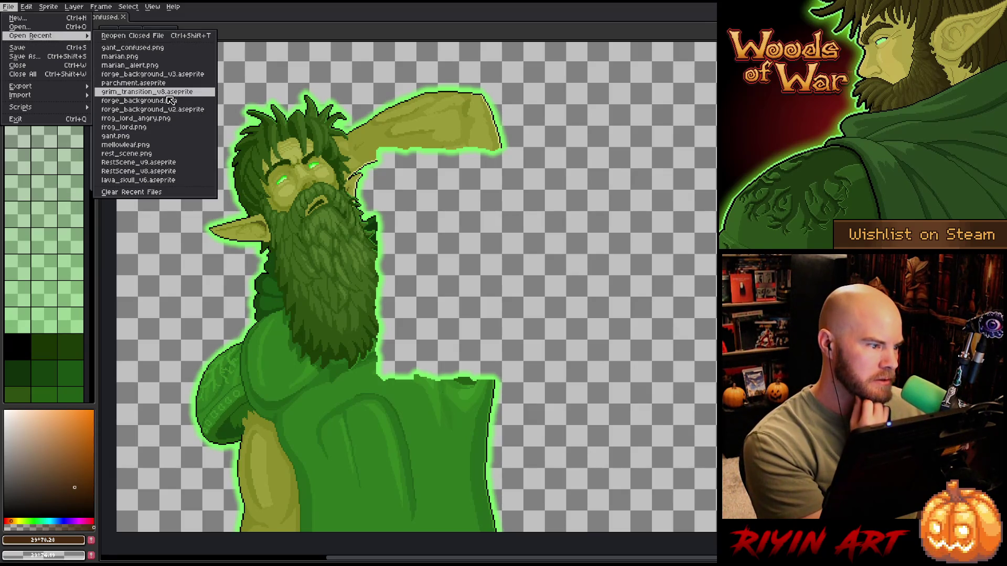
{"action": "left_click", "coordinate": [152, 136]}
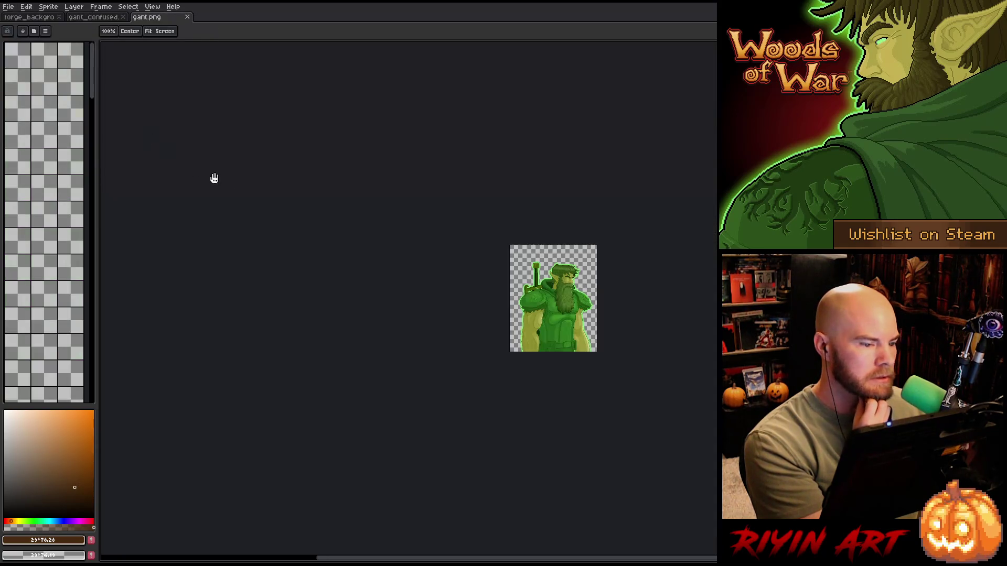
{"action": "scroll", "coordinate": [575, 295], "scroll_direction": "up", "scroll_amount": 1}
{"action": "mouse_move", "coordinate": [455, 296]}
{"action": "left_mouse_down"}
{"action": "mouse_move", "coordinate": [401, 263]}
{"action": "mouse_move", "coordinate": [402, 301]}
{"action": "left_mouse_up"}
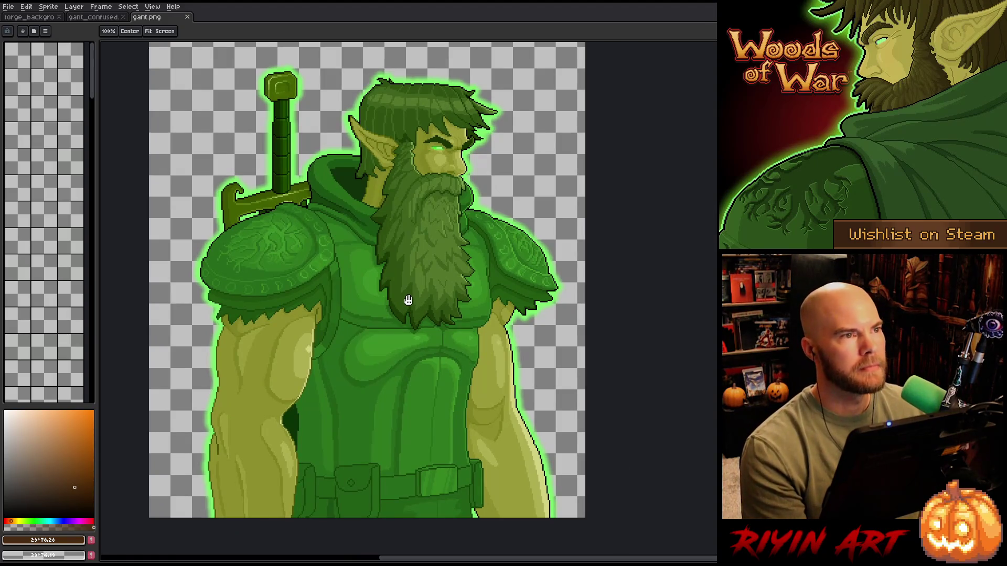
{"action": "scroll", "coordinate": [408, 300], "scroll_direction": "down", "scroll_amount": 1}
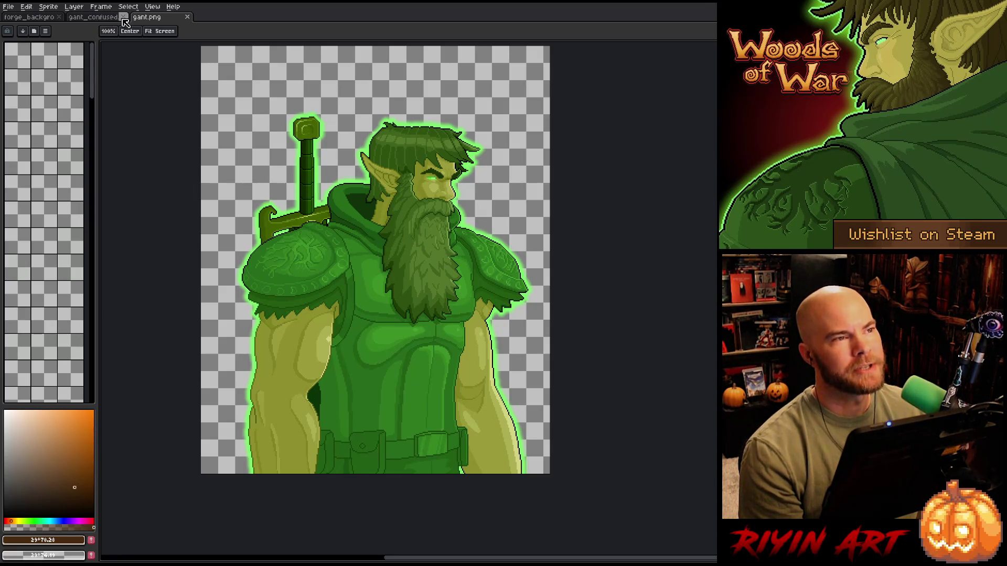
Close the gant.png and gant_confused documents, leaving the book background open
{"action": "left_click", "coordinate": [187, 16]}
{"action": "left_click", "coordinate": [123, 17]}
{"action": "scroll", "coordinate": [380, 164], "scroll_direction": "down", "scroll_amount": 3}
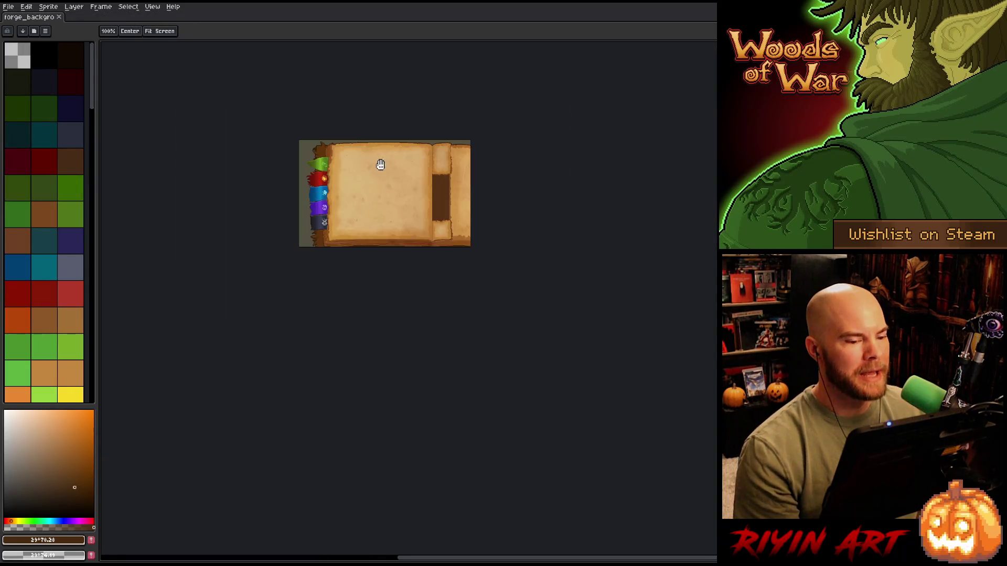
{"action": "scroll", "coordinate": [382, 146], "scroll_direction": "up", "scroll_amount": 3}
{"action": "left_click_drag", "start_coordinate": [382, 213], "coordinate": [418, 226]}
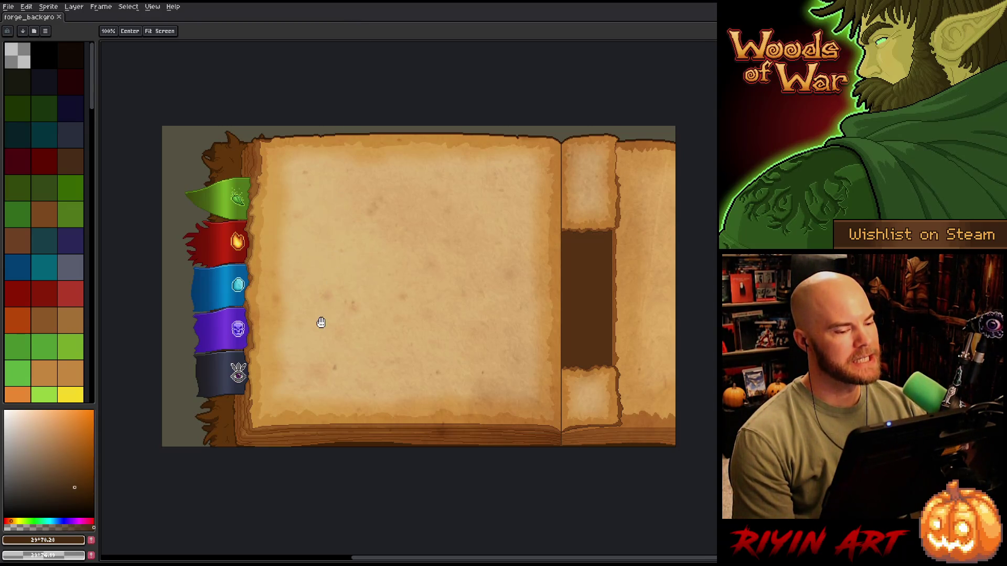
{"action": "mouse_move", "coordinate": [320, 322]}
{"action": "left_mouse_down"}
{"action": "mouse_move", "coordinate": [340, 303]}
{"action": "mouse_move", "coordinate": [324, 308]}
{"action": "left_mouse_up"}
{"action": "scroll", "coordinate": [323, 308], "scroll_direction": "up", "scroll_amount": 1}
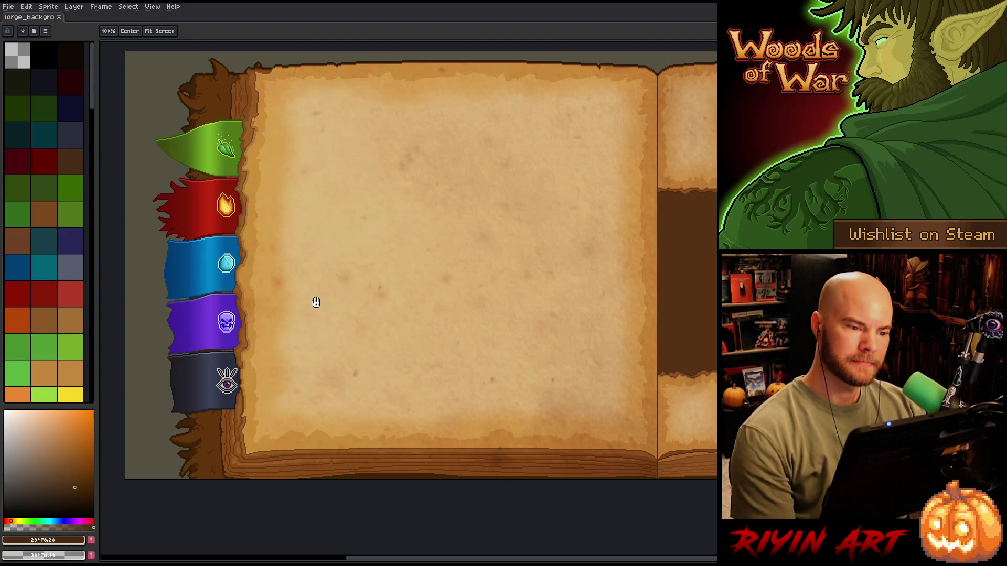
{"action": "scroll", "coordinate": [322, 299], "scroll_direction": "down", "scroll_amount": 2}
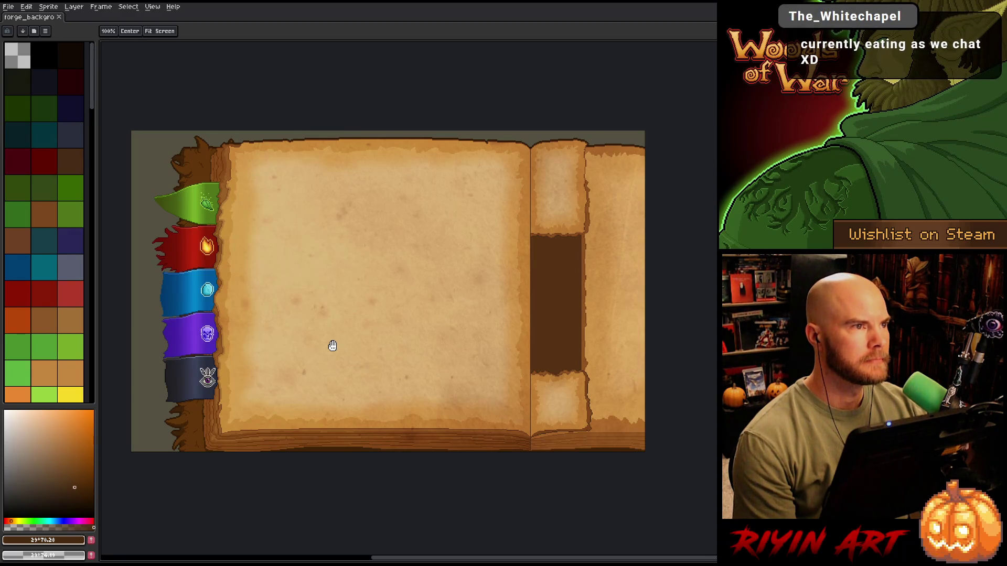
{"action": "left_click", "coordinate": [9, 7]}
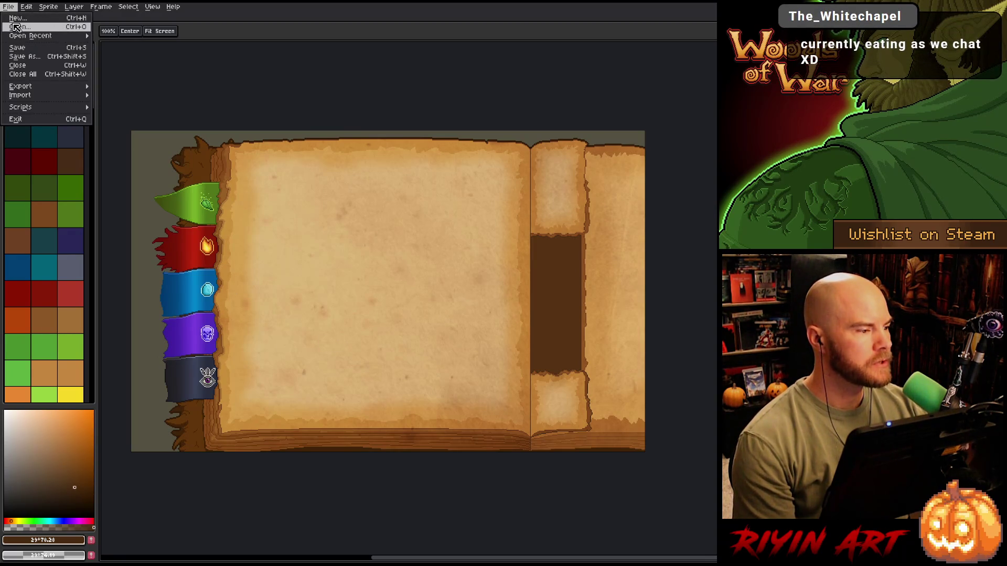
Start opening a file and navigate through the pinned Tree images folder into the forge folder
{"action": "left_click", "coordinate": [17, 27]}
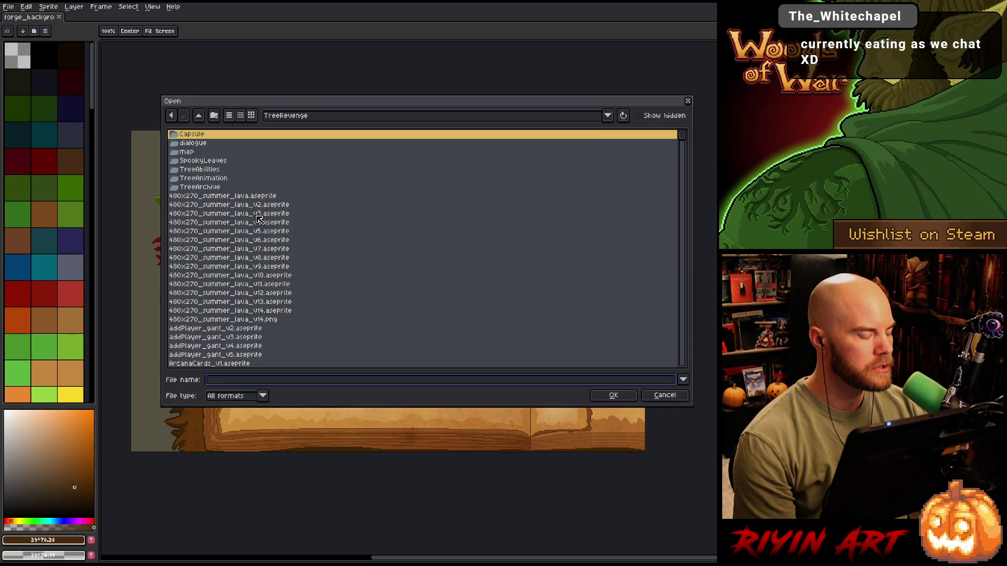
{"action": "scroll", "coordinate": [257, 218], "scroll_direction": "down", "scroll_amount": 5}
{"action": "scroll", "coordinate": [246, 294], "scroll_direction": "down", "scroll_amount": 10}
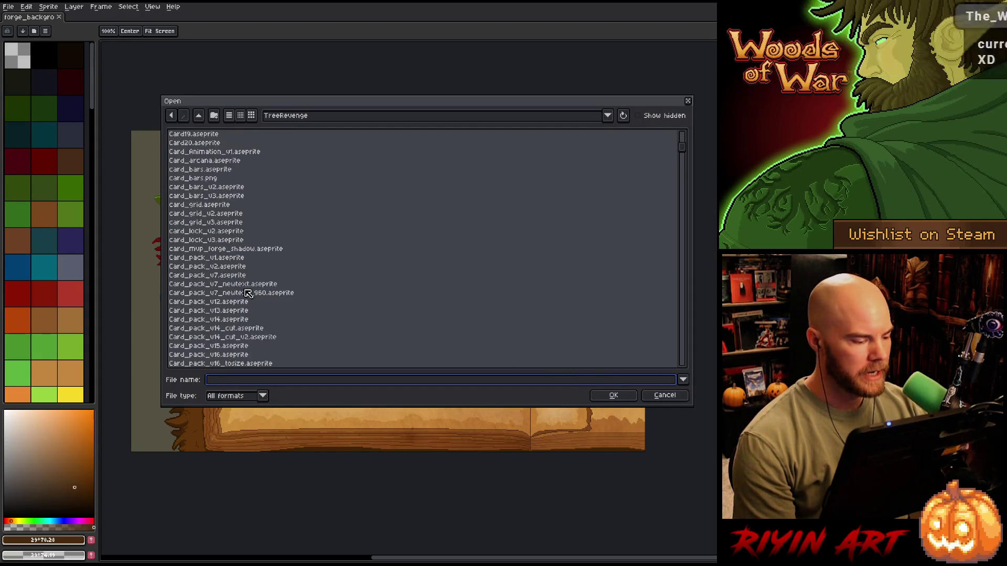
{"action": "scroll", "coordinate": [246, 293], "scroll_direction": "down", "scroll_amount": 6}
{"action": "left_click", "coordinate": [287, 116]}
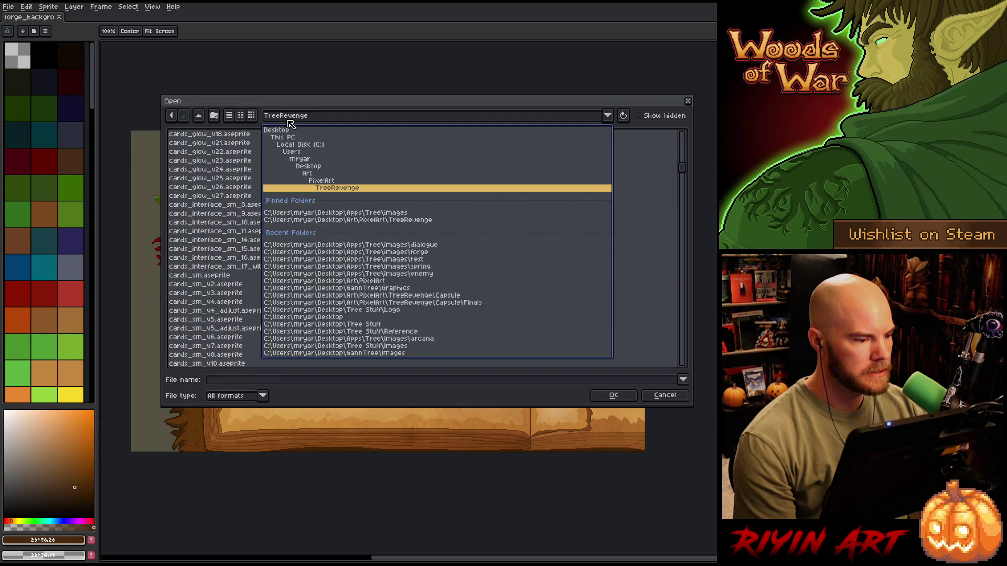
{"action": "left_click", "coordinate": [338, 213]}
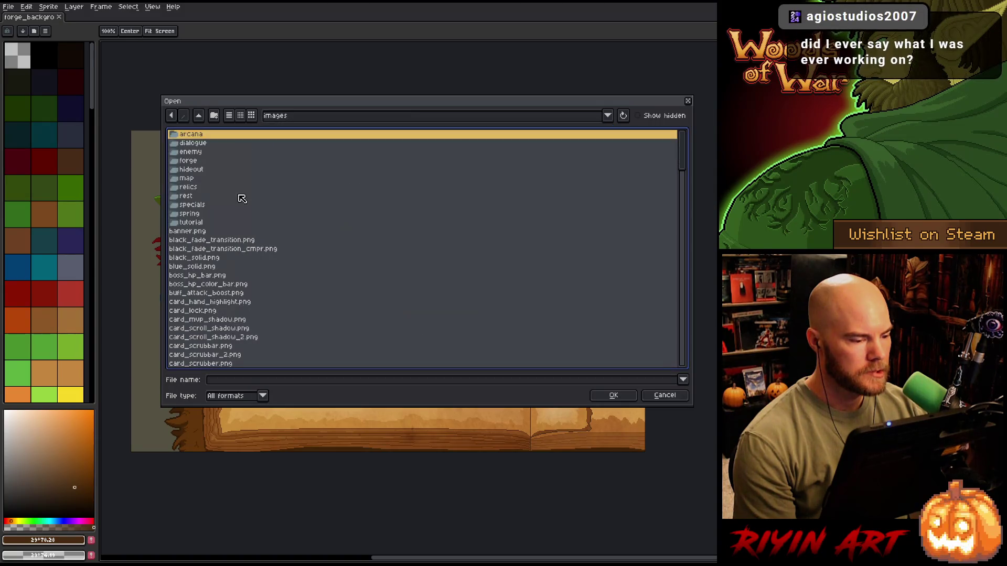
{"action": "double_click", "coordinate": [189, 161]}
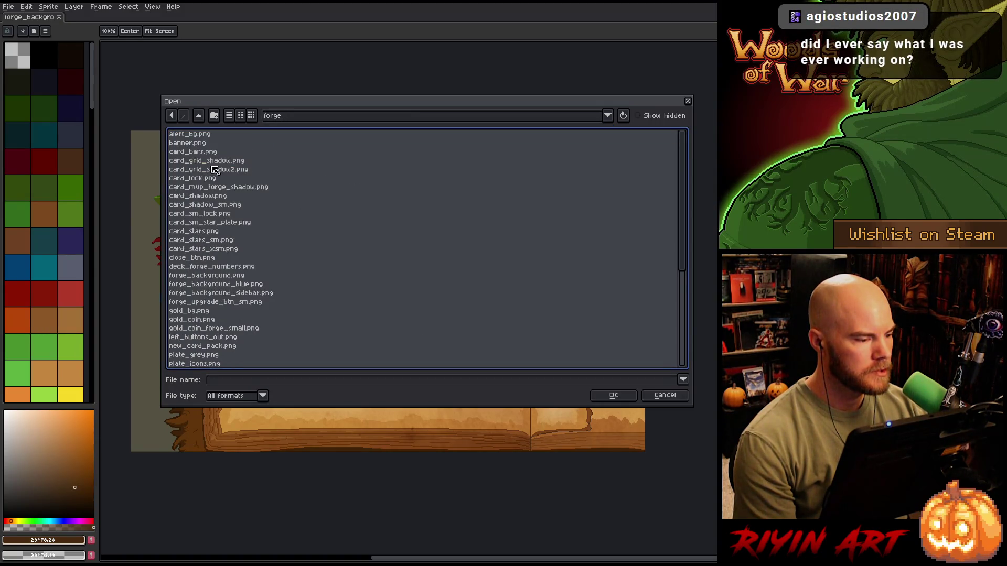
{"action": "scroll", "coordinate": [218, 162], "scroll_direction": "down", "scroll_amount": 3}
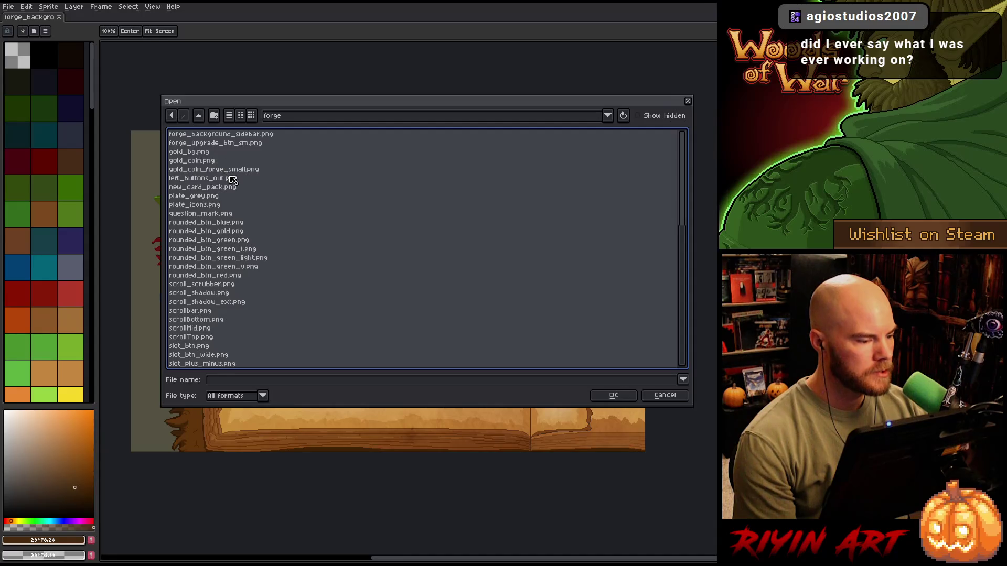
{"action": "scroll", "coordinate": [227, 176], "scroll_direction": "down", "scroll_amount": 3}
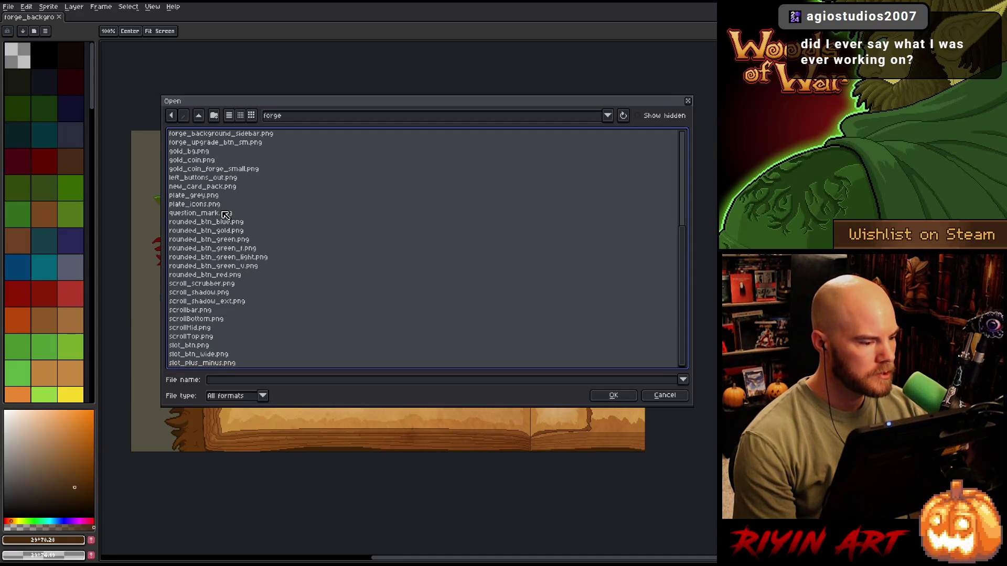
Preview the forge folder's images and open left_buttons_out.png
{"action": "left_click", "coordinate": [220, 134]}
{"action": "scroll", "coordinate": [252, 178], "scroll_direction": "up", "scroll_amount": 2}
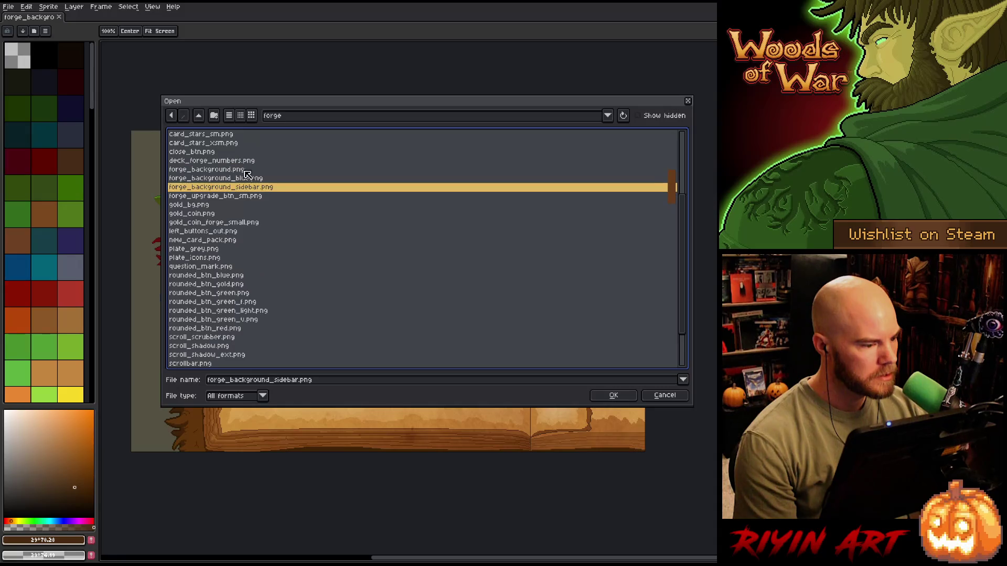
{"action": "key", "text": "Up"}
{"action": "key", "text": "Up"}
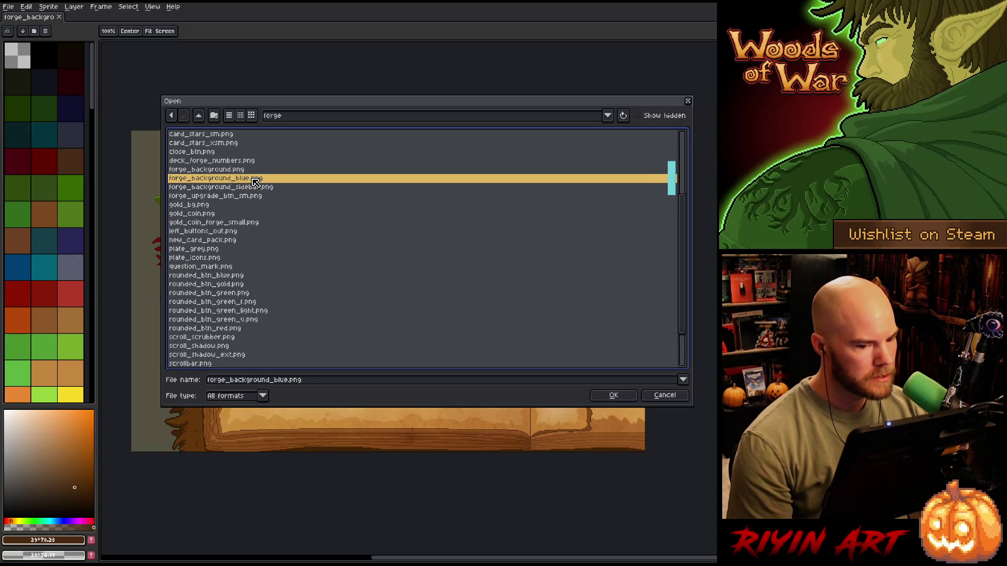
{"action": "key", "text": "Down"}
{"action": "key", "text": "Down"}
{"action": "key", "text": "Down"}
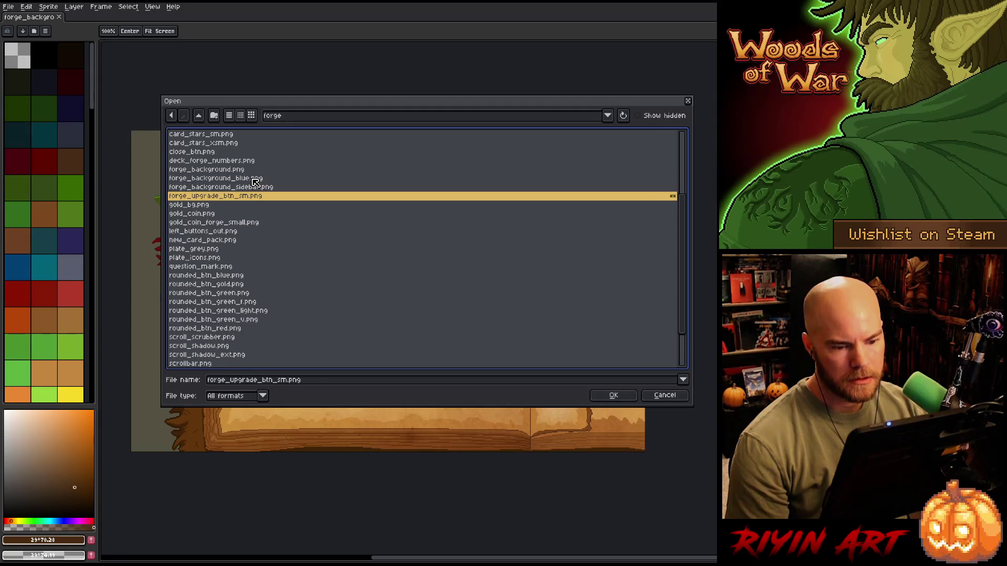
{"action": "key", "text": "Down"}
{"action": "key", "text": "Down"}
{"action": "key", "text": "Down"}
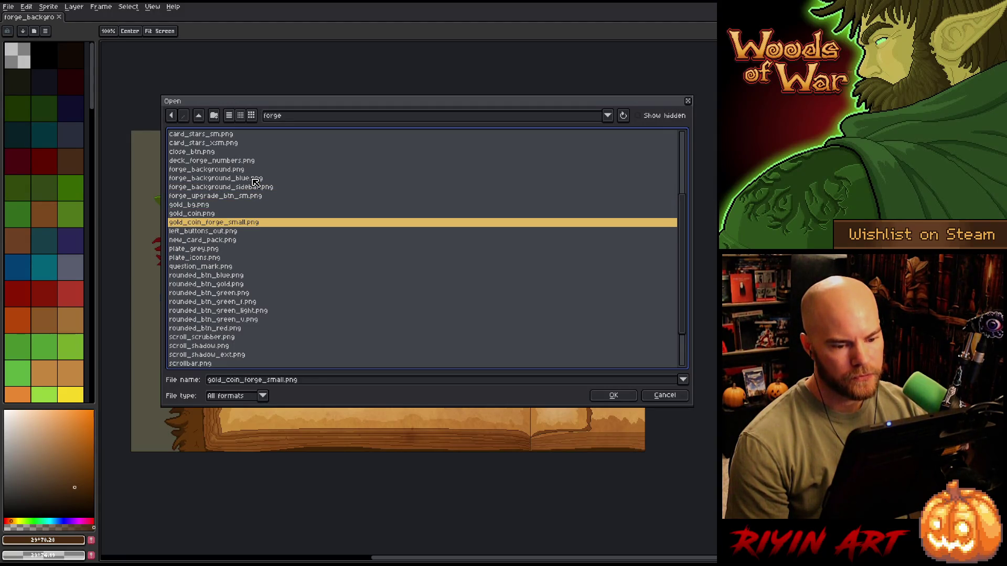
{"action": "key", "text": "Down"}
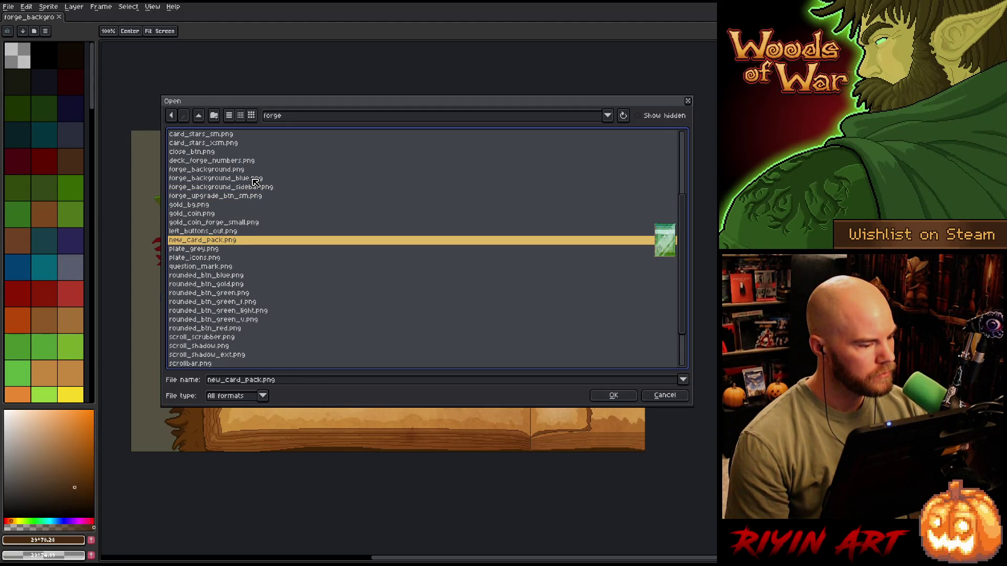
{"action": "scroll", "coordinate": [255, 182], "scroll_direction": "down", "scroll_amount": 2}
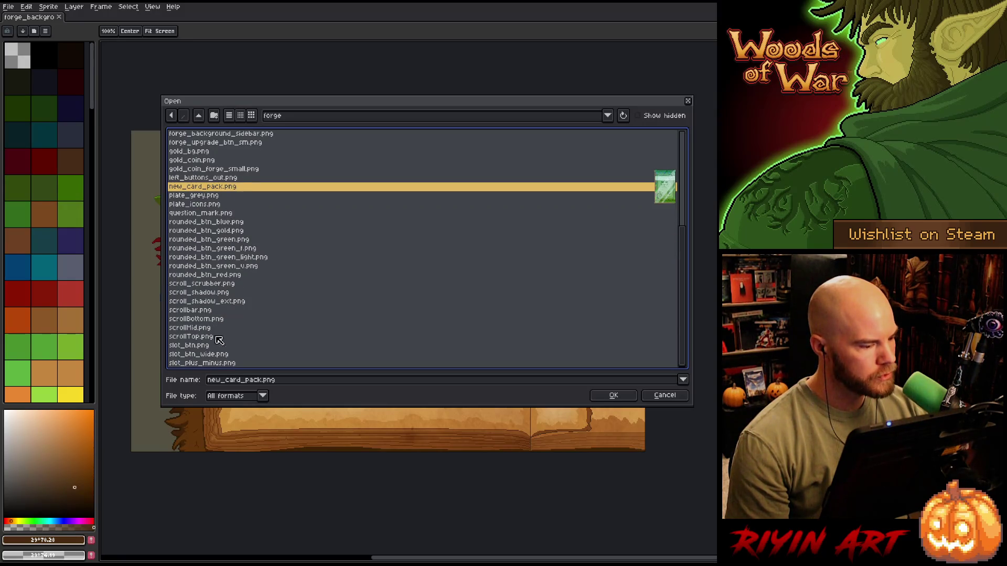
{"action": "key", "text": "Down"}
{"action": "key", "text": "Down"}
{"action": "key", "text": "Down"}
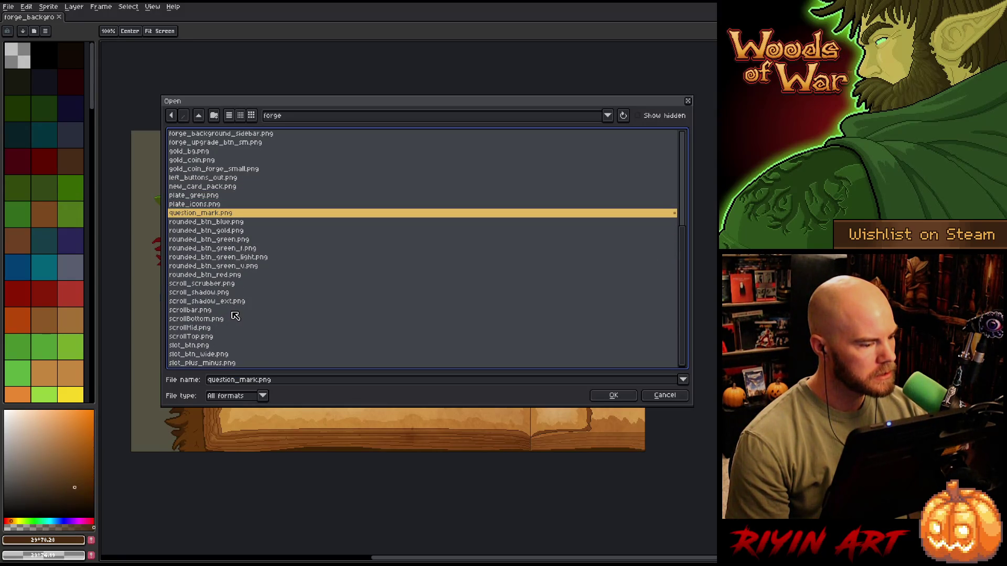
{"action": "key", "text": "Down"}
{"action": "key", "text": "Down"}
{"action": "key", "text": "Down"}
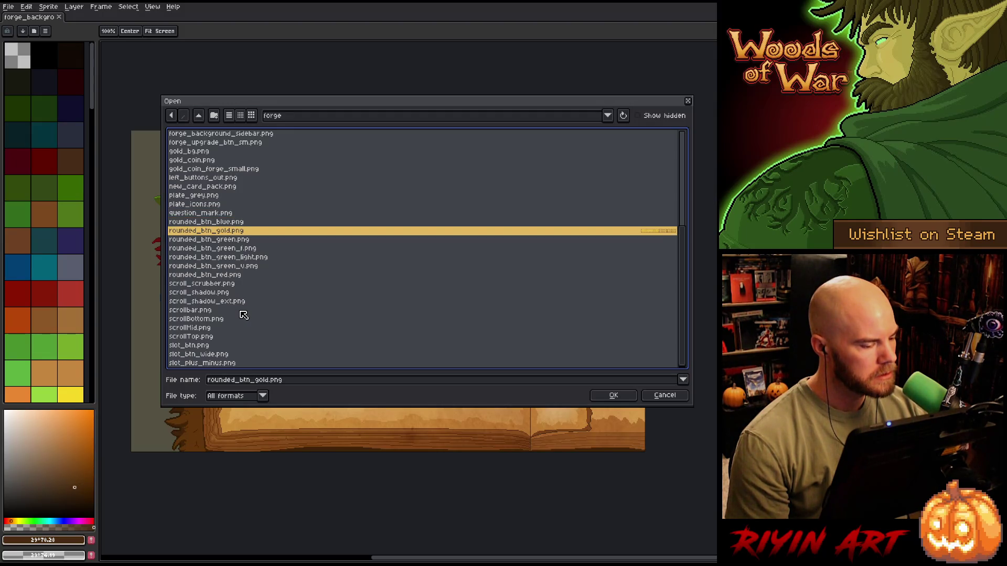
{"action": "key", "text": "Down"}
{"action": "key", "text": "Up"}
{"action": "key", "text": "Up"}
{"action": "key", "text": "Up"}
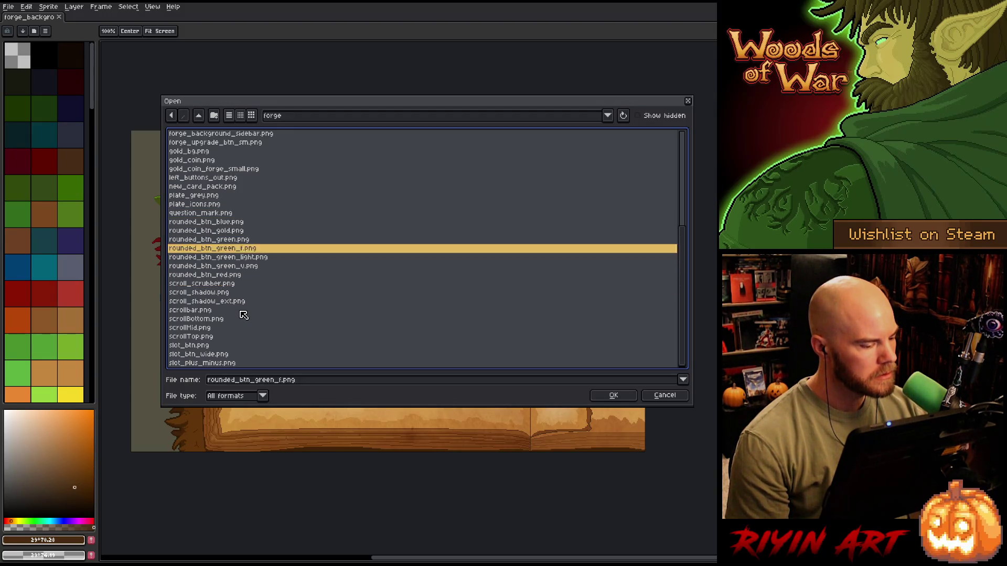
{"action": "scroll", "coordinate": [243, 313], "scroll_direction": "up", "scroll_amount": 6}
{"action": "key", "text": "Up"}
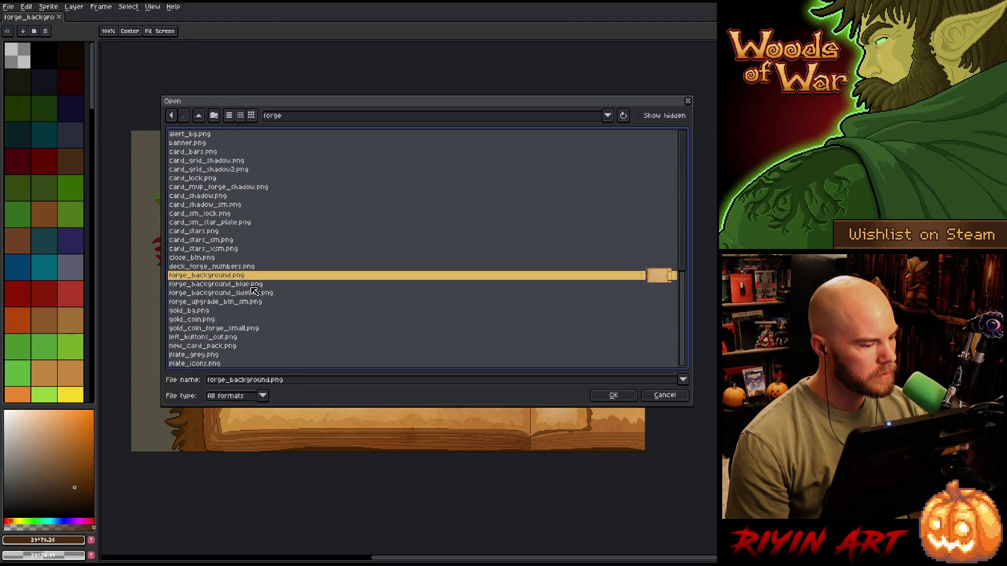
{"action": "key", "text": "Up"}
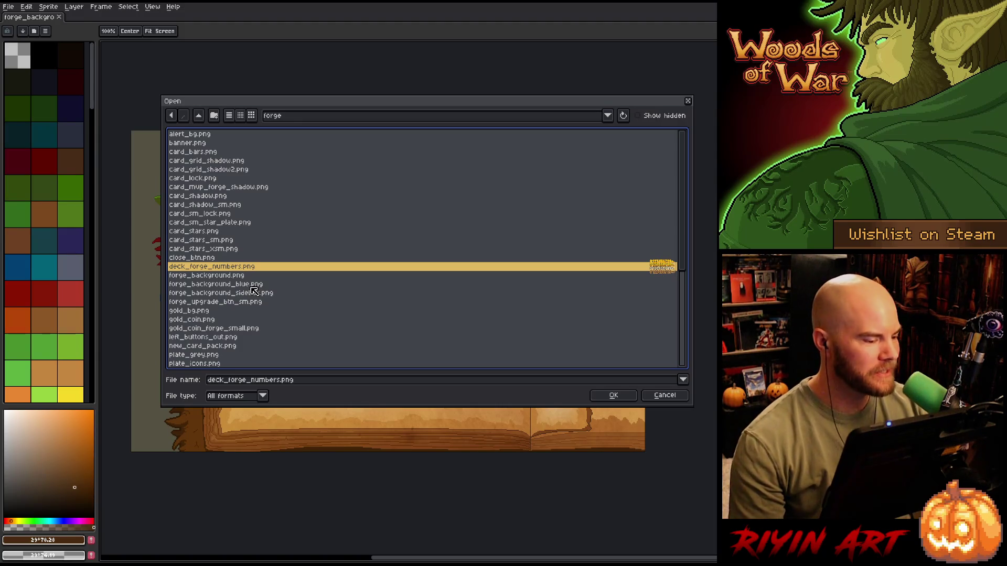
{"action": "key", "text": "Up"}
{"action": "key", "text": "Down"}
{"action": "key", "text": "Down"}
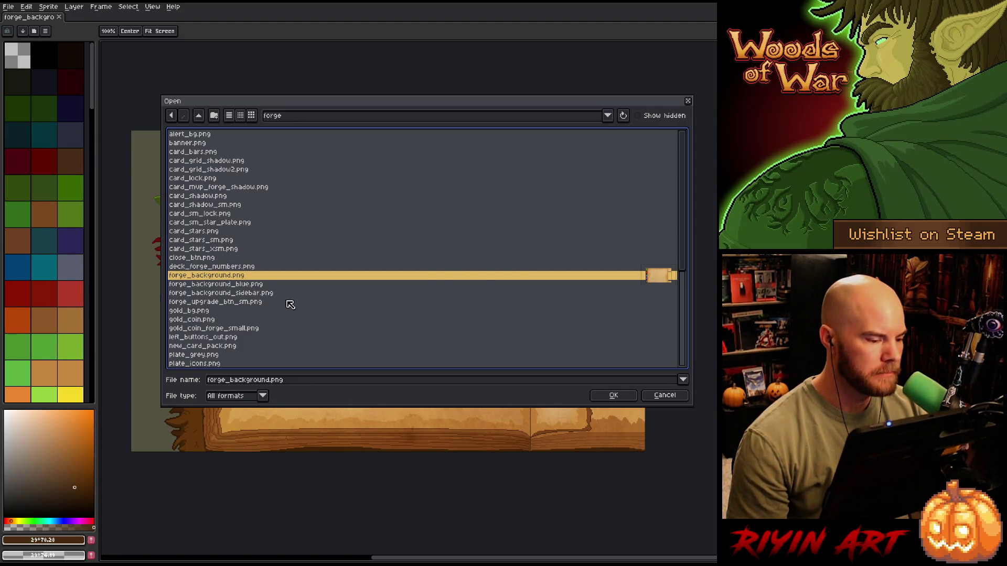
{"action": "key", "text": "Down"}
{"action": "key", "text": "Down"}
{"action": "key", "text": "Down"}
{"action": "key", "text": "Down"}
{"action": "key", "text": "Down"}
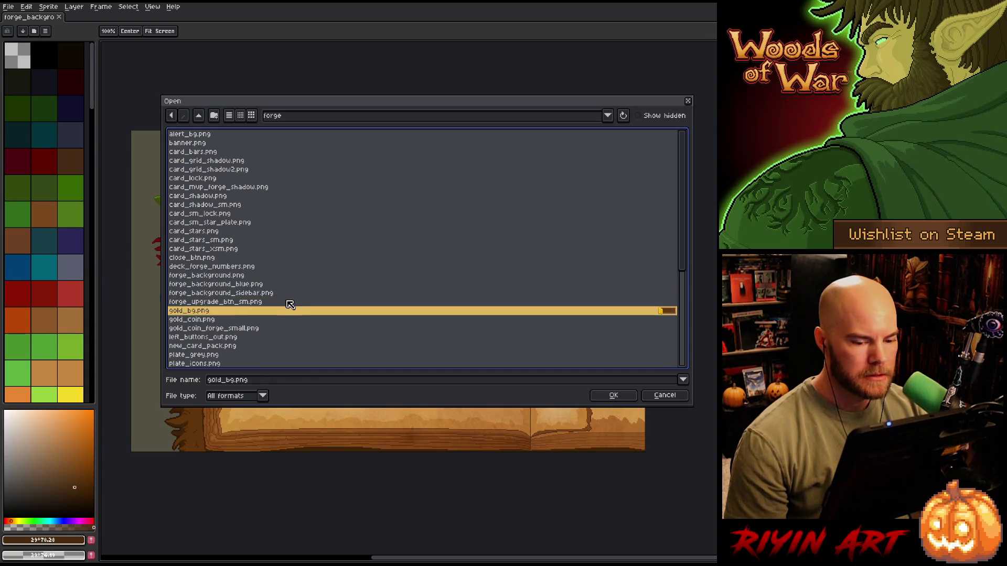
{"action": "key", "text": "Down"}
{"action": "key", "text": "Down"}
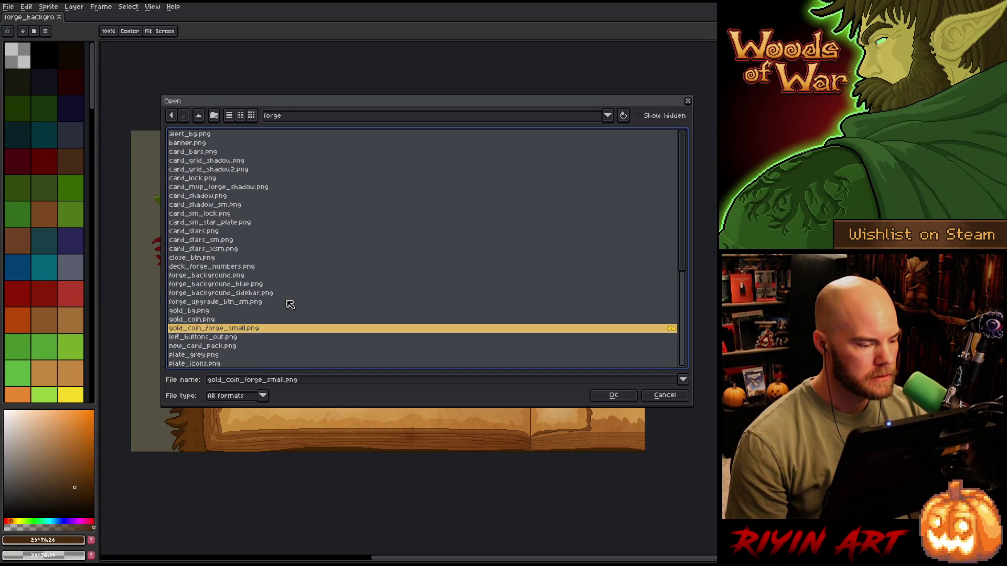
{"action": "key", "text": "Return"}
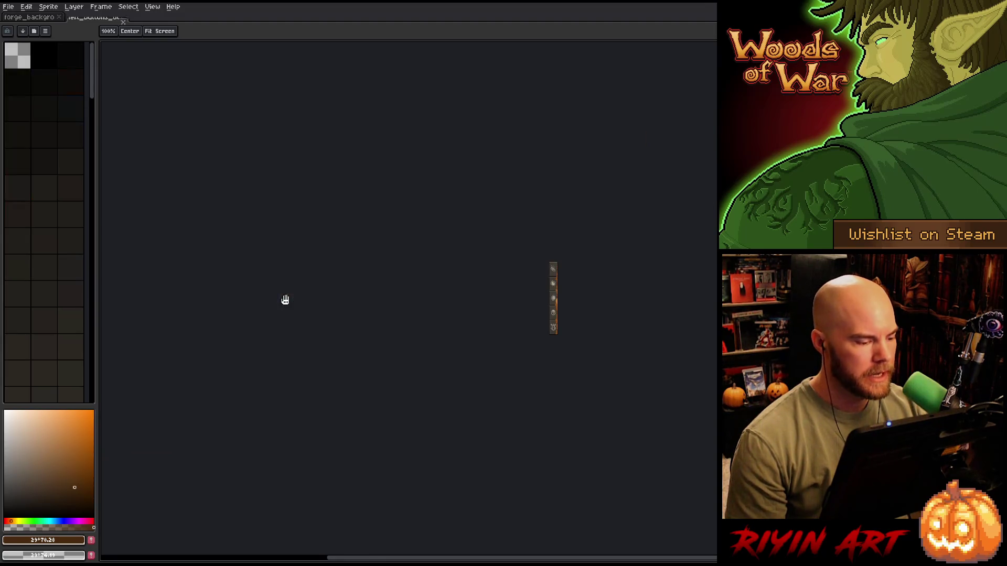
Zoom over the grey button strip, select all of it, and return to the forge_background document
{"action": "scroll", "coordinate": [577, 309], "scroll_direction": "up", "scroll_amount": 5}
{"action": "scroll", "coordinate": [398, 353], "scroll_direction": "down", "scroll_amount": 4}
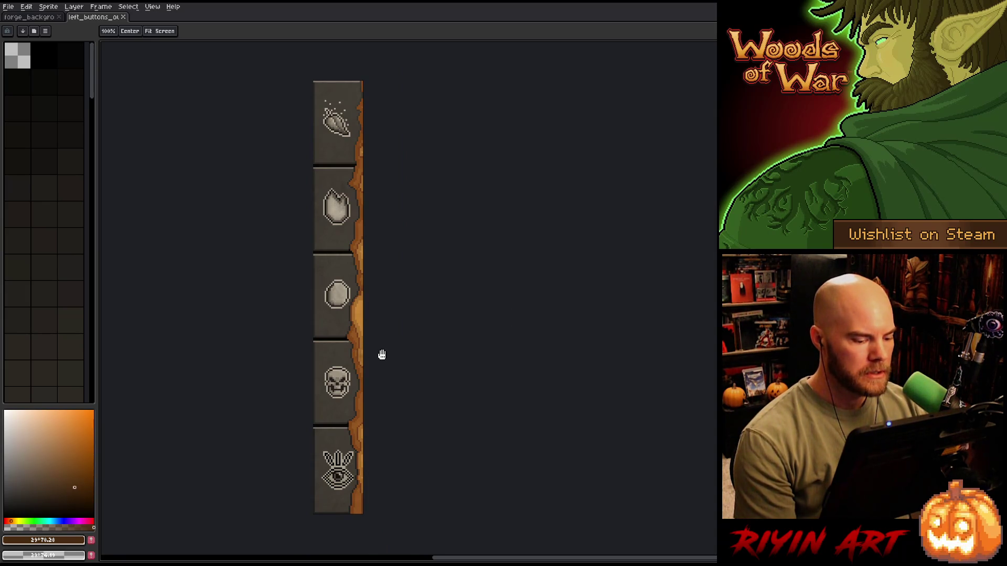
{"action": "key", "text": "m"}
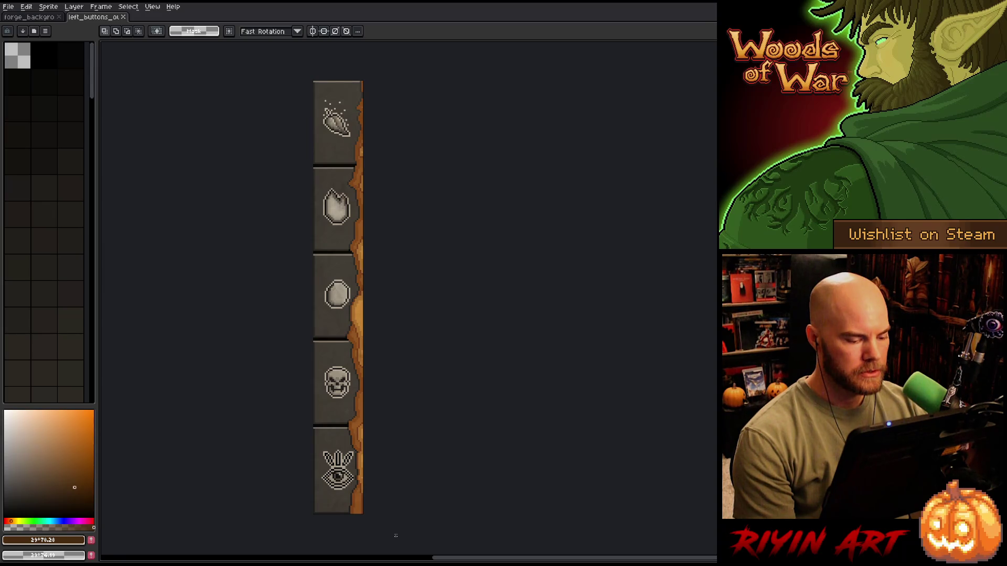
{"action": "scroll", "coordinate": [349, 513], "scroll_direction": "up", "scroll_amount": 5}
{"action": "key", "text": "i"}
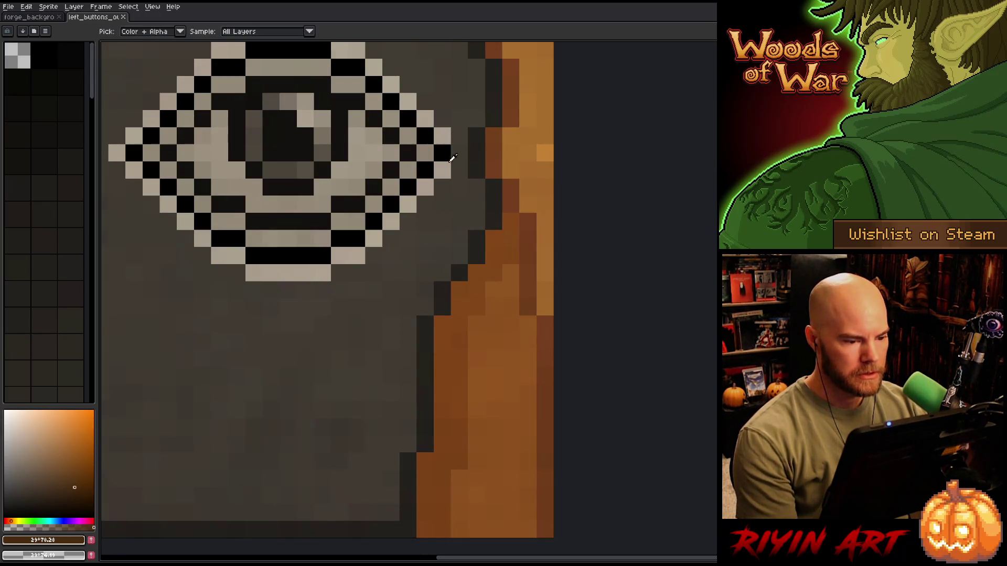
{"action": "scroll", "coordinate": [408, 331], "scroll_direction": "down", "scroll_amount": 6}
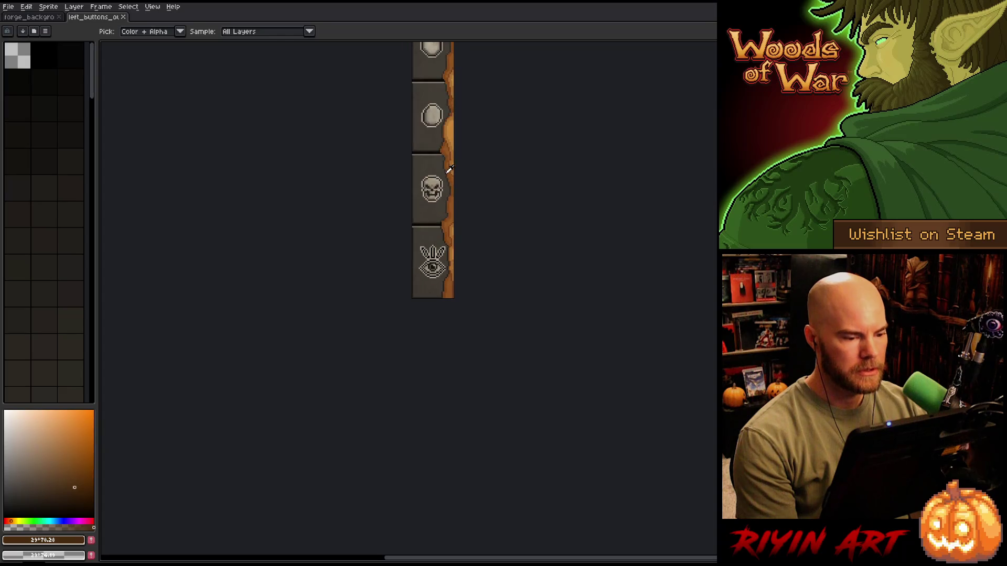
{"action": "key", "text": "space"}
{"action": "scroll", "coordinate": [408, 332], "scroll_direction": "down", "scroll_amount": 1}
{"action": "key", "text": "m"}
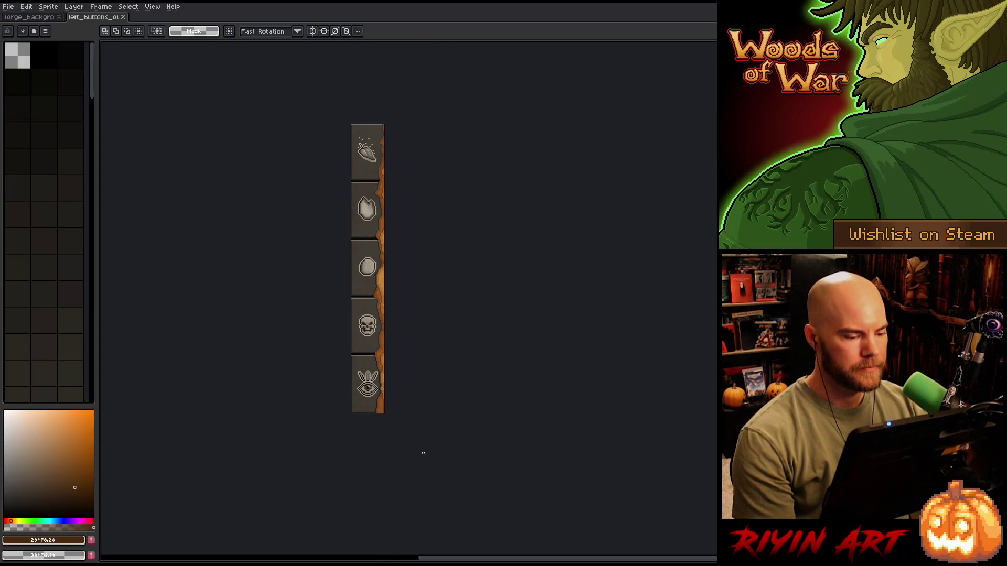
{"action": "scroll", "coordinate": [375, 411], "scroll_direction": "up", "scroll_amount": 3}
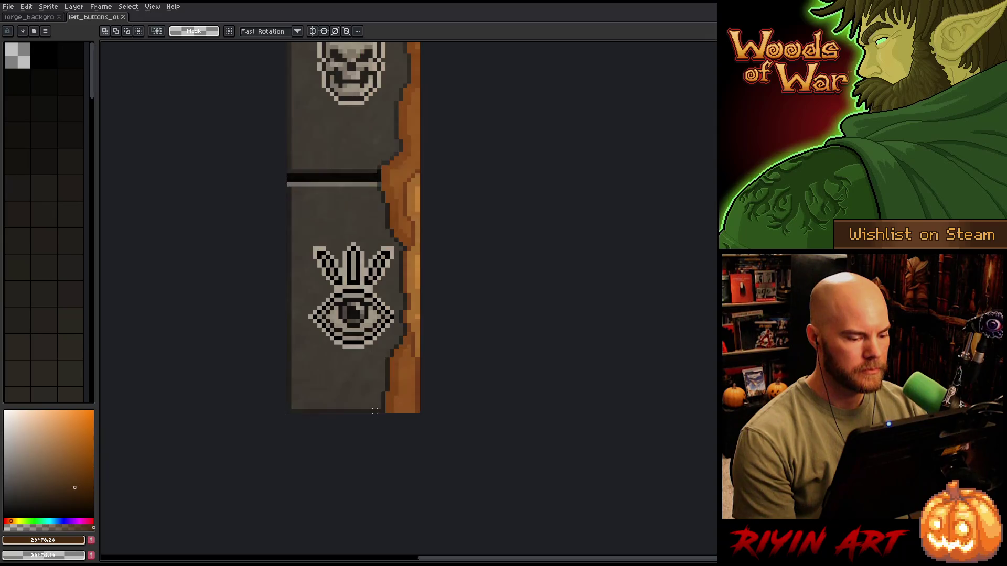
{"action": "scroll", "coordinate": [375, 406], "scroll_direction": "down", "scroll_amount": 4}
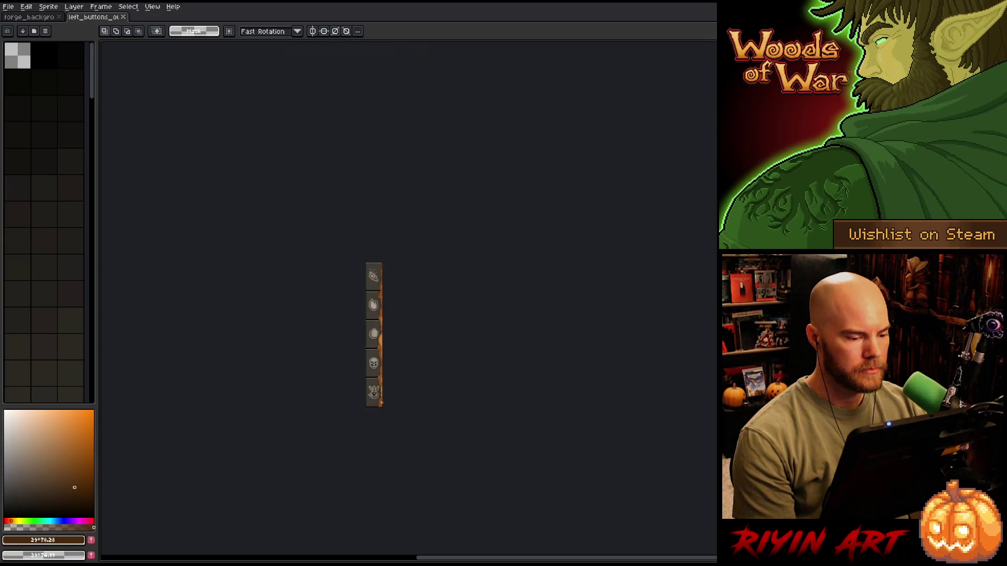
{"action": "scroll", "coordinate": [407, 422], "scroll_direction": "up", "scroll_amount": 1}
{"action": "key", "text": "ctrl+a"}
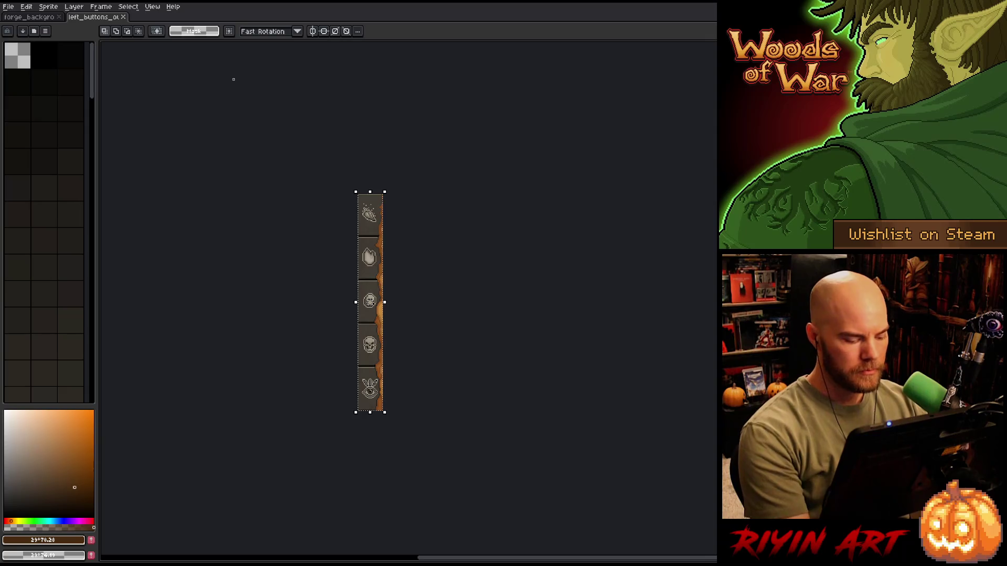
{"action": "left_click", "coordinate": [37, 16]}
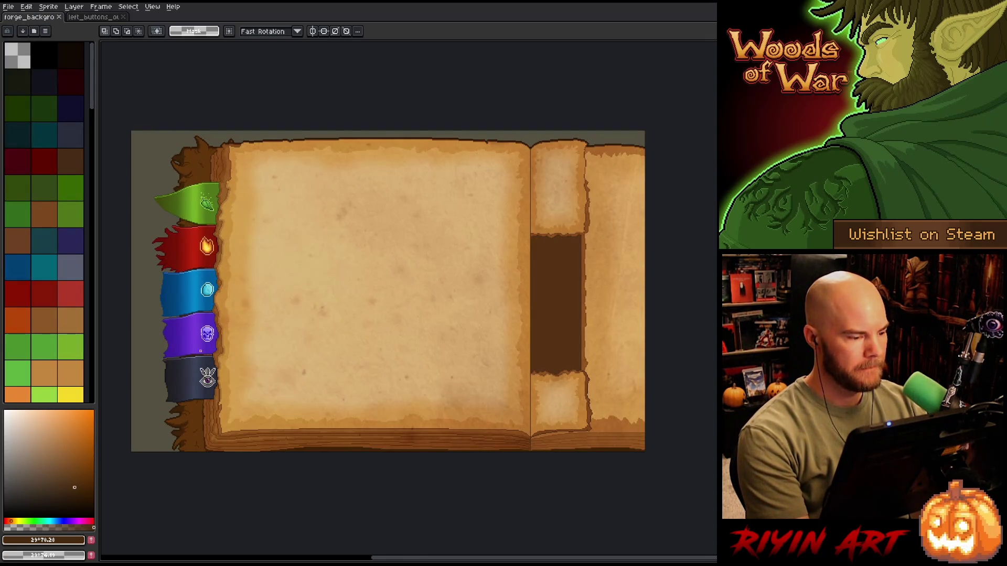
Paste the button strip into a new layer above texture 3 Copy and slide it onto the ribbon tabs
{"action": "key", "text": "Tab"}
{"action": "left_click_drag", "start_coordinate": [266, 316], "coordinate": [314, 227]}
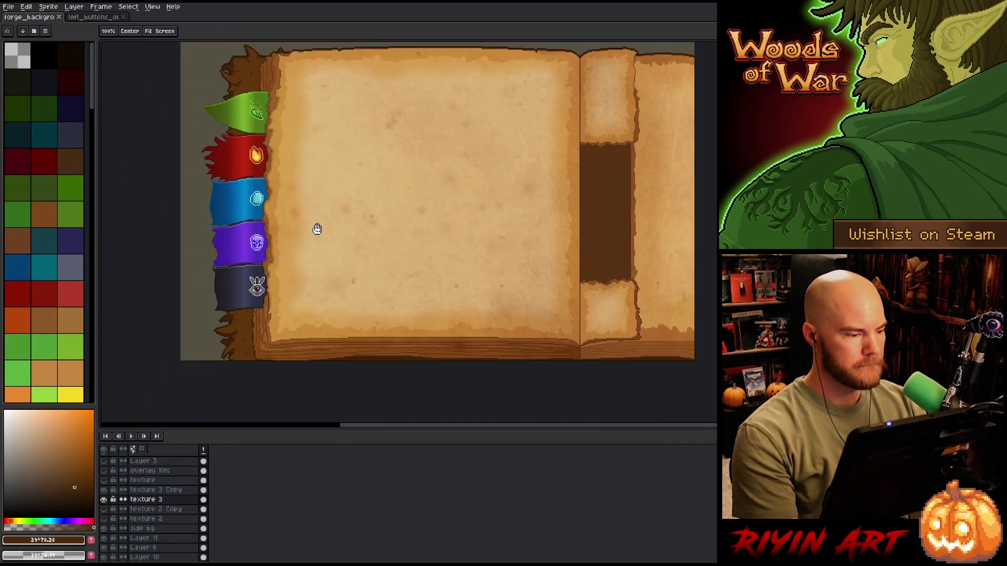
{"action": "scroll", "coordinate": [160, 501], "scroll_direction": "up", "scroll_amount": 1}
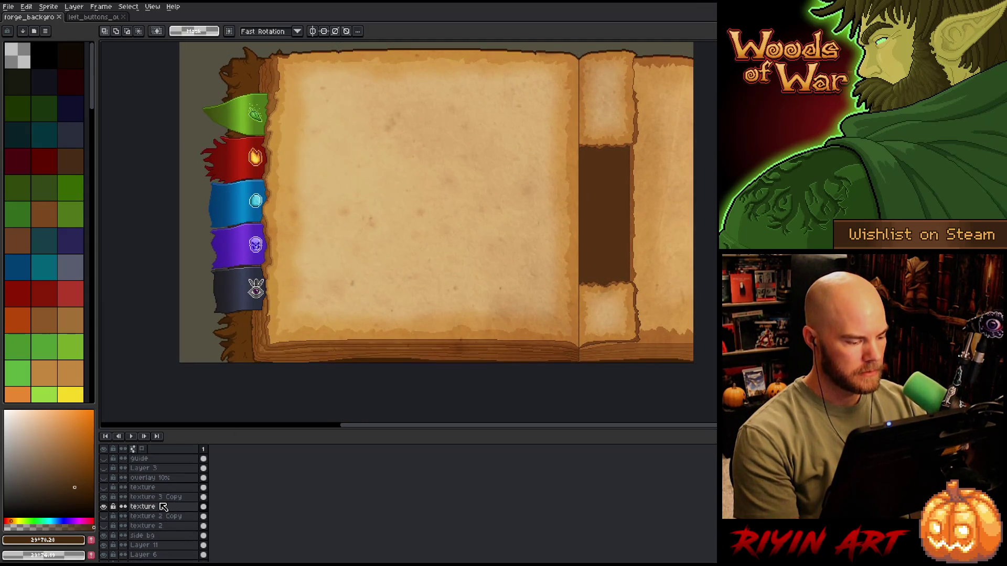
{"action": "left_click", "coordinate": [160, 499]}
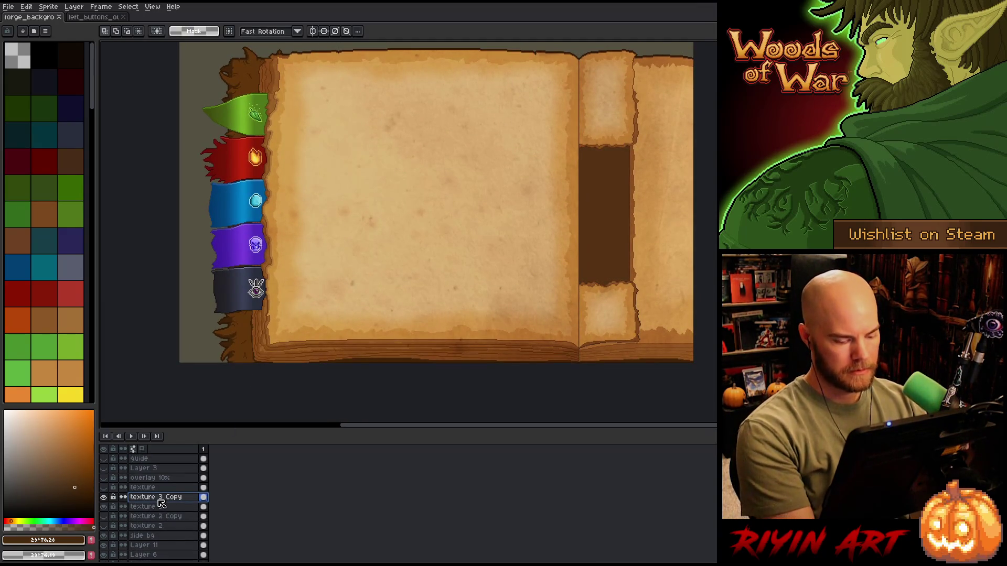
{"action": "key", "text": "shift+n"}
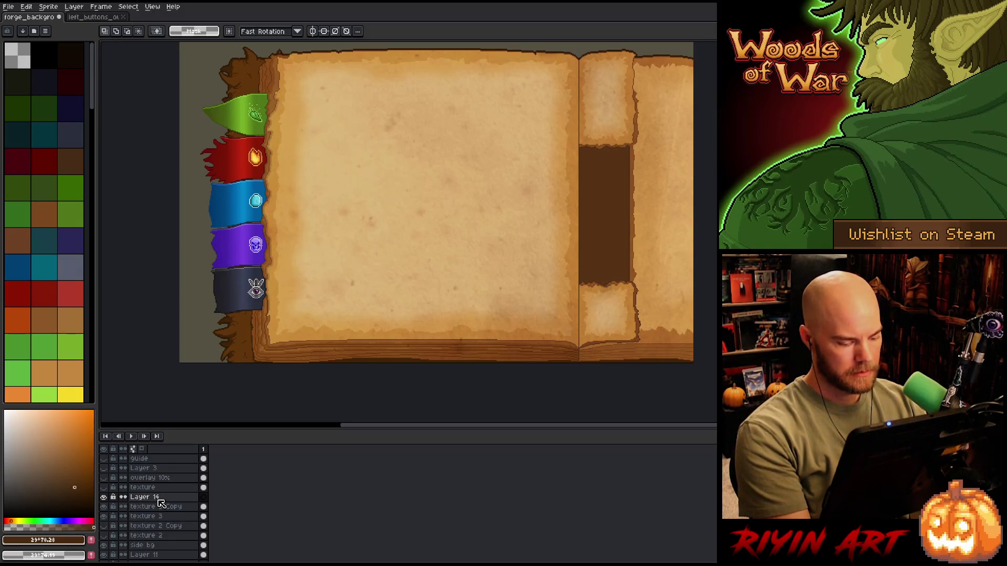
{"action": "key", "text": "ctrl+v"}
{"action": "left_click_drag", "start_coordinate": [189, 168], "coordinate": [250, 168]}
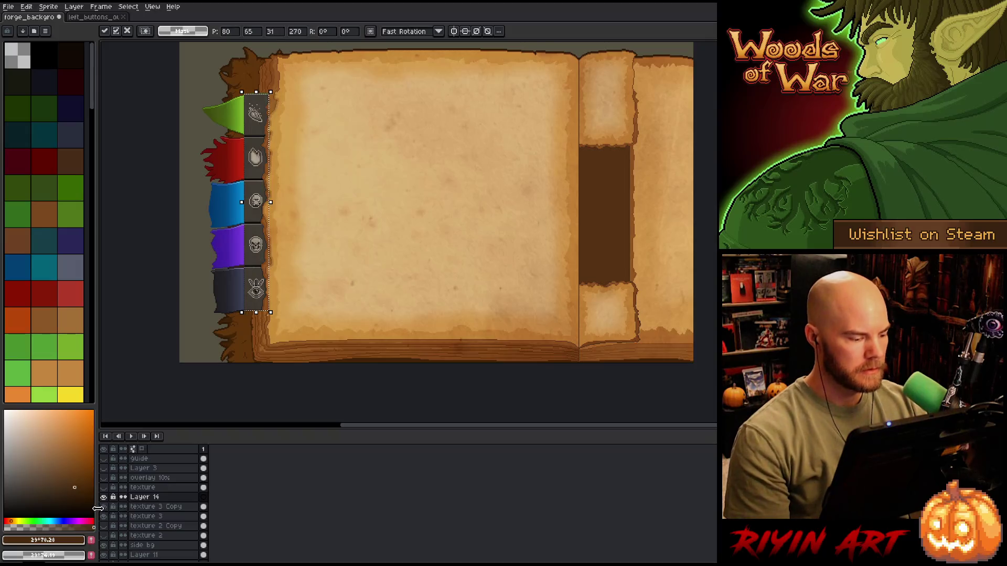
Toggle Layer 14's visibility to compare the grey buttons with the coloured tabs, leaving it shown
{"action": "left_click", "coordinate": [104, 497]}
{"action": "left_click", "coordinate": [103, 497]}
{"action": "left_click", "coordinate": [103, 497]}
{"action": "left_click", "coordinate": [103, 497]}
{"action": "left_click", "coordinate": [103, 497]}
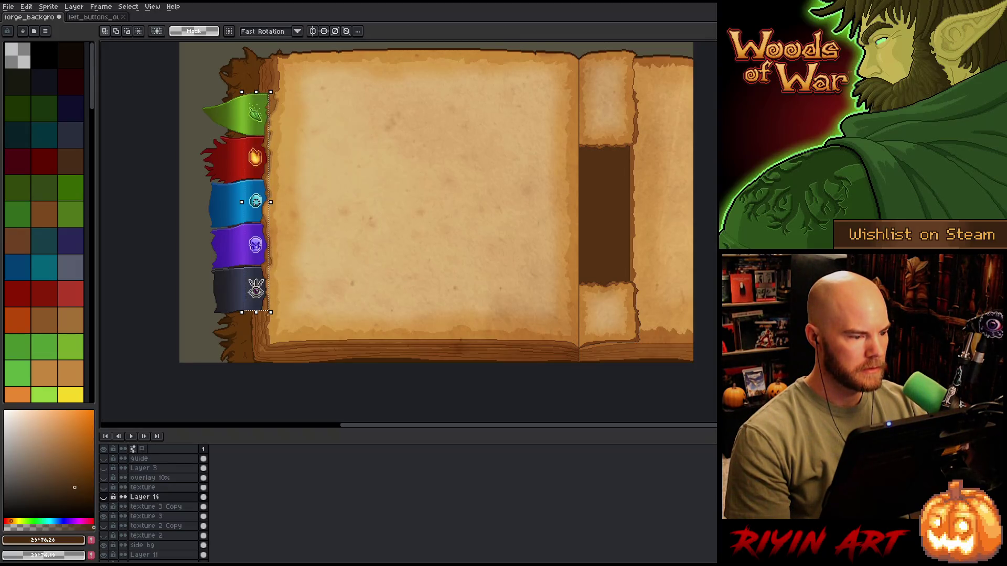
{"action": "left_click", "coordinate": [104, 497]}
{"action": "left_click", "coordinate": [103, 497]}
{"action": "scroll", "coordinate": [253, 126], "scroll_direction": "up", "scroll_amount": 2}
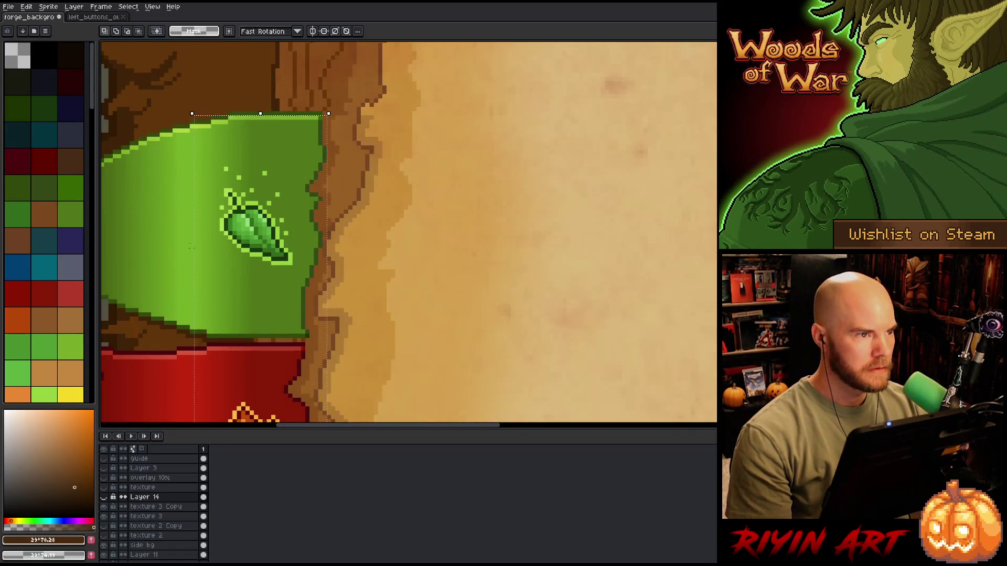
{"action": "left_click", "coordinate": [103, 497]}
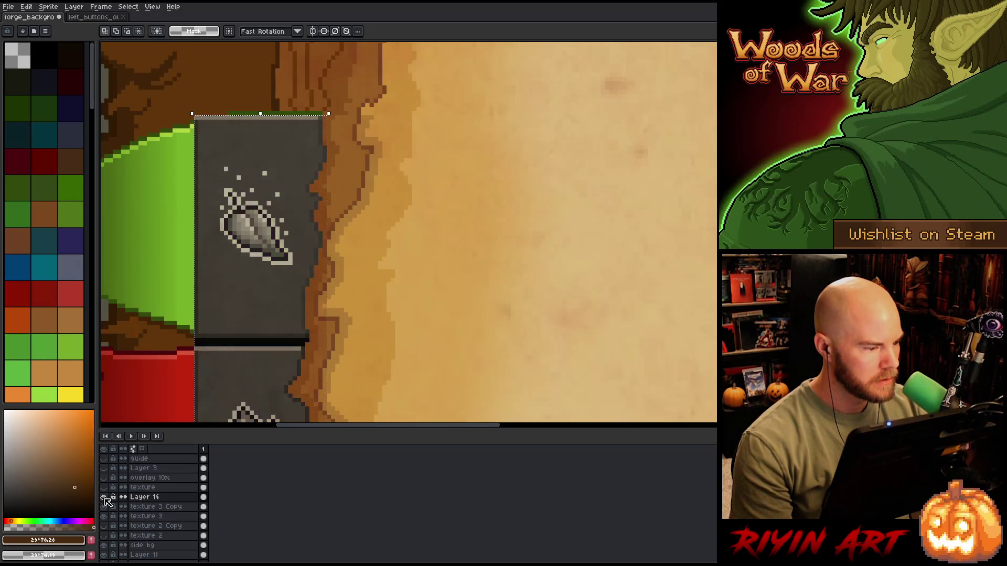
{"action": "left_click", "coordinate": [104, 497]}
{"action": "left_click", "coordinate": [104, 497]}
{"action": "scroll", "coordinate": [230, 277], "scroll_direction": "down", "scroll_amount": 3}
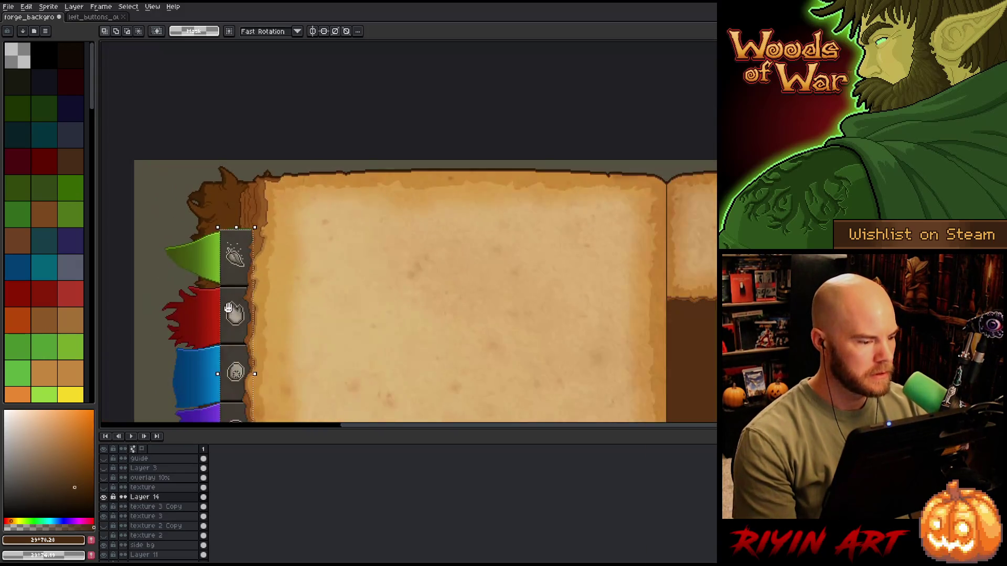
{"action": "scroll", "coordinate": [297, 180], "scroll_direction": "up", "scroll_amount": 1}
{"action": "left_click_drag", "start_coordinate": [297, 180], "coordinate": [268, 175]}
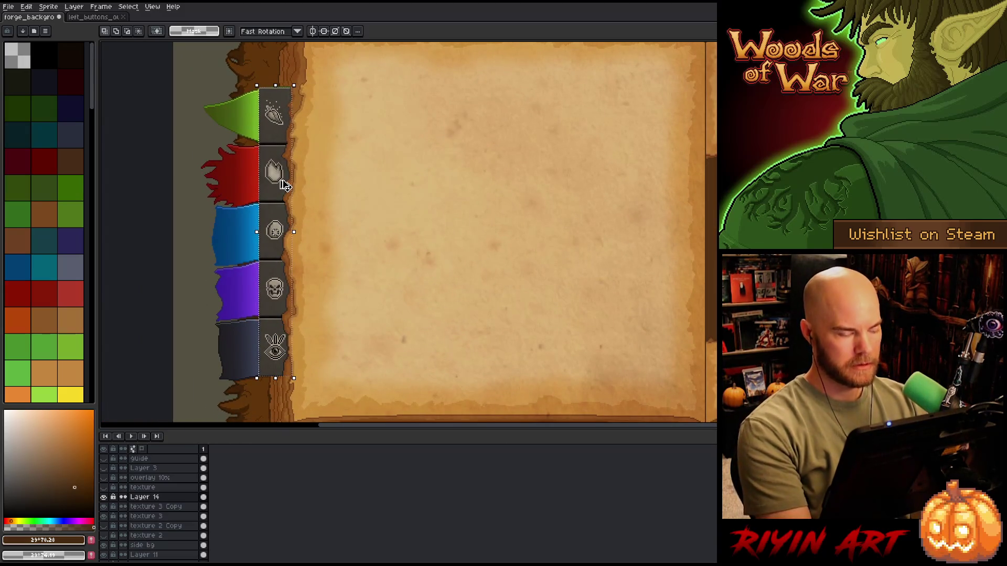
{"action": "scroll", "coordinate": [282, 179], "scroll_direction": "down", "scroll_amount": 1}
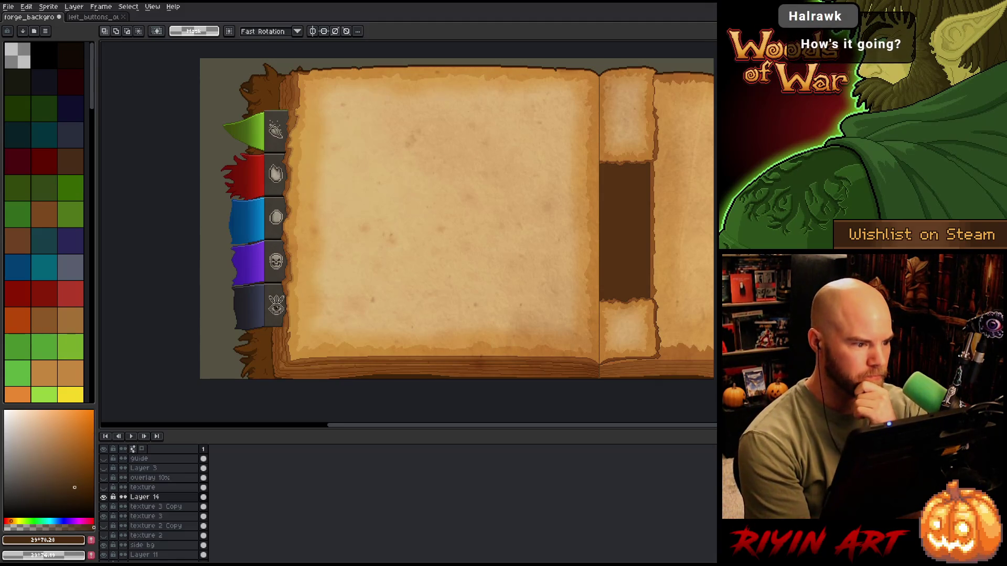
{"action": "scroll", "coordinate": [225, 234], "scroll_direction": "down", "scroll_amount": 3}
{"action": "scroll", "coordinate": [224, 234], "scroll_direction": "up", "scroll_amount": 5}
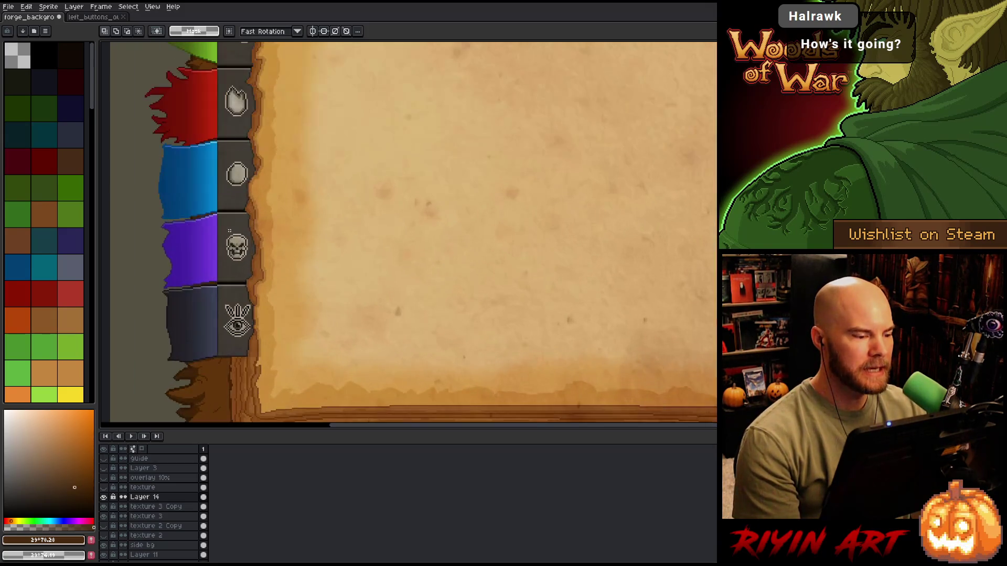
{"action": "scroll", "coordinate": [224, 234], "scroll_direction": "down", "scroll_amount": 1}
{"action": "scroll", "coordinate": [225, 235], "scroll_direction": "up", "scroll_amount": 2}
{"action": "scroll", "coordinate": [262, 241], "scroll_direction": "down", "scroll_amount": 1}
{"action": "scroll", "coordinate": [305, 251], "scroll_direction": "left", "scroll_amount": 2}
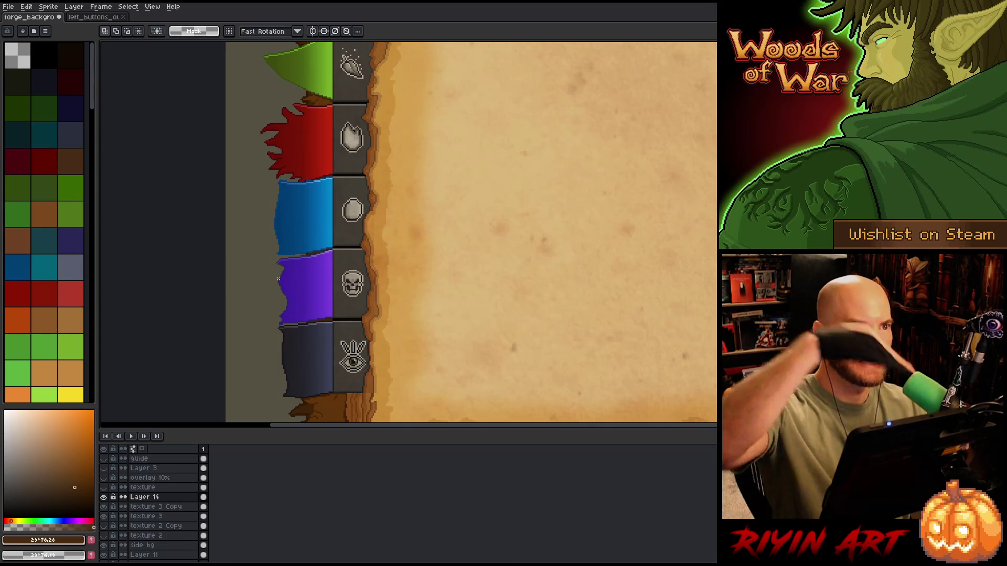
{"action": "scroll", "coordinate": [291, 278], "scroll_direction": "down", "scroll_amount": 1}
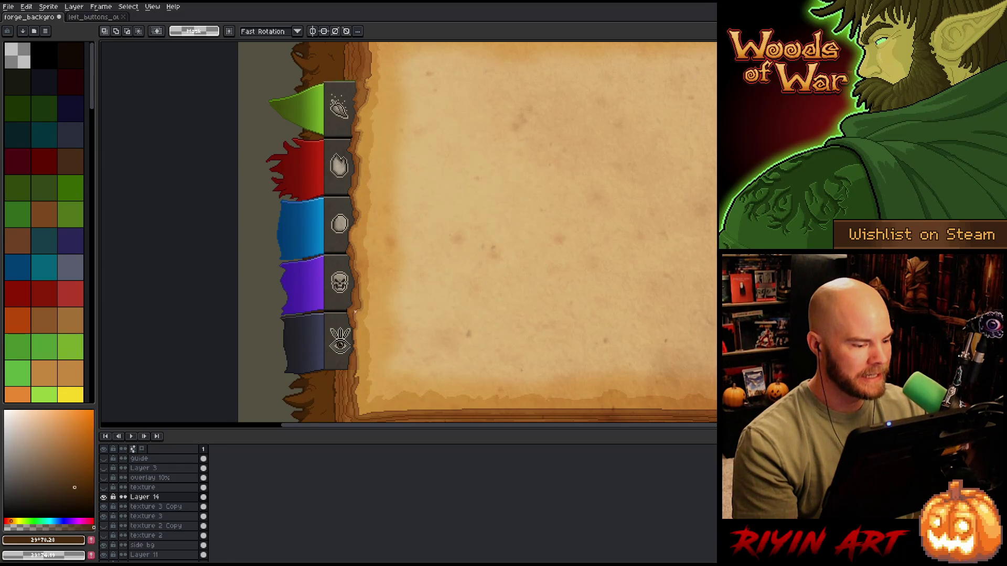
Marquee-select the dark bottom banner with its eye button, then zoom in and out to check
{"action": "mouse_move", "coordinate": [355, 312]}
{"action": "left_mouse_down"}
{"action": "mouse_move", "coordinate": [256, 365]}
{"action": "mouse_move", "coordinate": [249, 386]}
{"action": "left_mouse_up"}
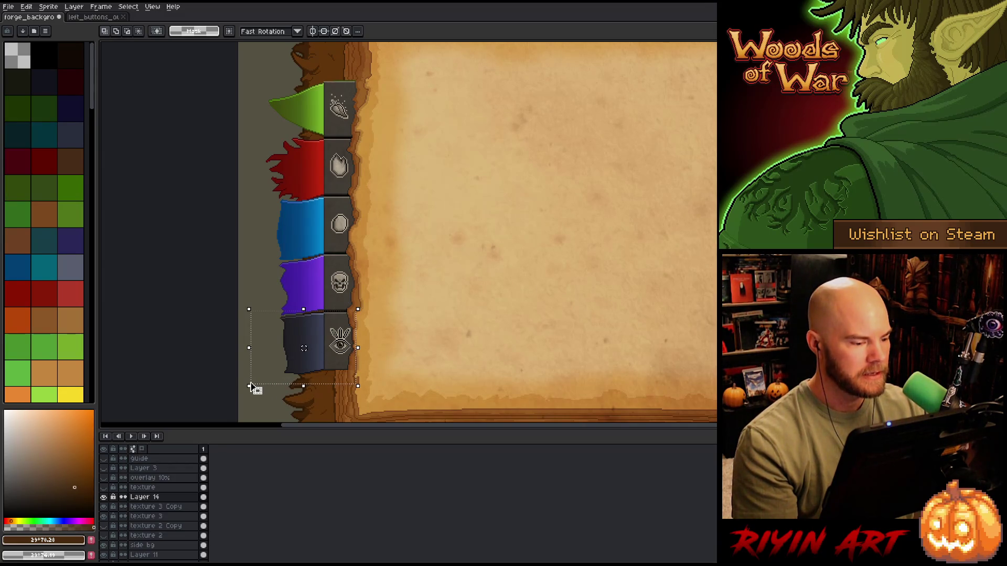
{"action": "scroll", "coordinate": [320, 363], "scroll_direction": "up", "scroll_amount": 2}
{"action": "scroll", "coordinate": [320, 363], "scroll_direction": "down", "scroll_amount": 2}
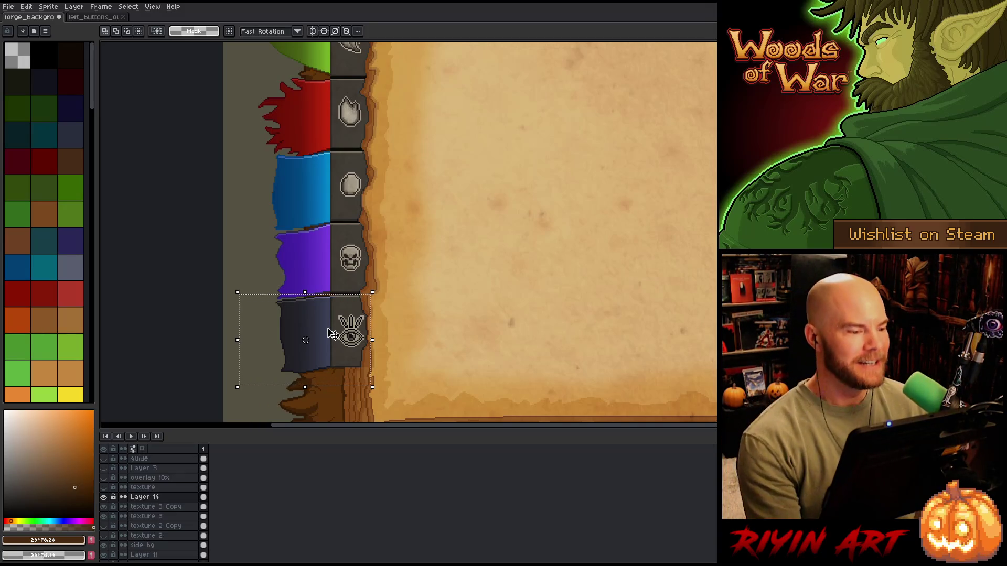
{"action": "scroll", "coordinate": [331, 333], "scroll_direction": "down", "scroll_amount": 2}
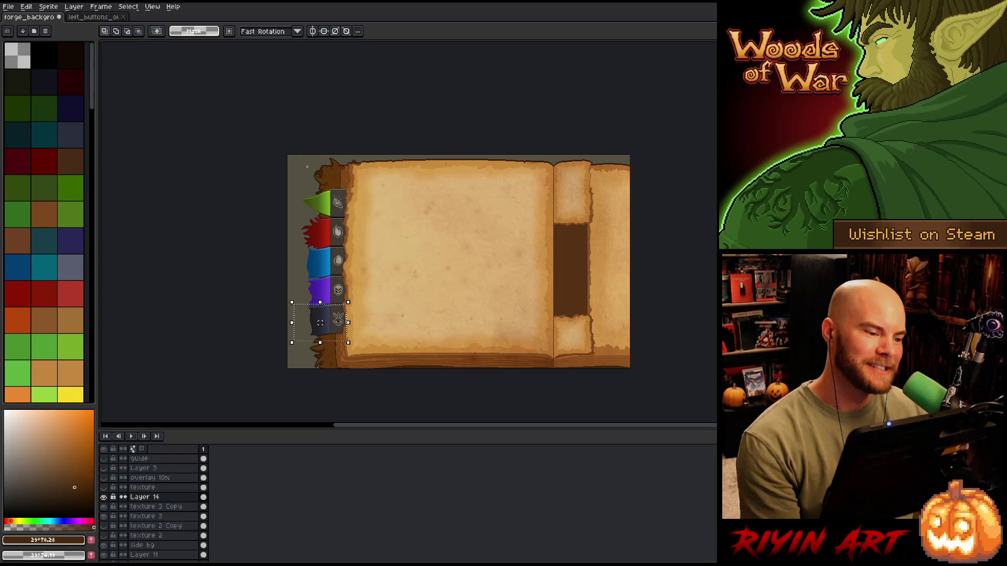
{"action": "scroll", "coordinate": [367, 271], "scroll_direction": "up", "scroll_amount": 3}
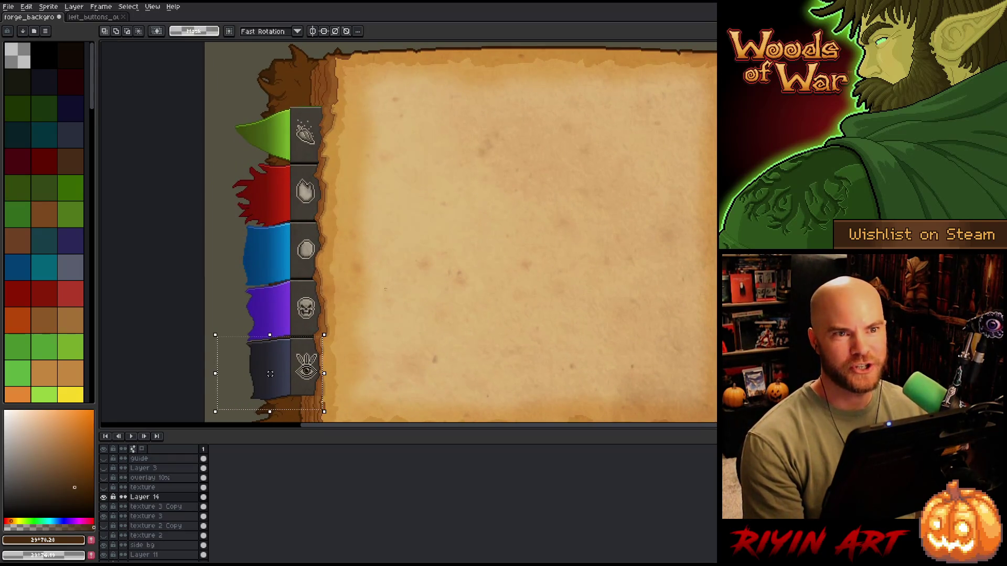
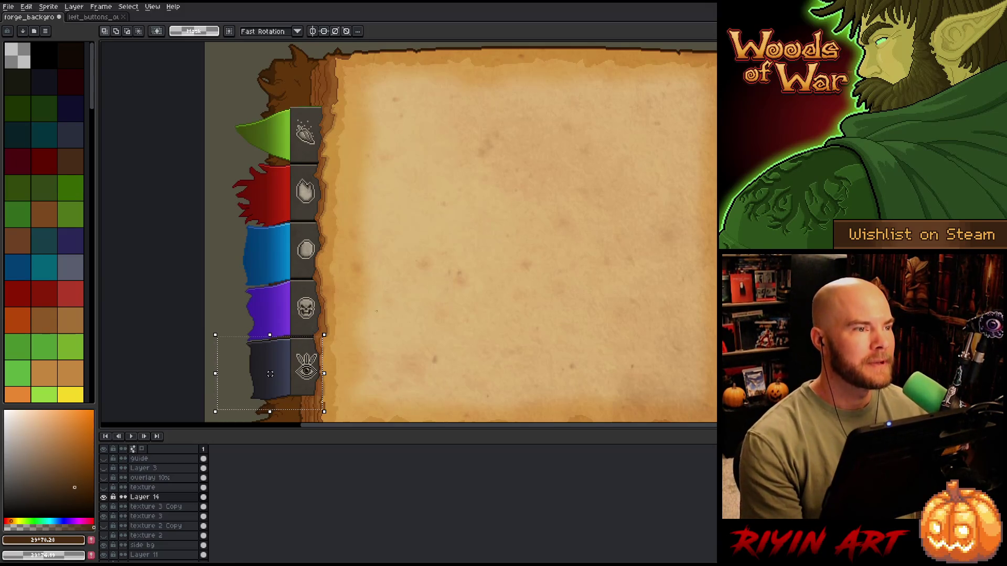
Box-select the dark bottom ribbon tab, then clear the selection and recentre on the tabs
{"action": "scroll", "coordinate": [231, 340], "scroll_direction": "down", "scroll_amount": 2}
{"action": "scroll", "coordinate": [231, 340], "scroll_direction": "up", "scroll_amount": 2}
{"action": "left_click_drag", "start_coordinate": [250, 294], "coordinate": [297, 268]}
{"action": "key", "text": "m"}
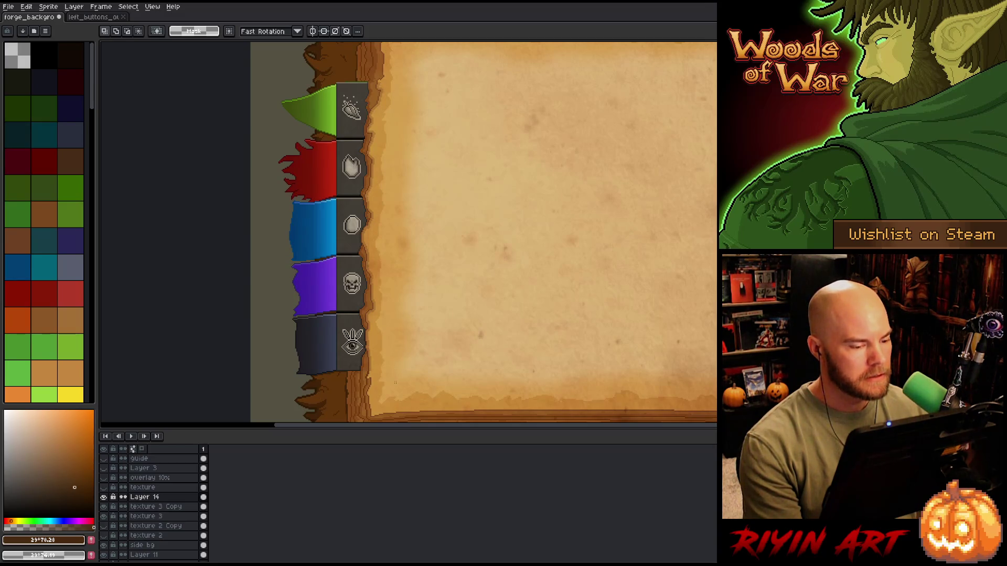
{"action": "left_click_drag", "start_coordinate": [398, 388], "coordinate": [266, 311]}
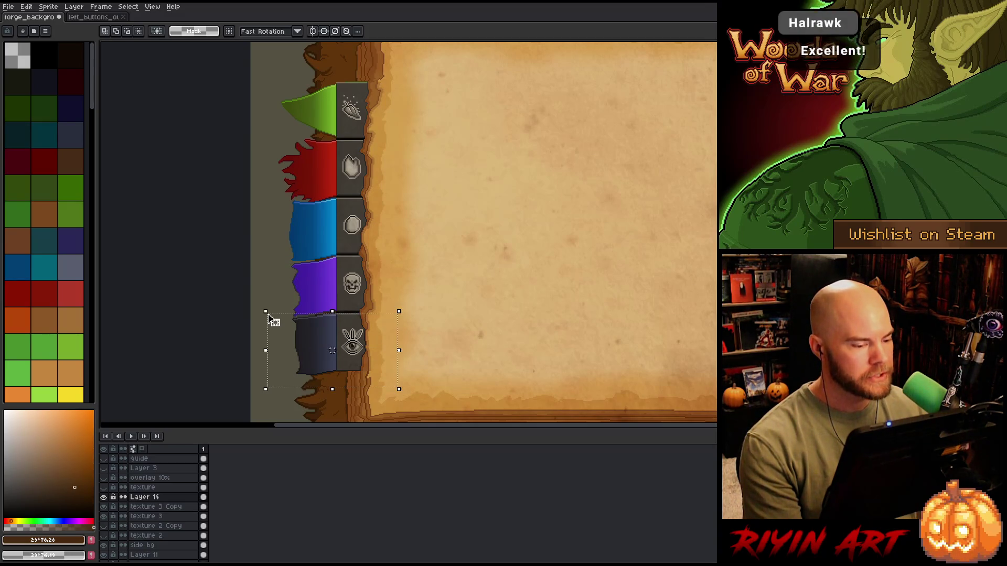
{"action": "left_click", "coordinate": [456, 309]}
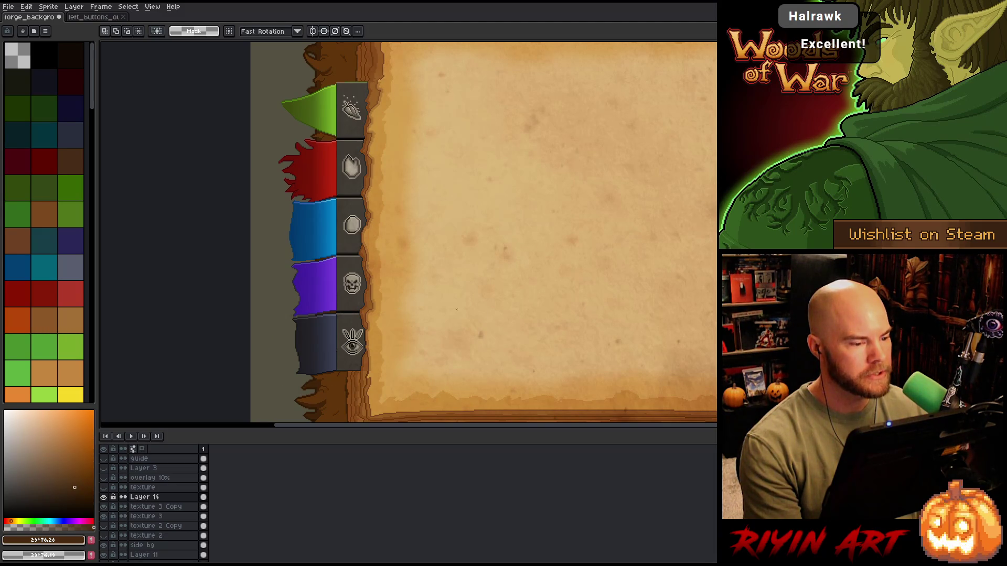
{"action": "scroll", "coordinate": [328, 341], "scroll_direction": "up", "scroll_amount": 2}
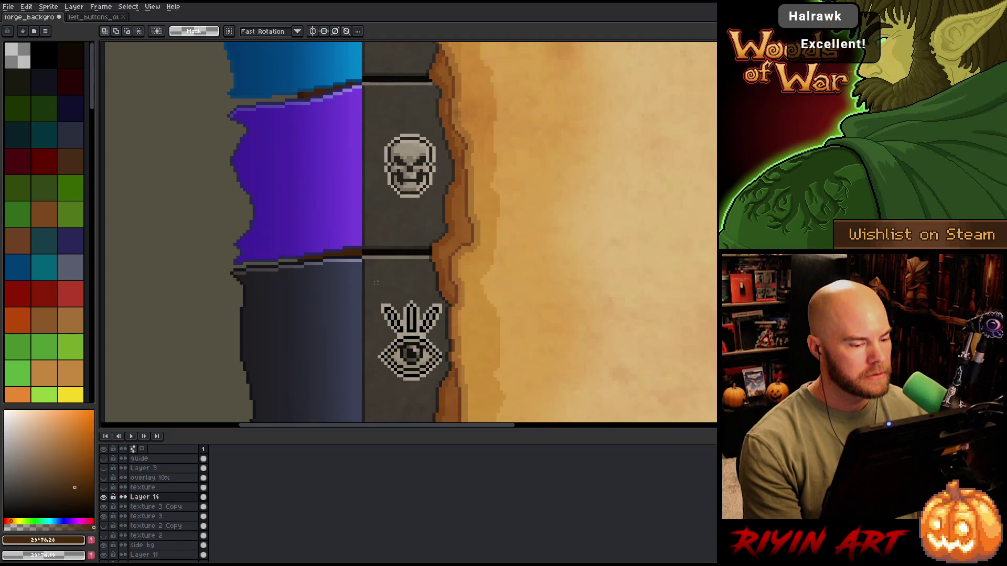
{"action": "scroll", "coordinate": [376, 282], "scroll_direction": "down", "scroll_amount": 2}
{"action": "mouse_move", "coordinate": [367, 283]}
{"action": "left_mouse_down"}
{"action": "mouse_move", "coordinate": [389, 285]}
{"action": "mouse_move", "coordinate": [317, 310]}
{"action": "left_mouse_up"}
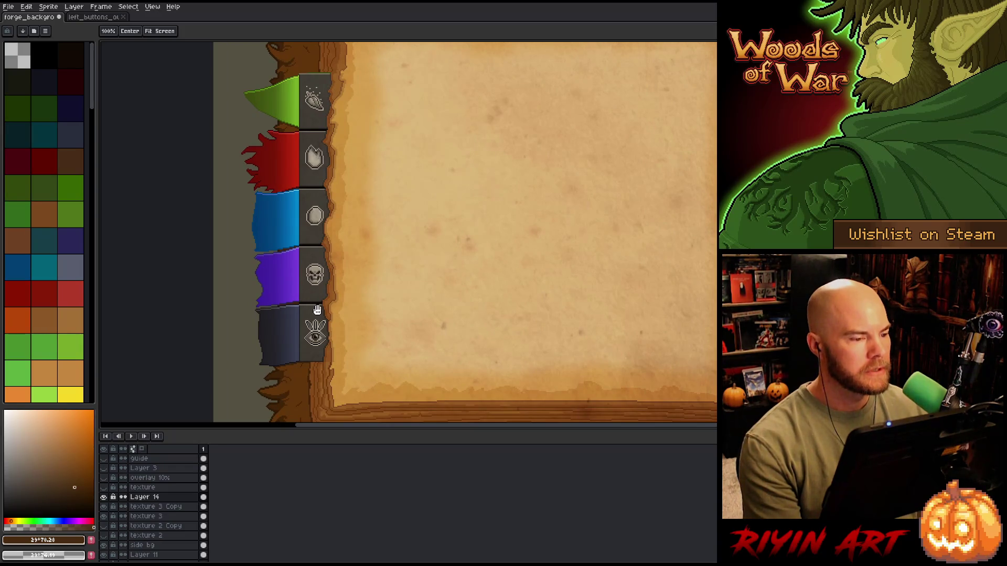
{"action": "key", "text": "m"}
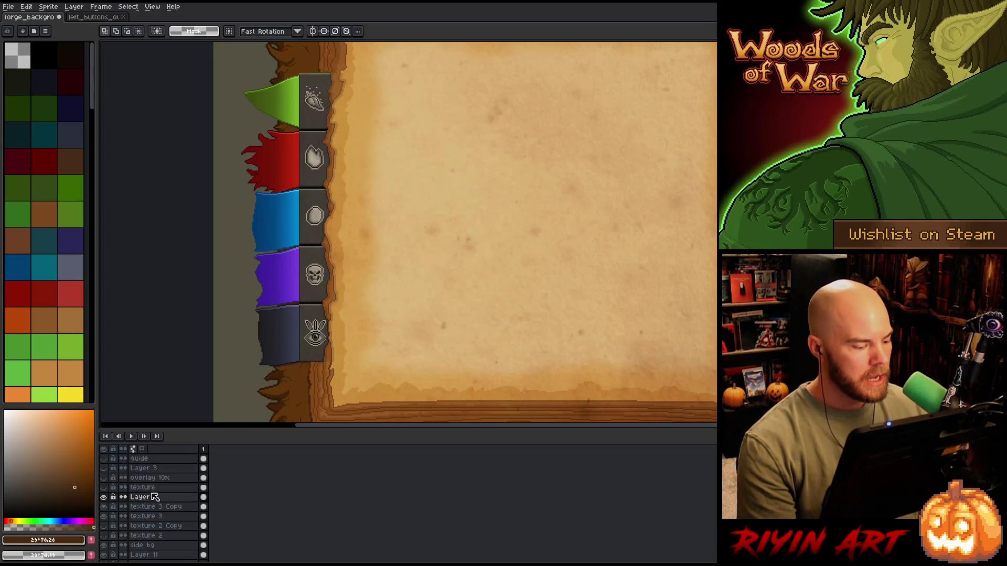
Flick Layer 14's grey tab overlay on and off to compare it with the coloured icons
{"action": "double_click", "coordinate": [103, 498]}
{"action": "double_click", "coordinate": [104, 498]}
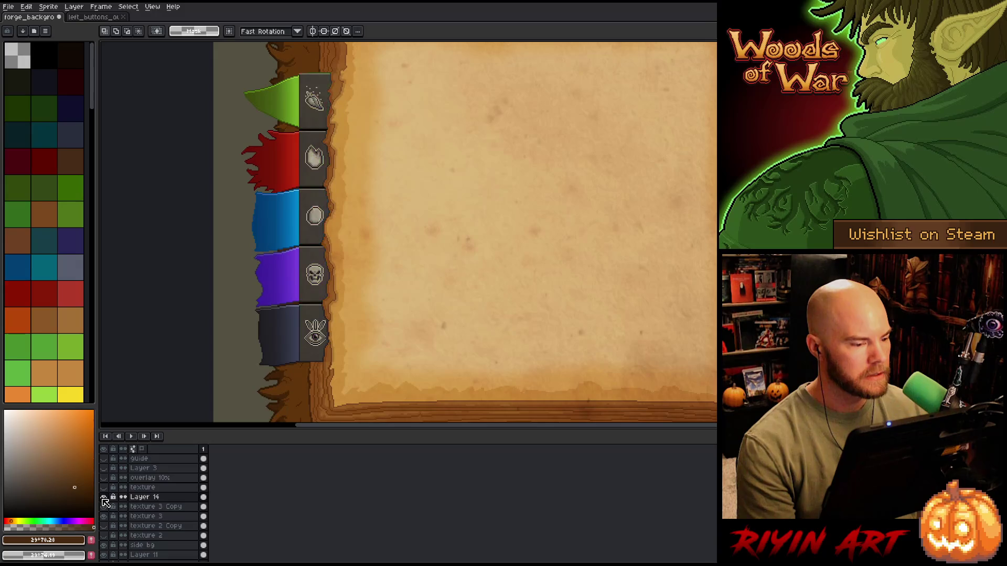
{"action": "double_click", "coordinate": [104, 498]}
{"action": "double_click", "coordinate": [104, 498]}
{"action": "double_click", "coordinate": [104, 499]}
{"action": "double_click", "coordinate": [104, 498]}
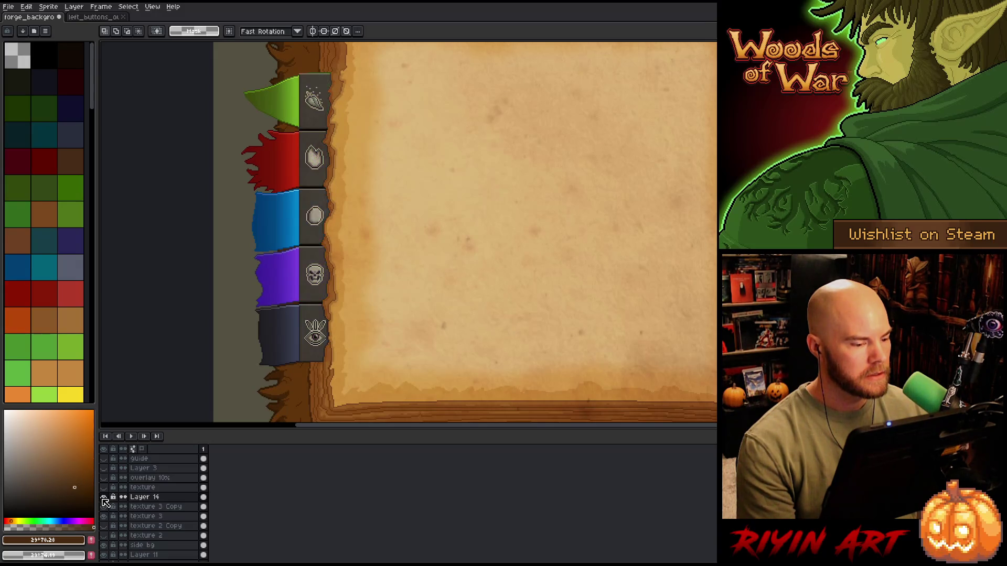
{"action": "double_click", "coordinate": [104, 499]}
{"action": "left_click", "coordinate": [104, 498]}
{"action": "left_click", "coordinate": [104, 498]}
{"action": "left_click", "coordinate": [104, 498]}
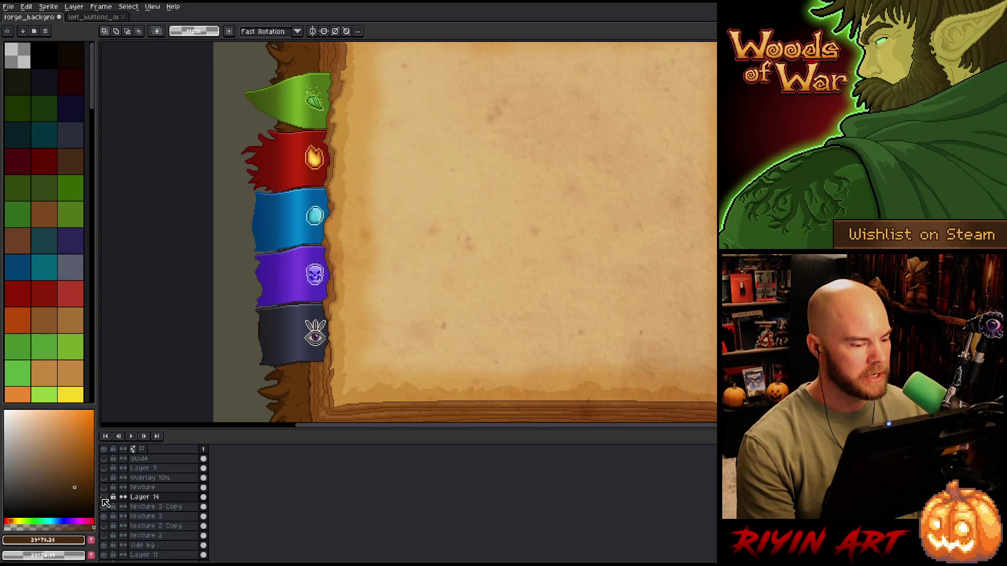
{"action": "left_click", "coordinate": [104, 498]}
{"action": "left_click", "coordinate": [104, 498]}
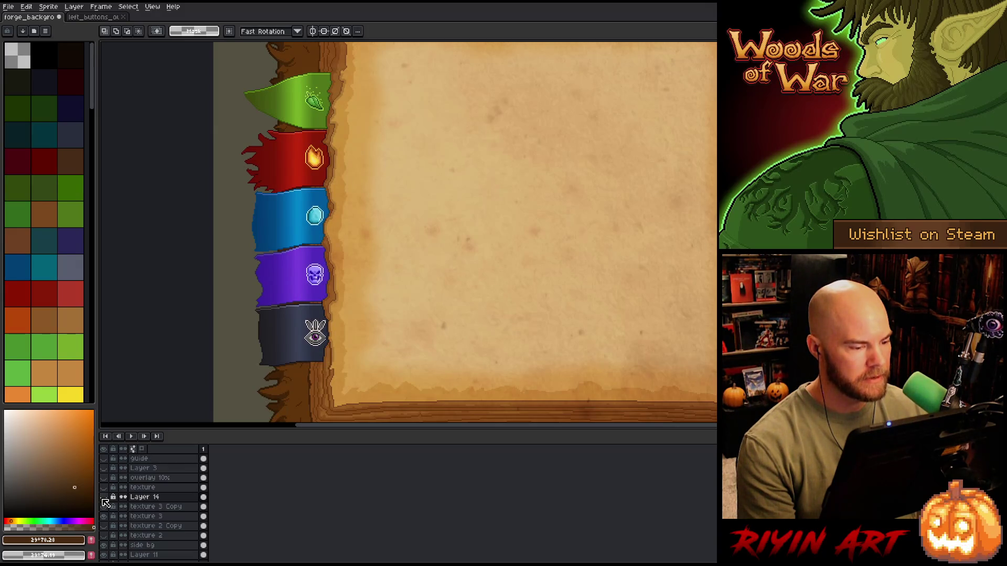
{"action": "double_click", "coordinate": [104, 498]}
Leave the grey overlay hidden and rename Layer 14 to 'disabled'
{"action": "scroll", "coordinate": [297, 363], "scroll_direction": "up", "scroll_amount": 2}
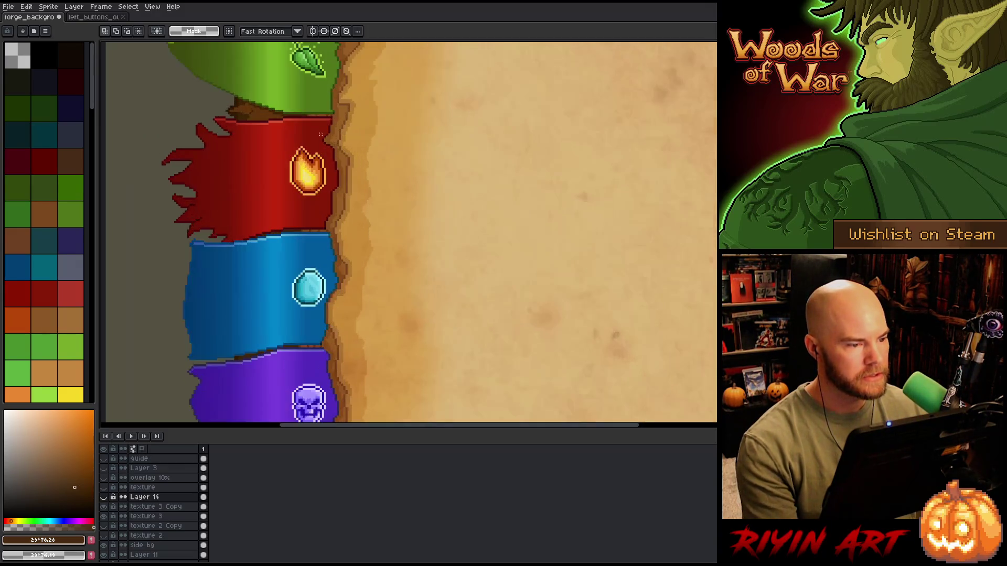
{"action": "left_click_drag", "start_coordinate": [296, 363], "coordinate": [294, 381]}
{"action": "scroll", "coordinate": [309, 321], "scroll_direction": "up", "scroll_amount": 3}
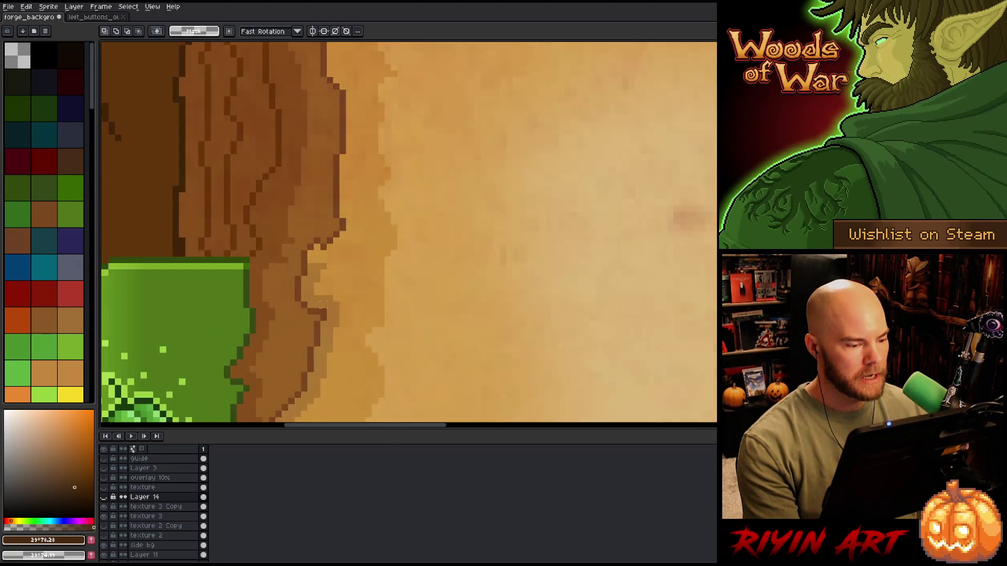
{"action": "scroll", "coordinate": [312, 271], "scroll_direction": "down", "scroll_amount": 3}
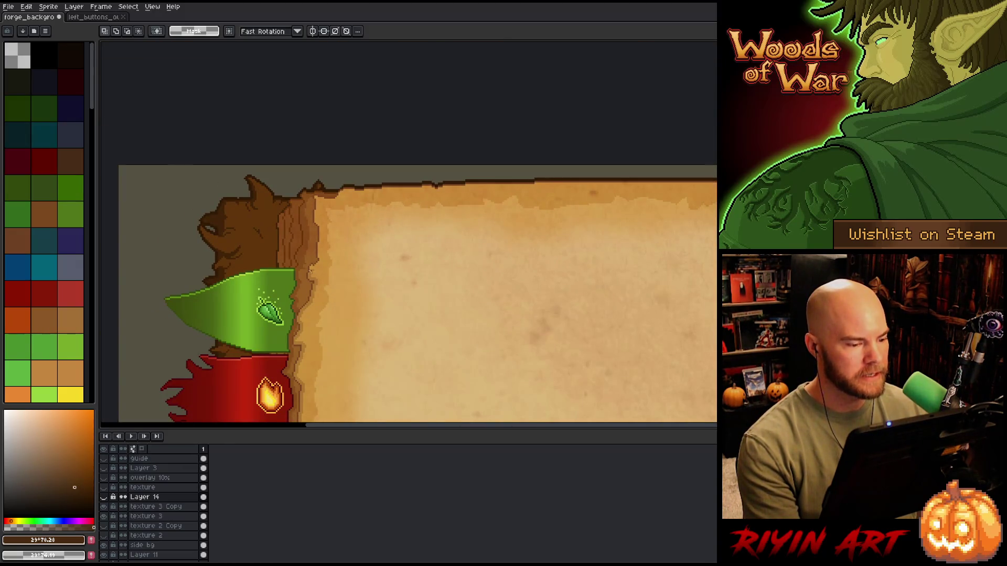
{"action": "scroll", "coordinate": [310, 270], "scroll_direction": "down", "scroll_amount": 1}
{"action": "mouse_move", "coordinate": [315, 344]}
{"action": "left_mouse_down"}
{"action": "mouse_move", "coordinate": [308, 197]}
{"action": "mouse_move", "coordinate": [308, 226]}
{"action": "left_mouse_up"}
{"action": "scroll", "coordinate": [296, 277], "scroll_direction": "up", "scroll_amount": 3}
{"action": "scroll", "coordinate": [297, 278], "scroll_direction": "down", "scroll_amount": 3}
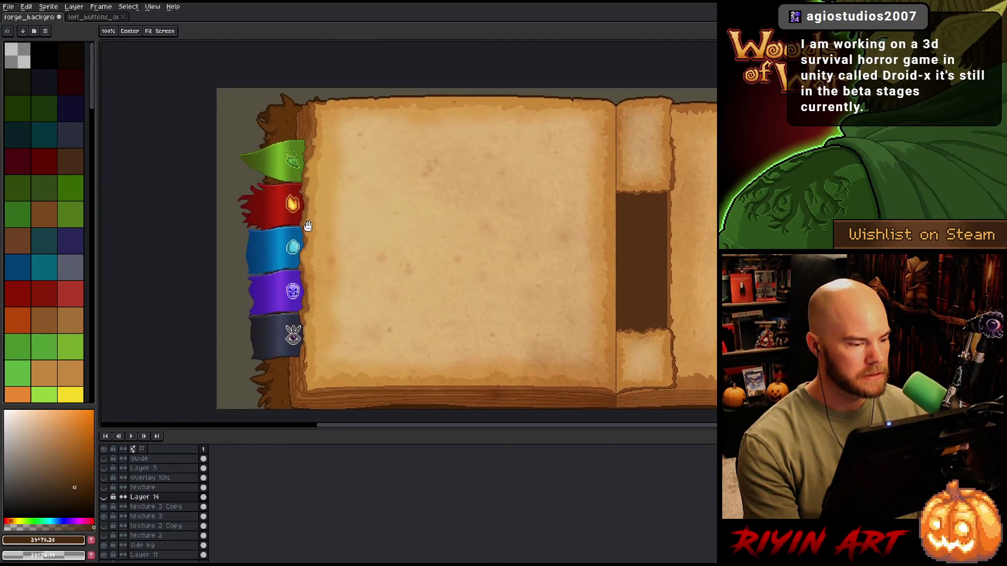
{"action": "left_click", "coordinate": [104, 497]}
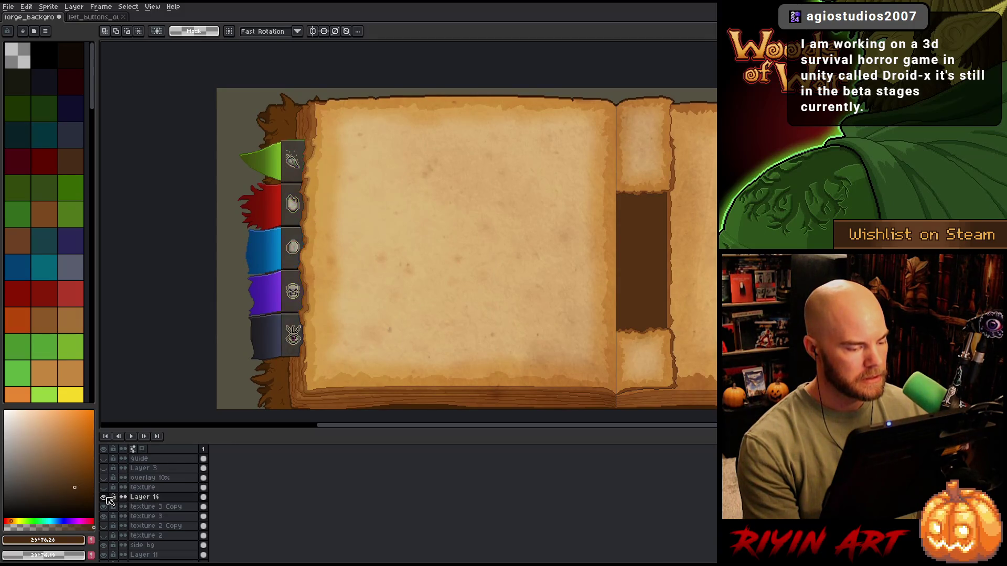
{"action": "left_click", "coordinate": [105, 497]}
{"action": "double_click", "coordinate": [148, 497]}
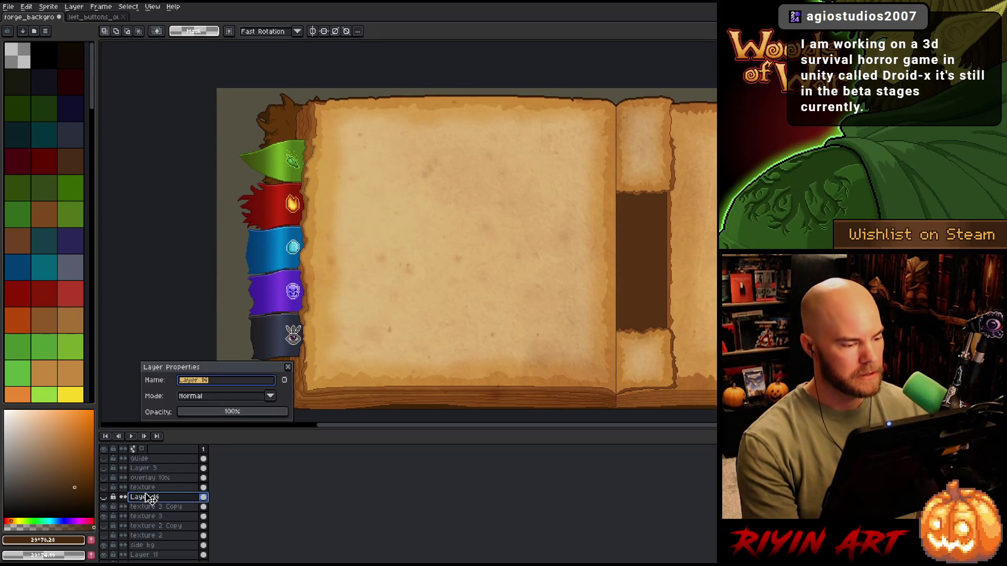
{"action": "type", "text": "disabled"}
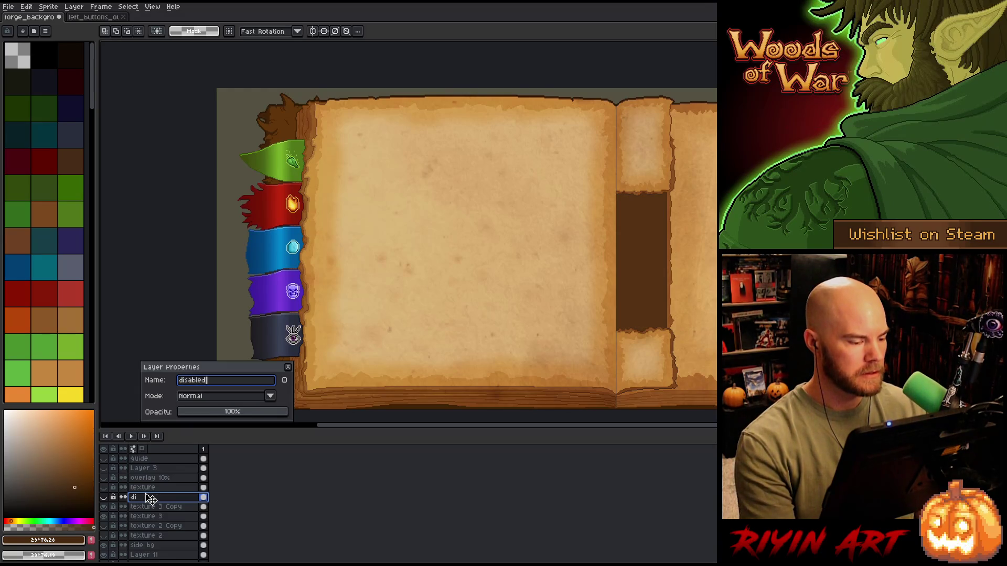
{"action": "key", "text": "Return"}
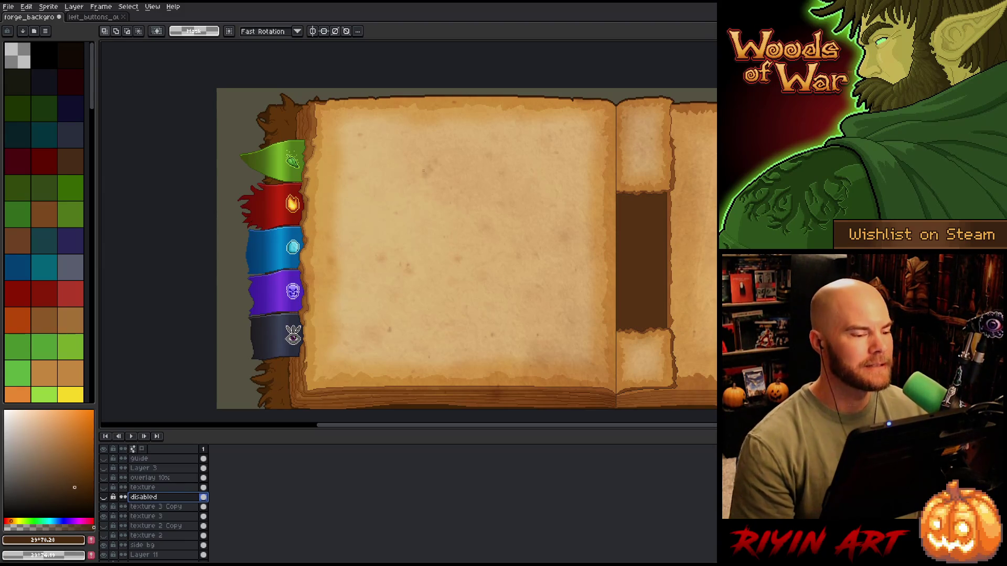
Hide the texture 3 Copy layer to remove the parchment blotches
{"action": "scroll", "coordinate": [424, 170], "scroll_direction": "down", "scroll_amount": 1}
{"action": "scroll", "coordinate": [424, 170], "scroll_direction": "up", "scroll_amount": 2}
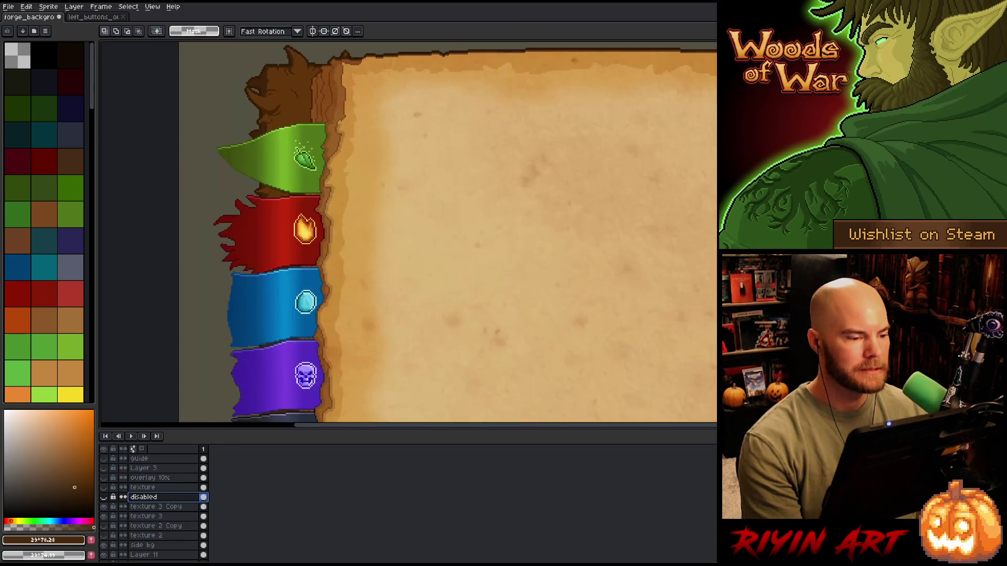
{"action": "scroll", "coordinate": [352, 113], "scroll_direction": "up", "scroll_amount": 1}
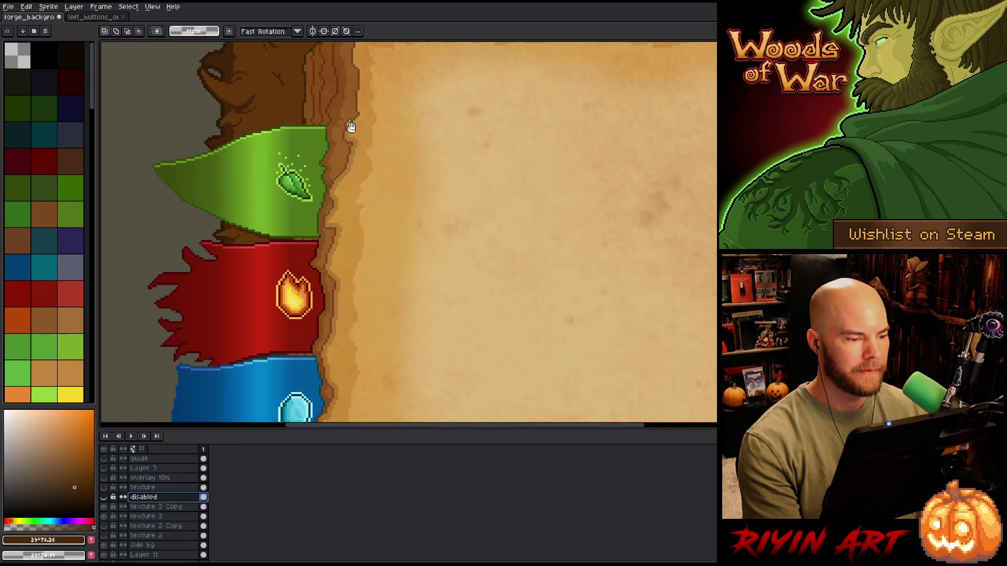
{"action": "left_click_drag", "start_coordinate": [348, 128], "coordinate": [341, 207]}
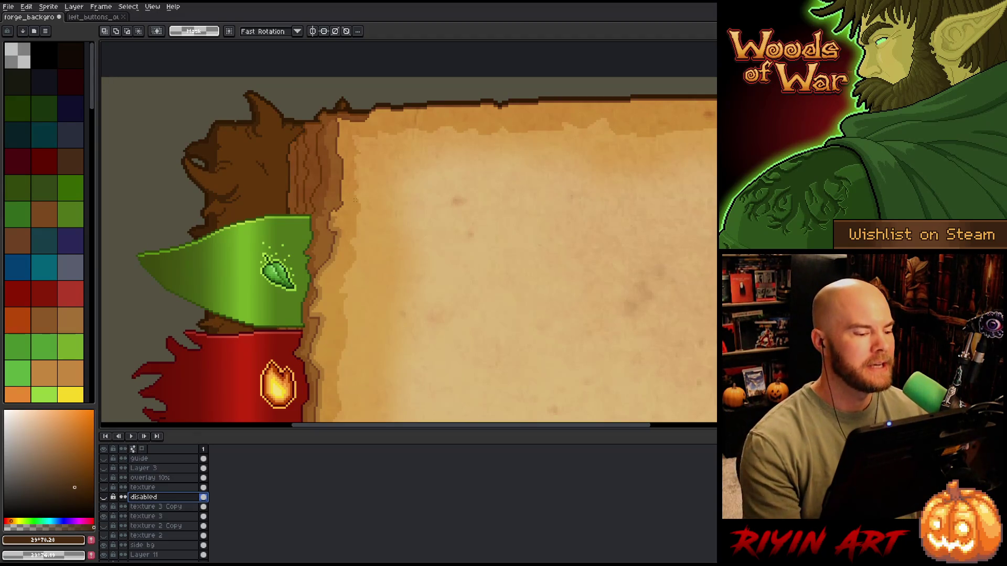
{"action": "scroll", "coordinate": [355, 200], "scroll_direction": "down", "scroll_amount": 3}
{"action": "scroll", "coordinate": [349, 201], "scroll_direction": "up", "scroll_amount": 3}
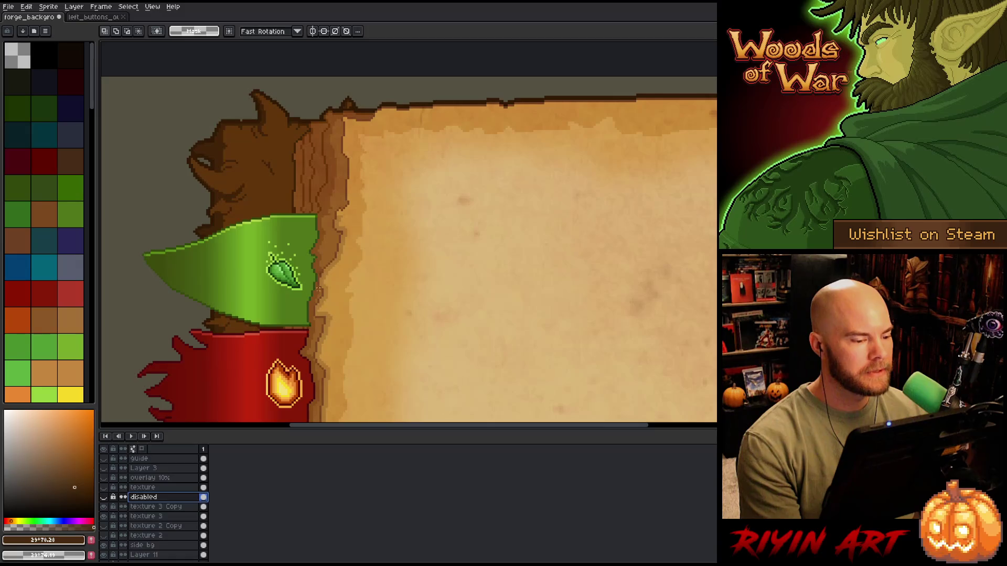
{"action": "scroll", "coordinate": [340, 225], "scroll_direction": "up", "scroll_amount": 2}
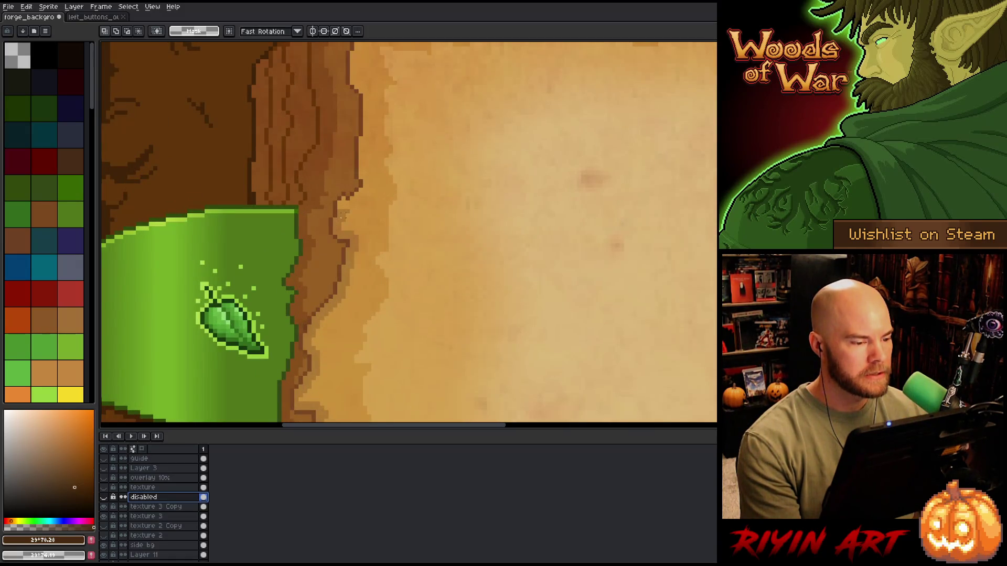
{"action": "key", "text": "v"}
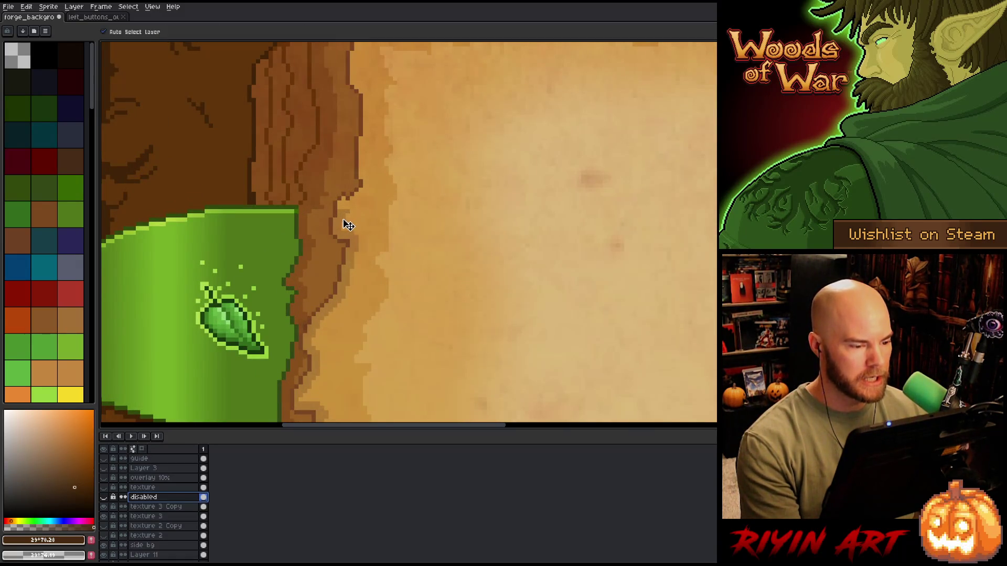
{"action": "left_click", "coordinate": [344, 222]}
{"action": "left_click", "coordinate": [104, 508]}
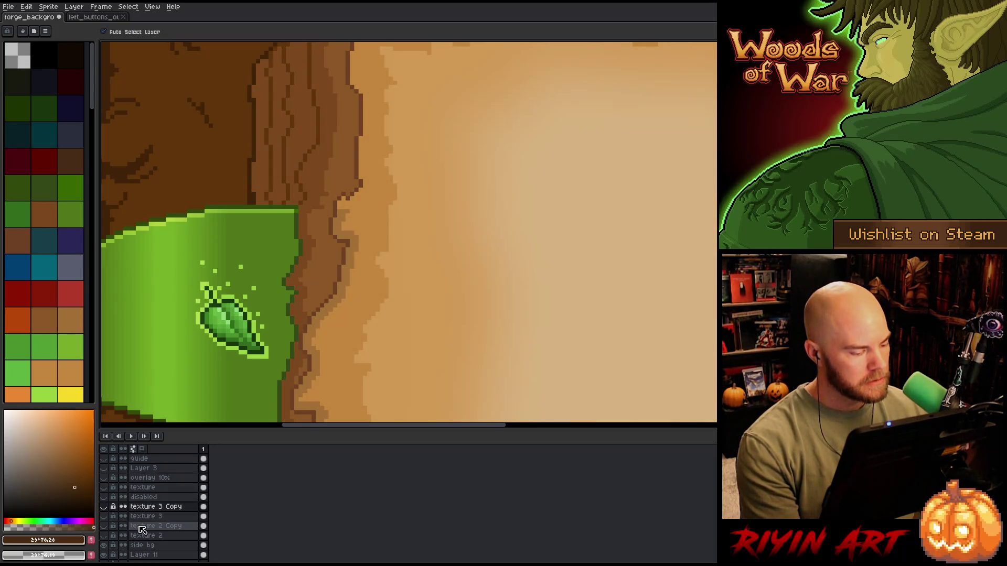
{"action": "left_click", "coordinate": [346, 222]}
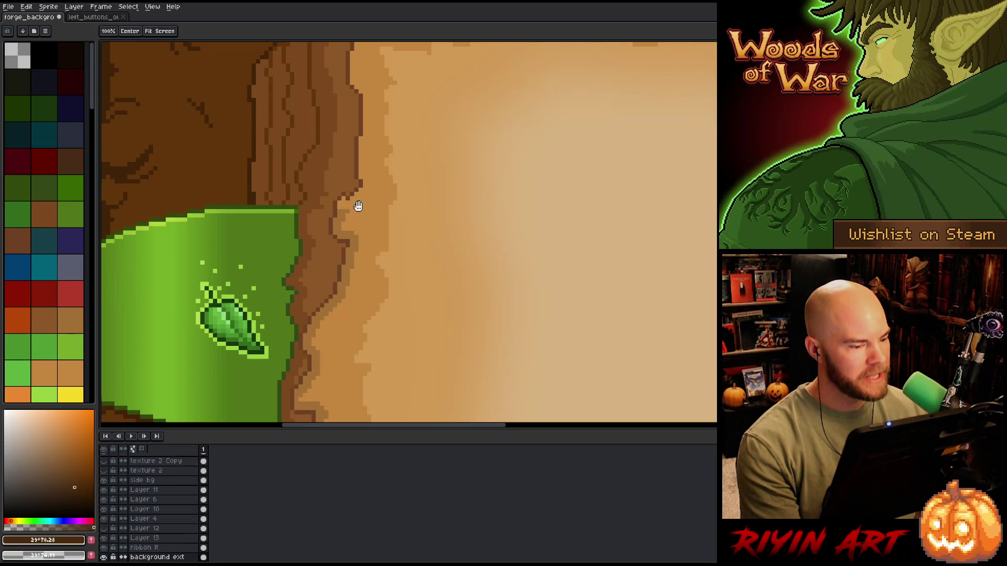
Magic-wand select the light tan parchment area and switch to the Pencil
{"action": "left_click_drag", "start_coordinate": [353, 202], "coordinate": [364, 326]}
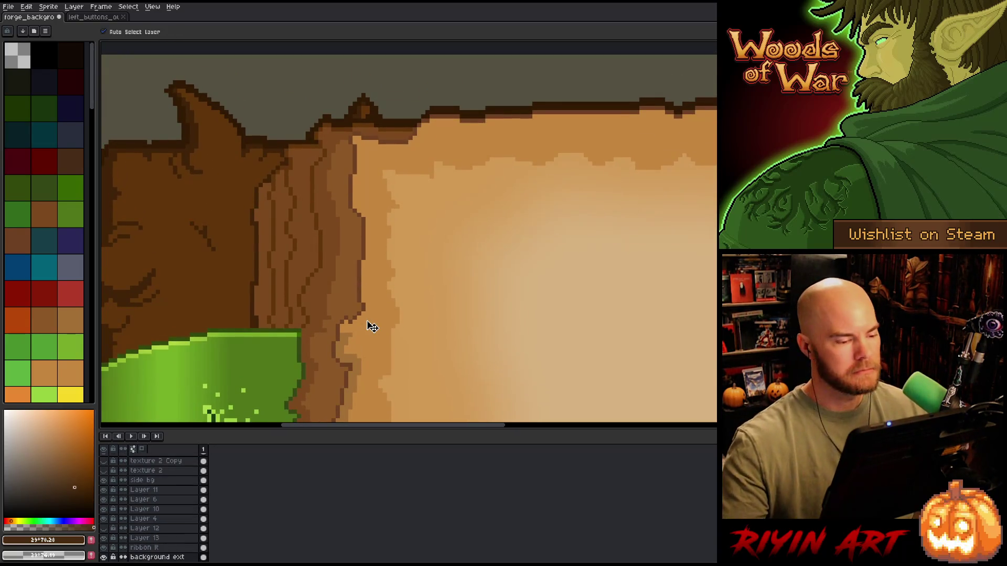
{"action": "key", "text": "w"}
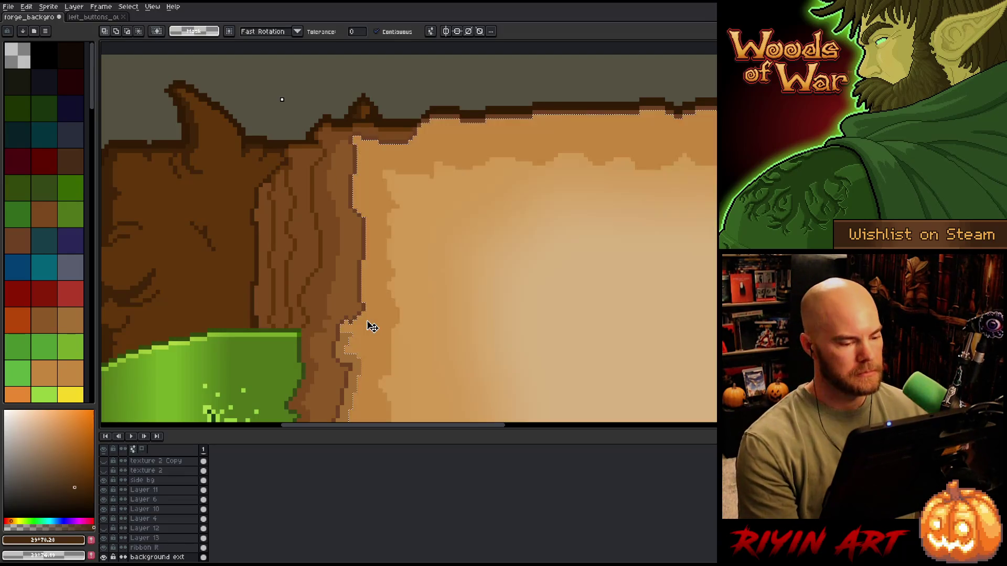
{"action": "left_click", "coordinate": [371, 329]}
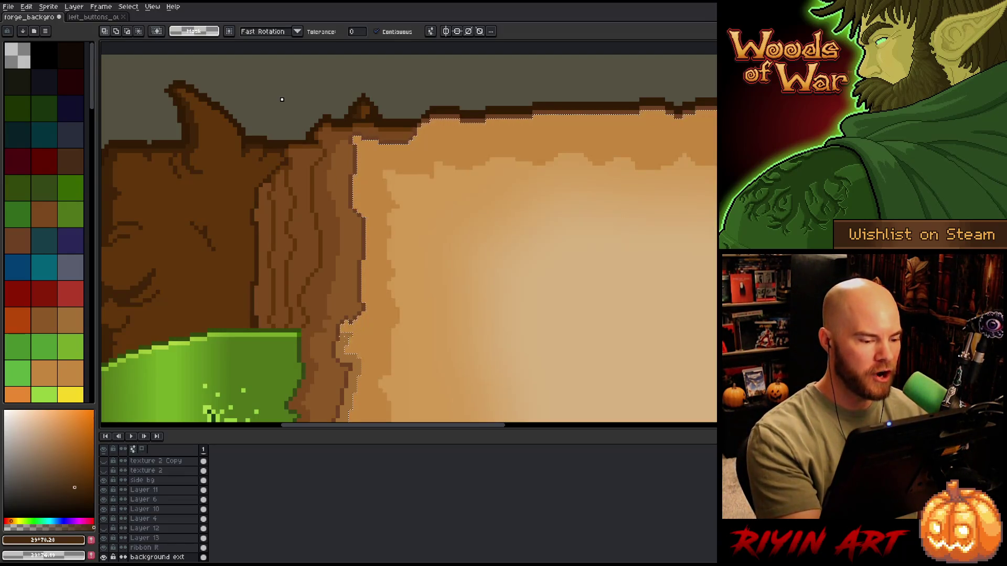
{"action": "key", "text": "b"}
{"action": "key", "text": "b"}
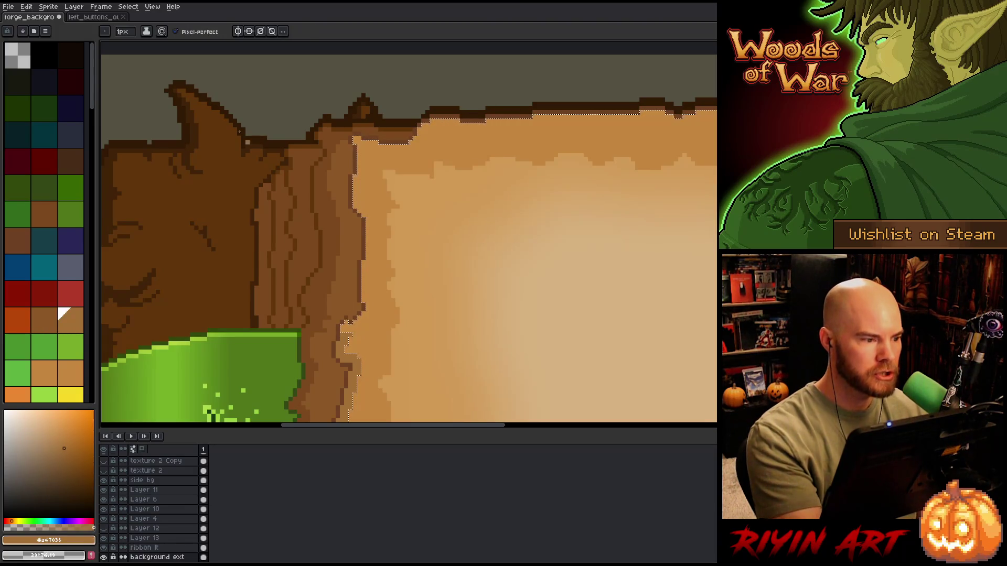
Set the brush to 4px and darken the shading along the page's top edge
{"action": "left_click", "coordinate": [124, 33]}
{"action": "left_click", "coordinate": [127, 45]}
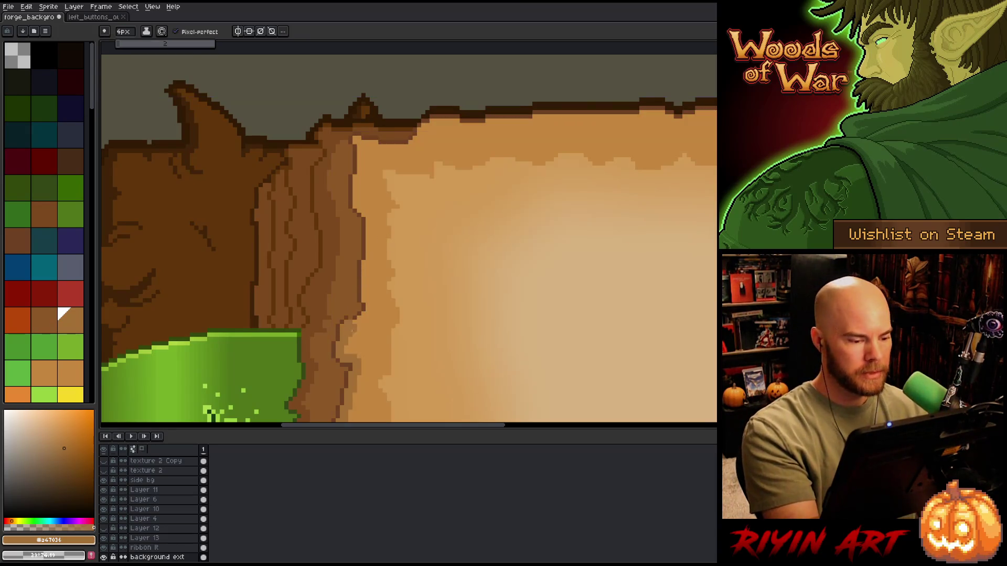
{"action": "left_click", "coordinate": [350, 327]}
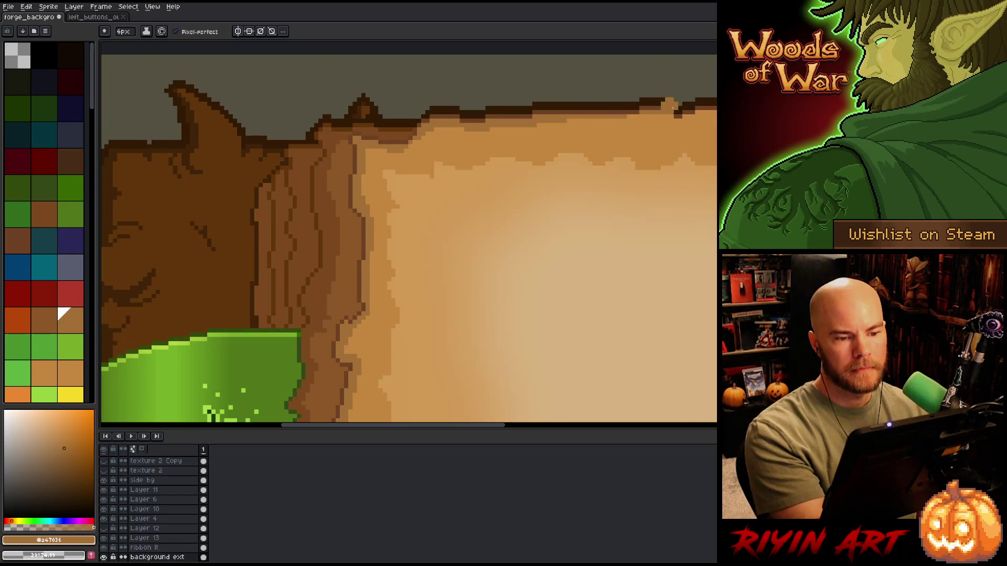
{"action": "left_click_drag", "start_coordinate": [604, 142], "coordinate": [407, 231]}
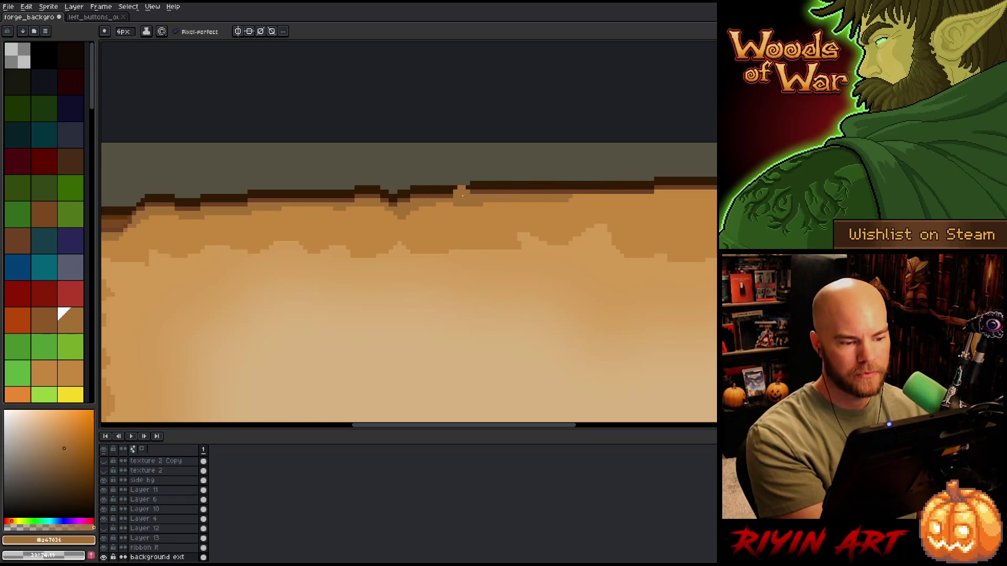
{"action": "left_click_drag", "start_coordinate": [674, 191], "coordinate": [326, 251]}
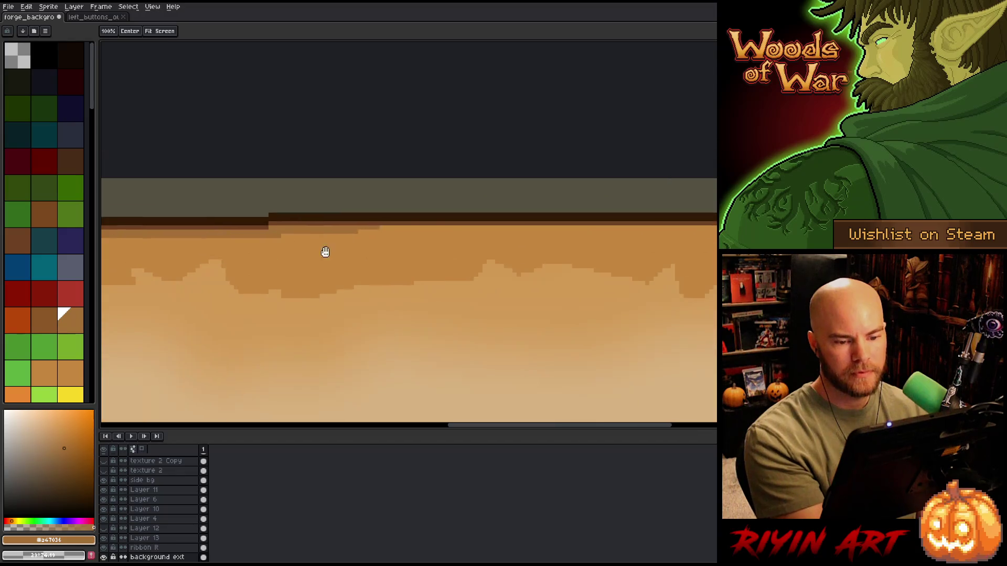
{"action": "mouse_move", "coordinate": [414, 227]}
{"action": "left_mouse_down"}
{"action": "mouse_move", "coordinate": [713, 227]}
{"action": "mouse_move", "coordinate": [585, 232]}
{"action": "left_mouse_up"}
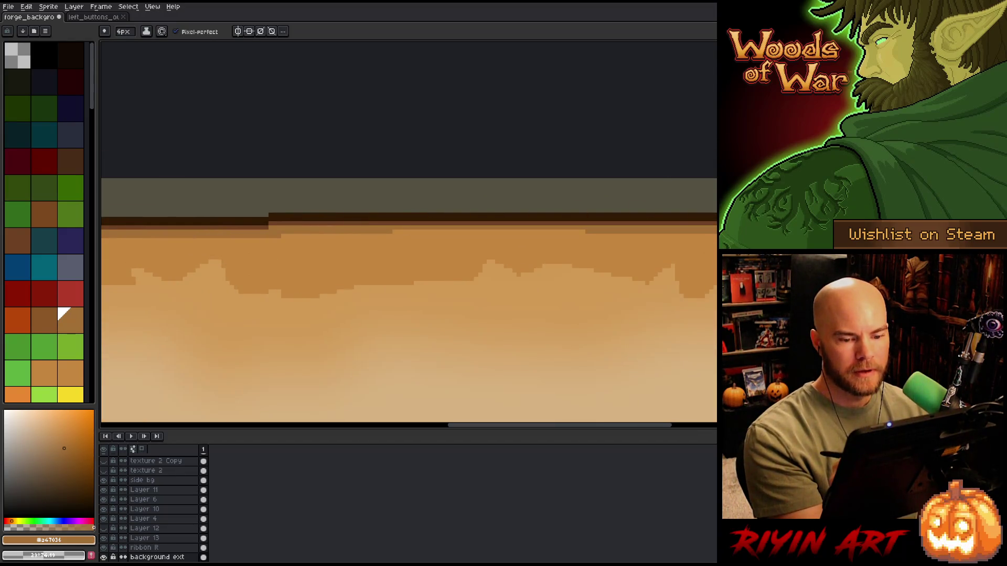
{"action": "left_click_drag", "start_coordinate": [399, 232], "coordinate": [596, 239]}
{"action": "left_click_drag", "start_coordinate": [683, 258], "coordinate": [499, 288]}
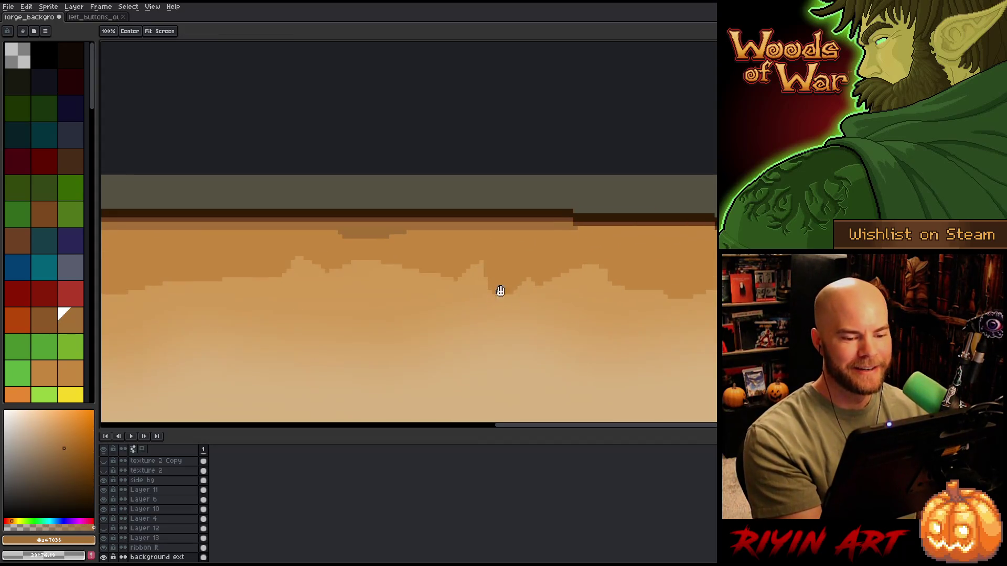
{"action": "left_click_drag", "start_coordinate": [573, 216], "coordinate": [716, 223]}
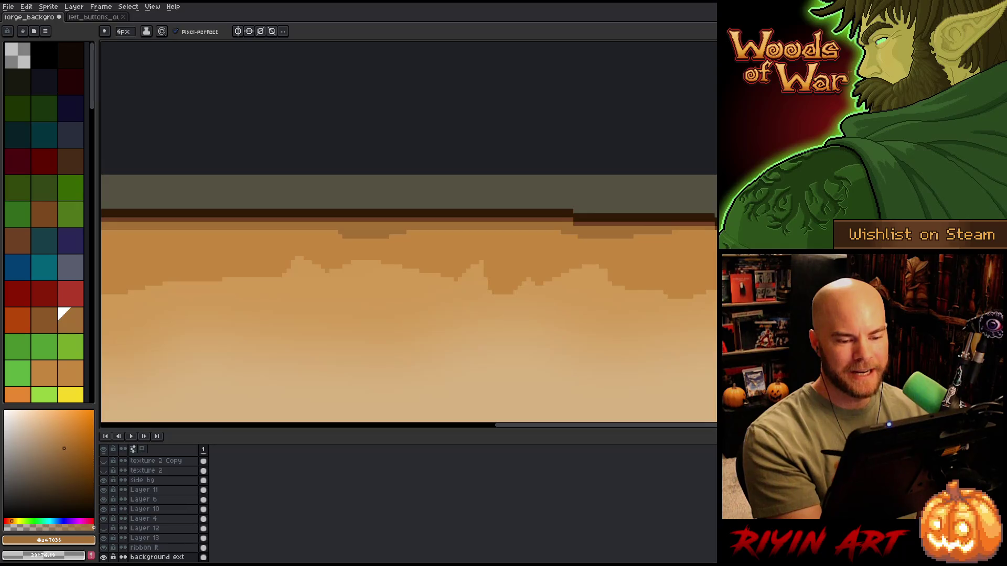
{"action": "left_click_drag", "start_coordinate": [602, 239], "coordinate": [526, 273]}
{"action": "mouse_move", "coordinate": [457, 255]}
{"action": "left_mouse_down"}
{"action": "mouse_move", "coordinate": [607, 266]}
{"action": "mouse_move", "coordinate": [618, 288]}
{"action": "left_mouse_up"}
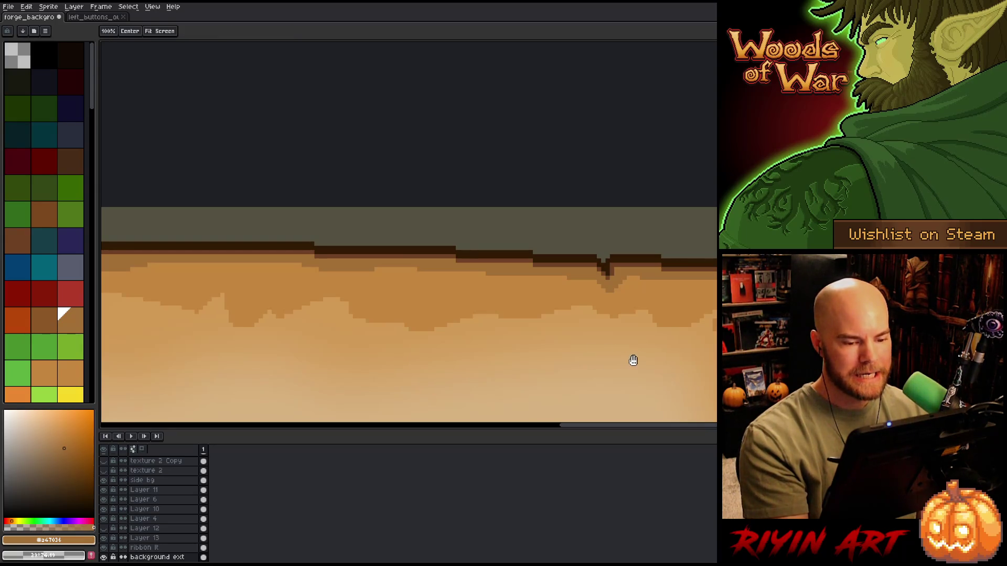
Darken a few pixels along the wooden frame corner near the ribbon tabs
{"action": "mouse_move", "coordinate": [364, 327]}
{"action": "left_mouse_down"}
{"action": "mouse_move", "coordinate": [639, 244]}
{"action": "mouse_move", "coordinate": [494, 310]}
{"action": "mouse_move", "coordinate": [494, 263]}
{"action": "mouse_move", "coordinate": [583, 75]}
{"action": "left_mouse_up"}
{"action": "left_click_drag", "start_coordinate": [564, 308], "coordinate": [587, 97]}
{"action": "left_click_drag", "start_coordinate": [571, 217], "coordinate": [548, 383]}
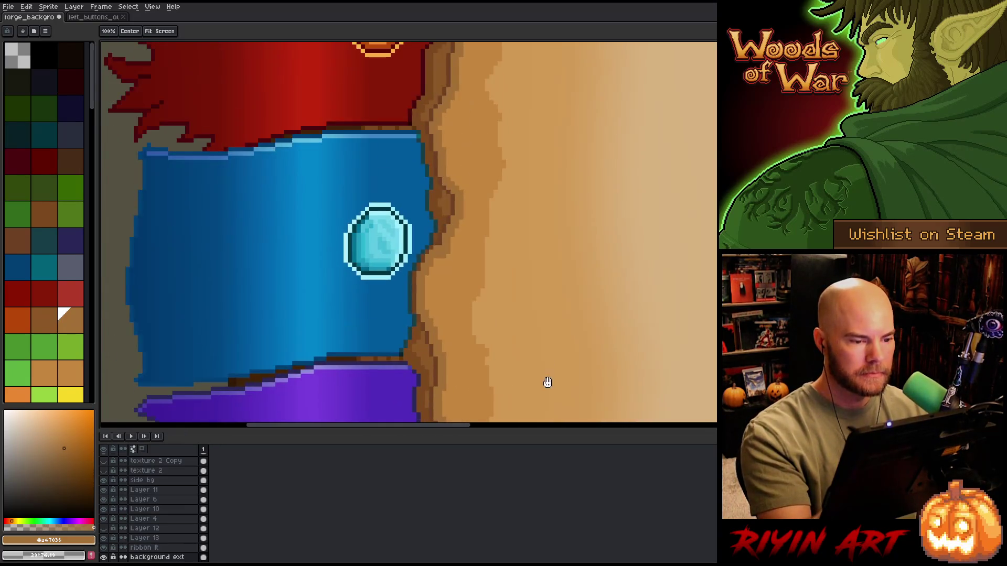
{"action": "key", "text": "b"}
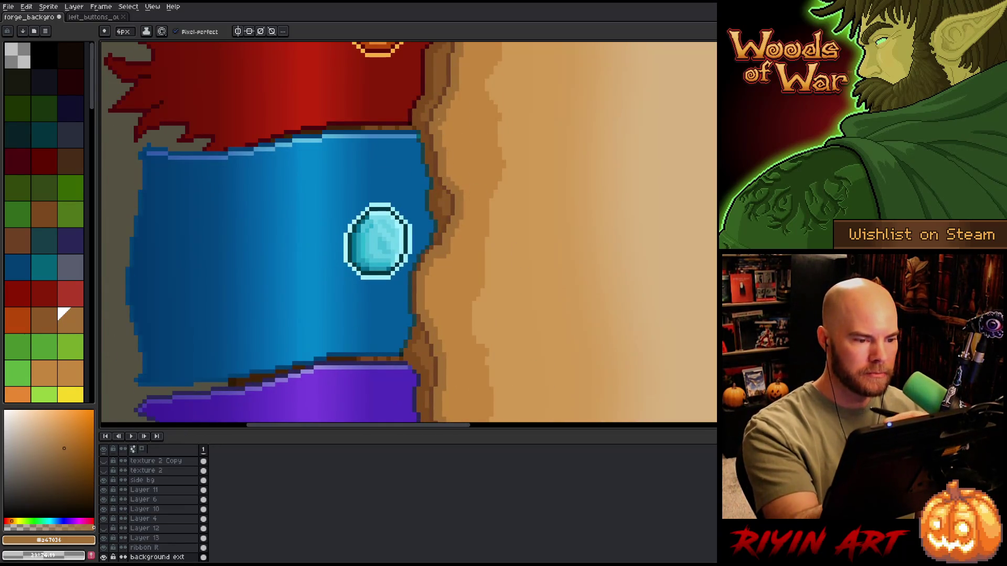
{"action": "key", "text": "h"}
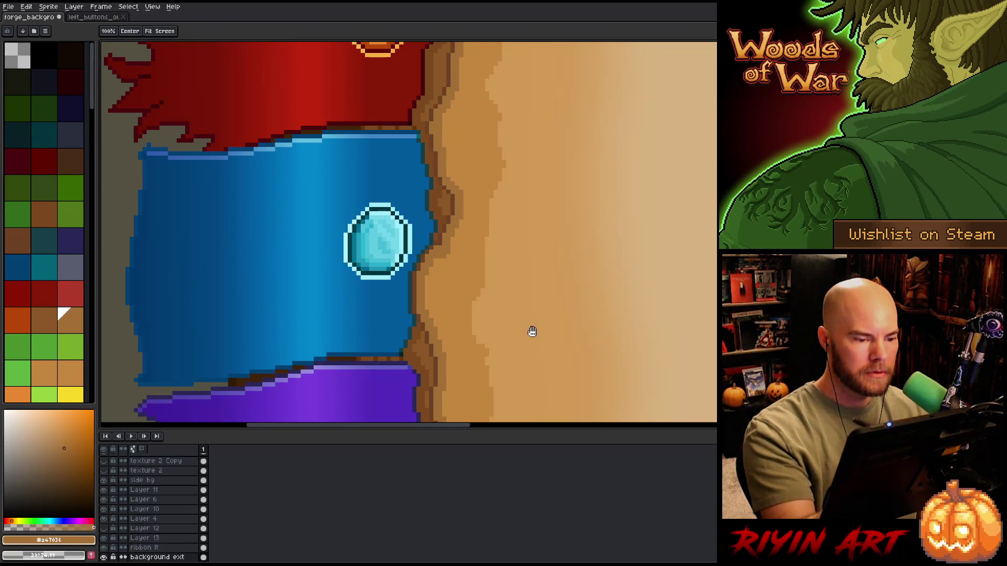
{"action": "left_click_drag", "start_coordinate": [530, 332], "coordinate": [523, 272]}
{"action": "scroll", "coordinate": [524, 273], "scroll_direction": "down", "scroll_amount": 10}
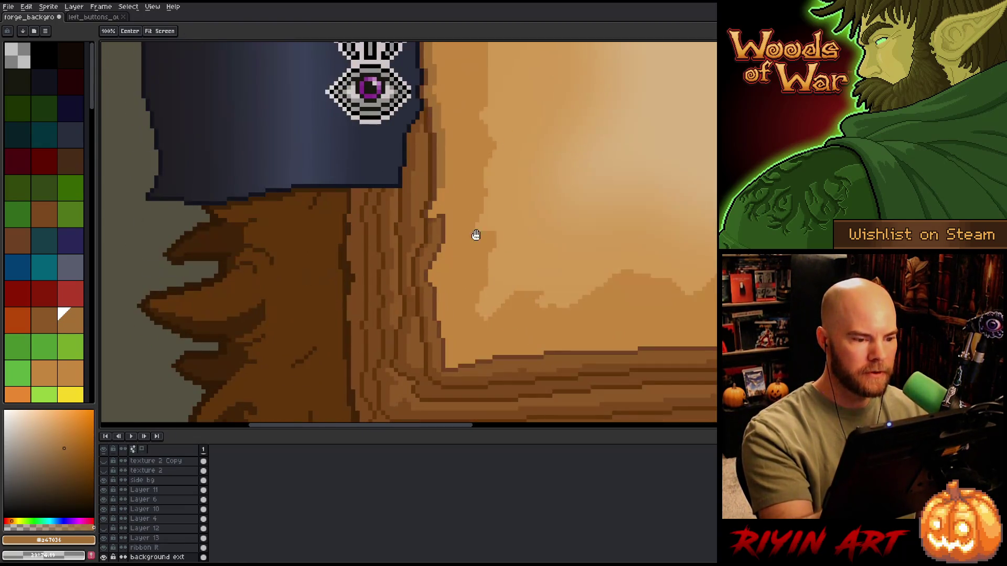
{"action": "key", "text": "b"}
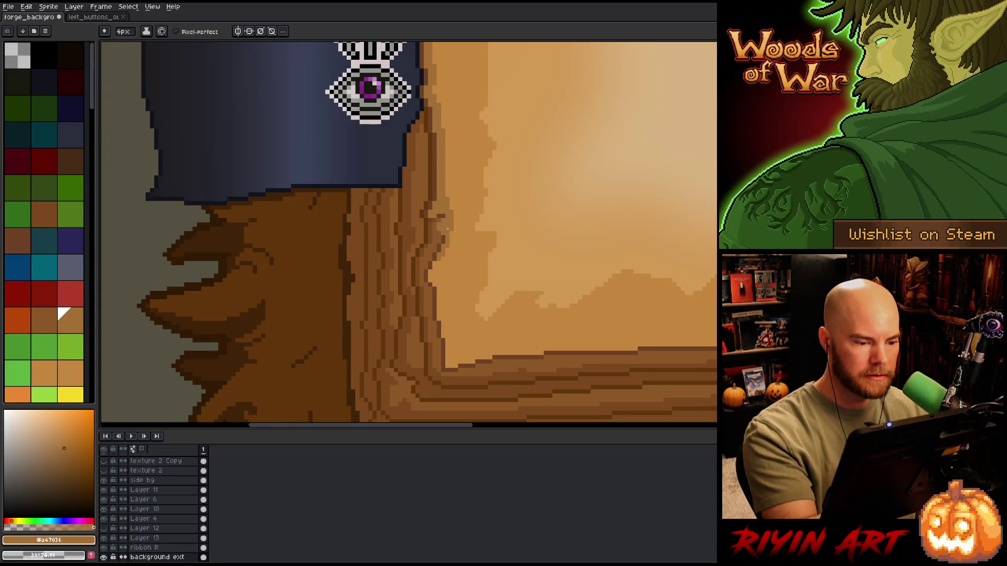
{"action": "left_click_drag", "start_coordinate": [443, 220], "coordinate": [445, 237]}
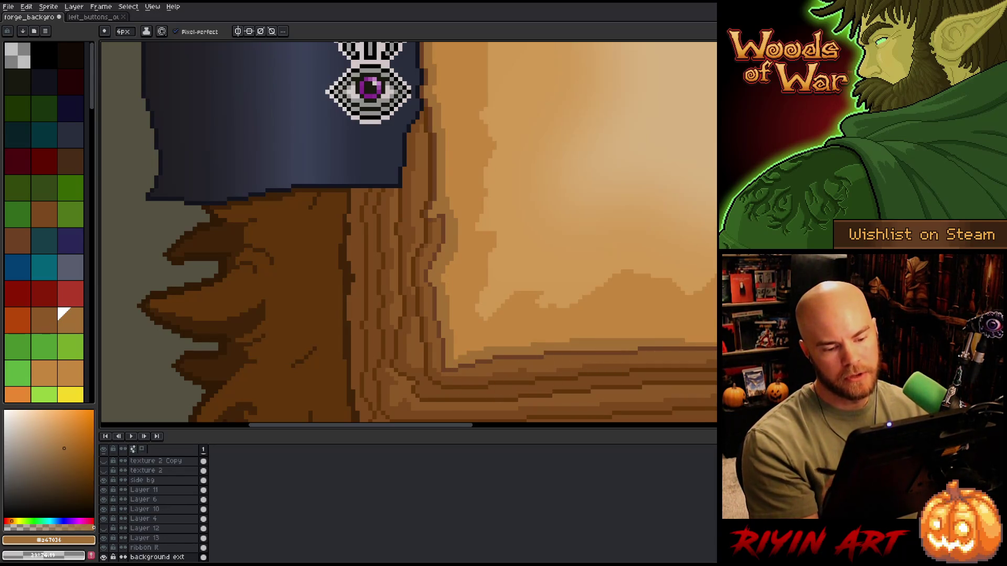
Paint a light haze band across the faded landscape, darkening its right part
{"action": "left_click_drag", "start_coordinate": [705, 346], "coordinate": [461, 328]}
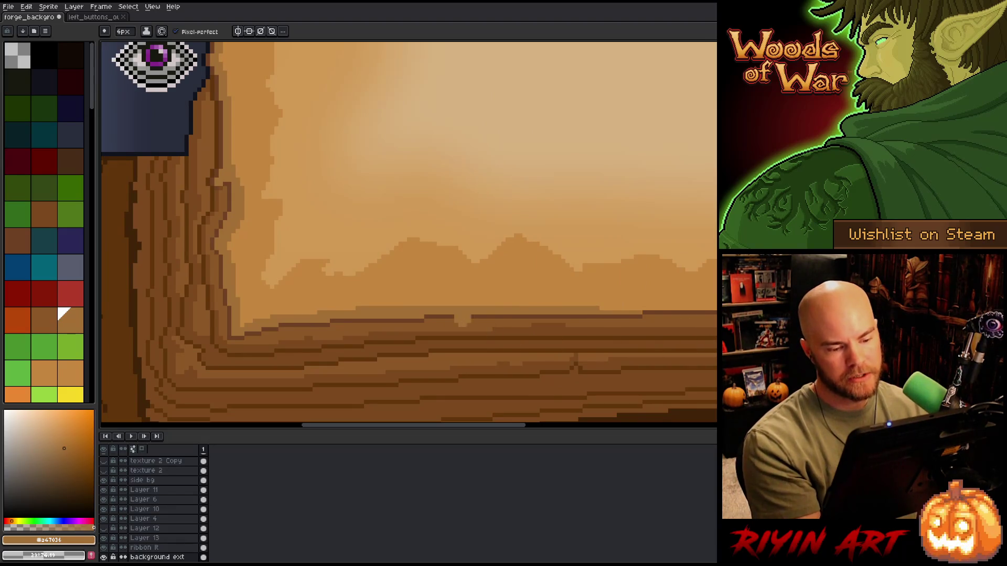
{"action": "mouse_move", "coordinate": [784, 342]}
{"action": "left_mouse_down"}
{"action": "mouse_move", "coordinate": [519, 341]}
{"action": "mouse_move", "coordinate": [598, 305]}
{"action": "left_mouse_up"}
{"action": "left_click_drag", "start_coordinate": [456, 296], "coordinate": [661, 303]}
{"action": "key", "text": "ctrl+z"}
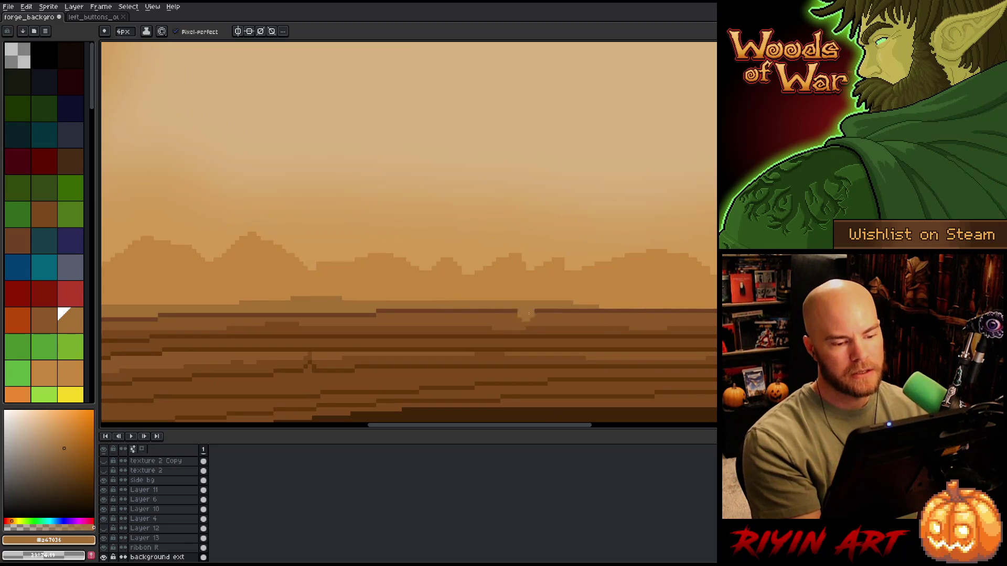
{"action": "left_click_drag", "start_coordinate": [450, 297], "coordinate": [570, 298]}
{"action": "mouse_move", "coordinate": [713, 305]}
{"action": "left_mouse_down"}
{"action": "mouse_move", "coordinate": [608, 306]}
{"action": "mouse_move", "coordinate": [714, 303]}
{"action": "left_mouse_up"}
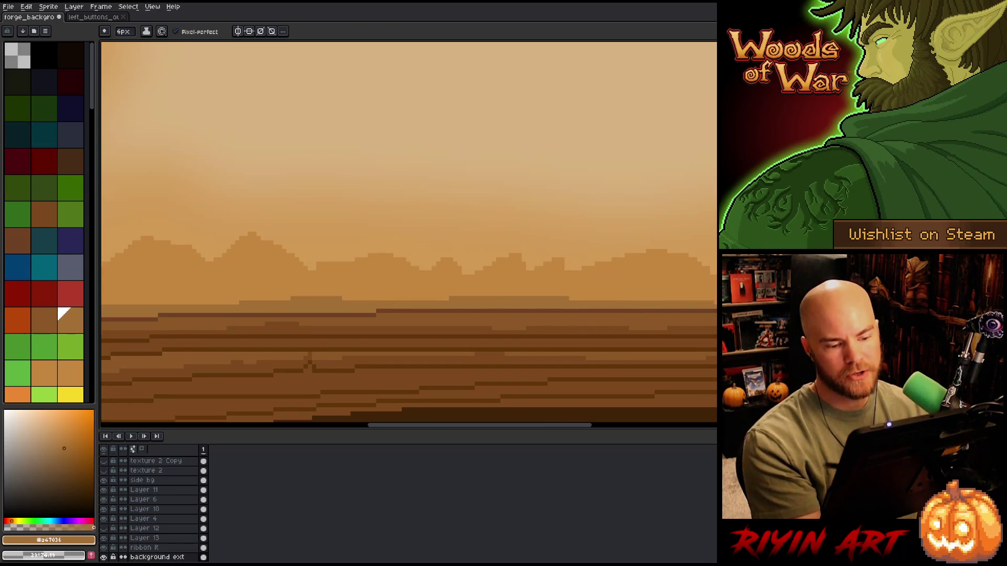
{"action": "left_click_drag", "start_coordinate": [706, 347], "coordinate": [472, 315]}
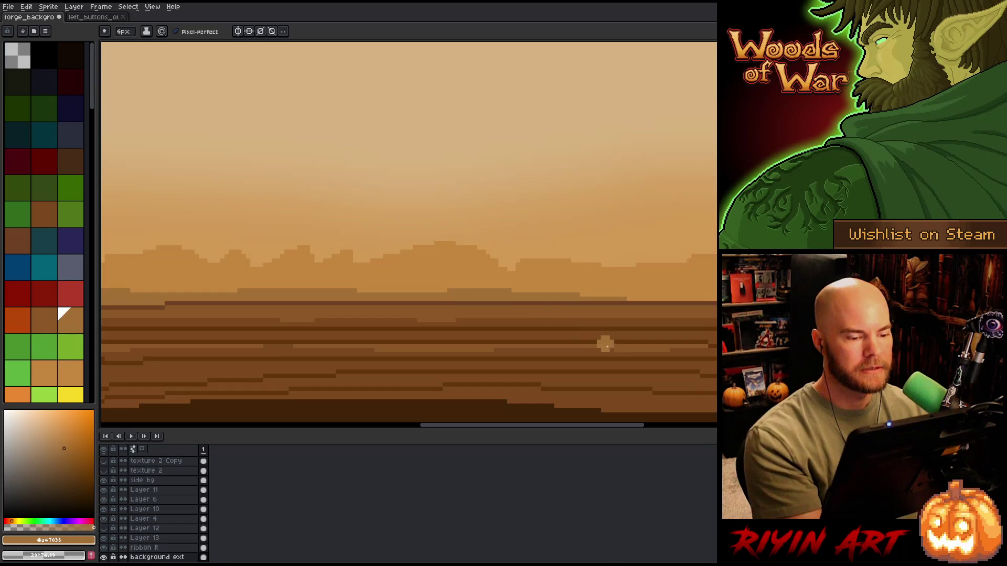
{"action": "left_click_drag", "start_coordinate": [582, 299], "coordinate": [716, 297]}
{"action": "left_click_drag", "start_coordinate": [616, 290], "coordinate": [716, 293]}
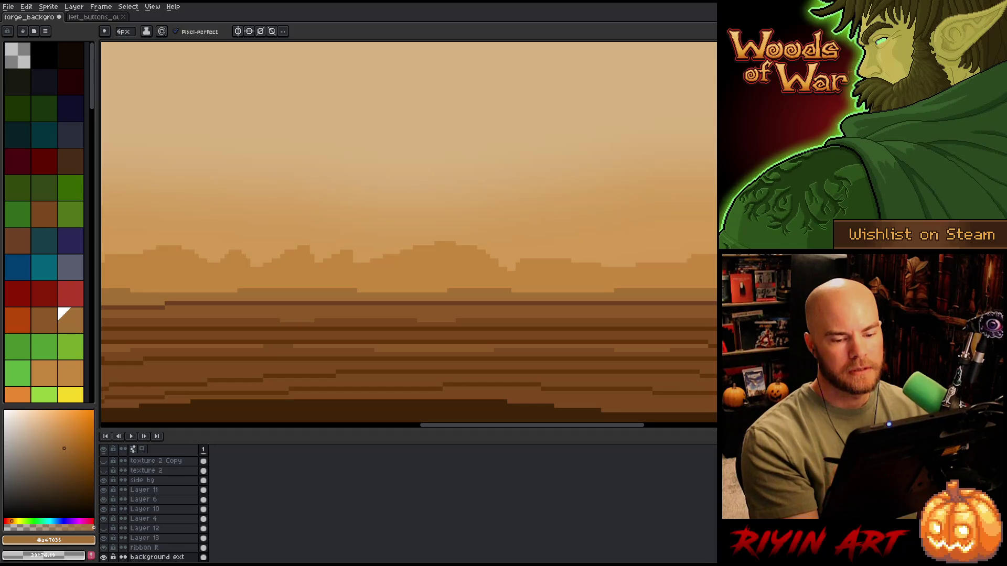
{"action": "left_click_drag", "start_coordinate": [703, 307], "coordinate": [550, 316]}
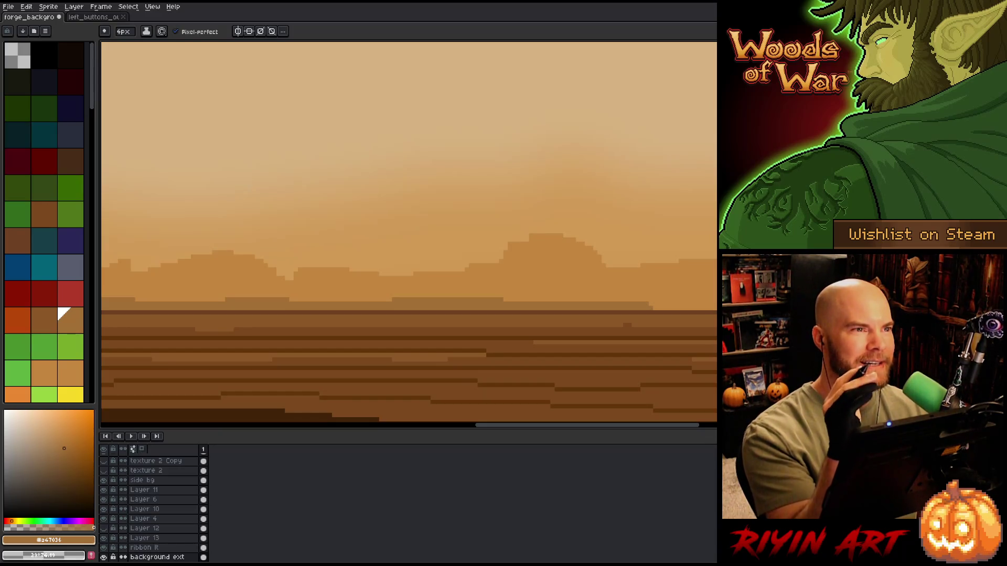
Add darker mounds and a dark ridged horizon line to the landscape
{"action": "mouse_move", "coordinate": [555, 299]}
{"action": "left_mouse_down"}
{"action": "mouse_move", "coordinate": [708, 307]}
{"action": "mouse_move", "coordinate": [687, 305]}
{"action": "left_mouse_up"}
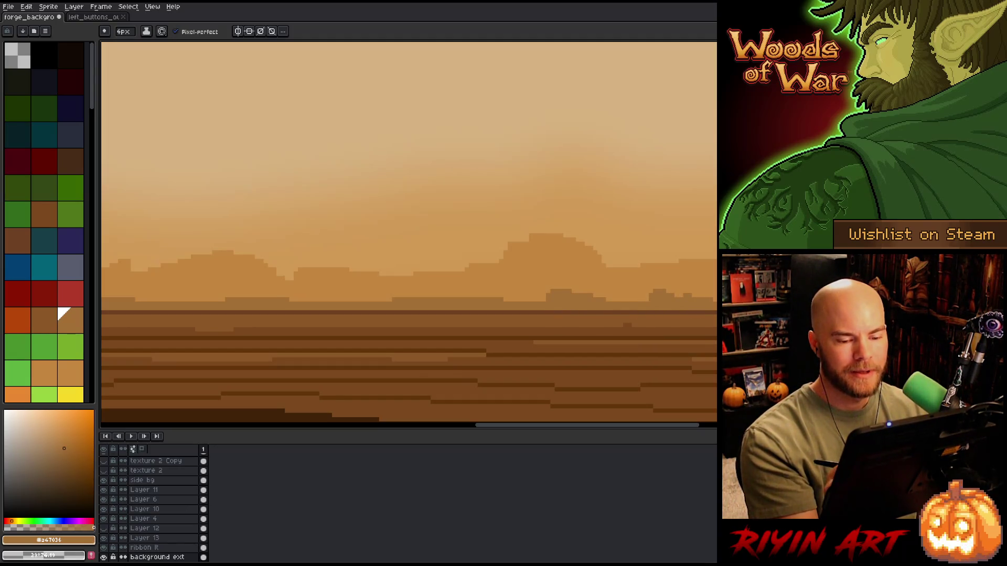
{"action": "mouse_move", "coordinate": [789, 335]}
{"action": "left_mouse_down"}
{"action": "mouse_move", "coordinate": [549, 330]}
{"action": "mouse_move", "coordinate": [634, 306]}
{"action": "left_mouse_up"}
{"action": "left_click", "coordinate": [571, 300]}
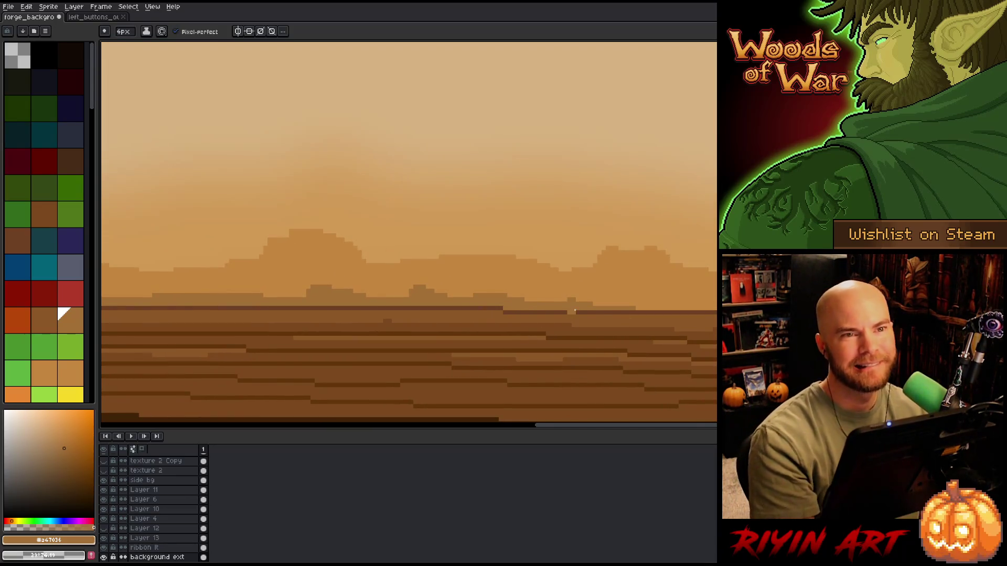
{"action": "left_click_drag", "start_coordinate": [639, 349], "coordinate": [530, 355]}
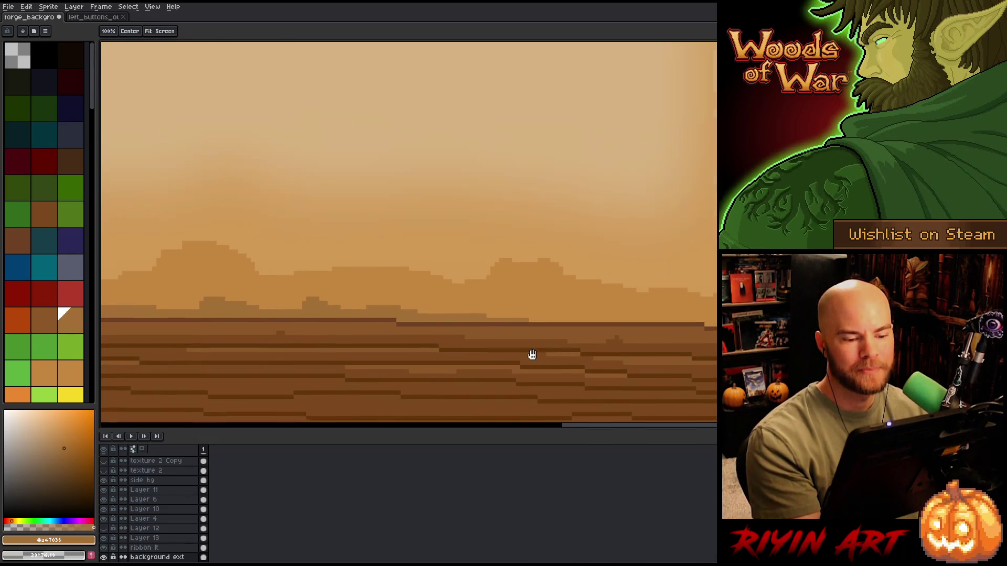
{"action": "left_click_drag", "start_coordinate": [492, 321], "coordinate": [623, 320]}
{"action": "left_click_drag", "start_coordinate": [541, 316], "coordinate": [713, 320]}
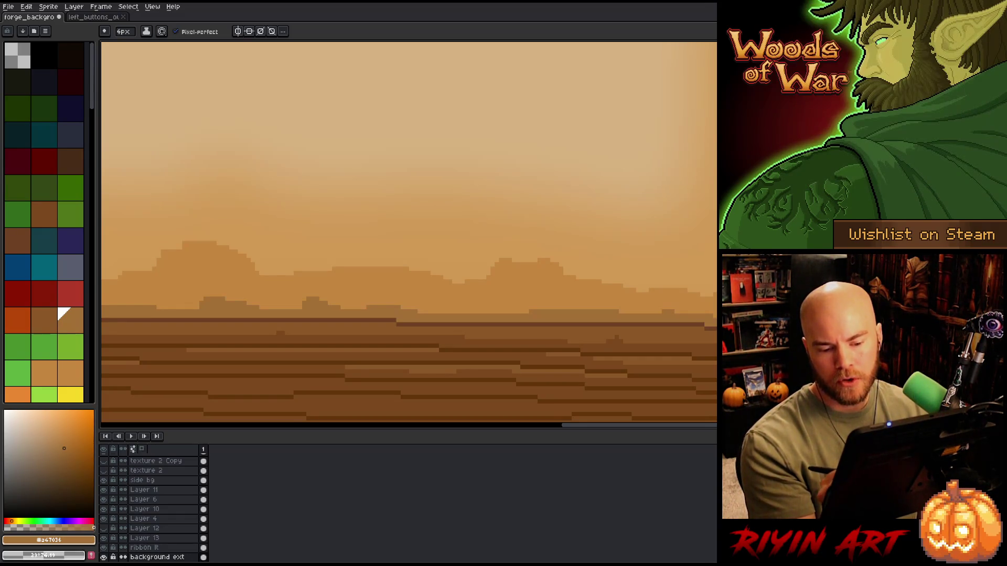
{"action": "key", "text": "space"}
{"action": "scroll", "coordinate": [614, 344], "scroll_direction": "up", "scroll_amount": 2}
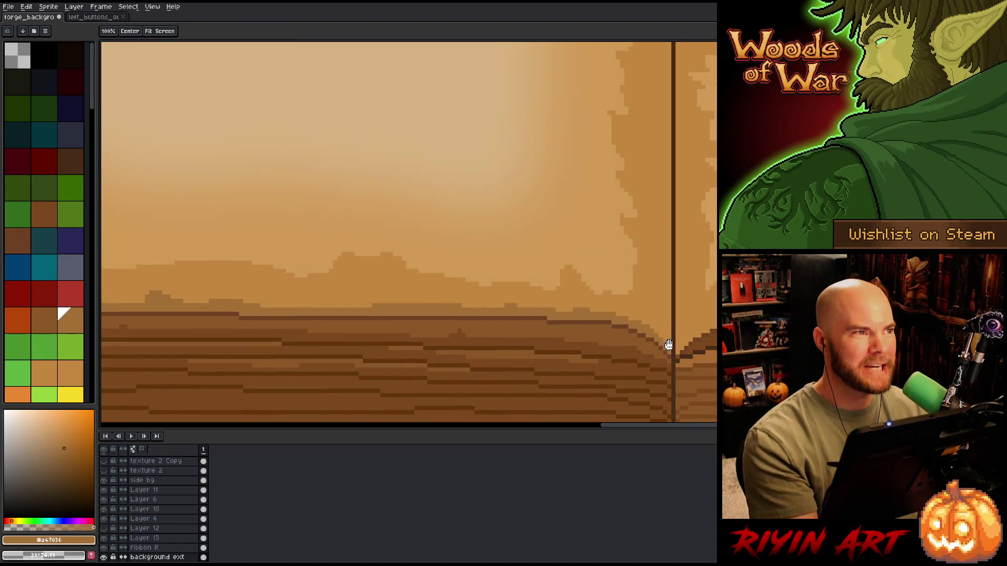
{"action": "left_click_drag", "start_coordinate": [658, 329], "coordinate": [562, 333]}
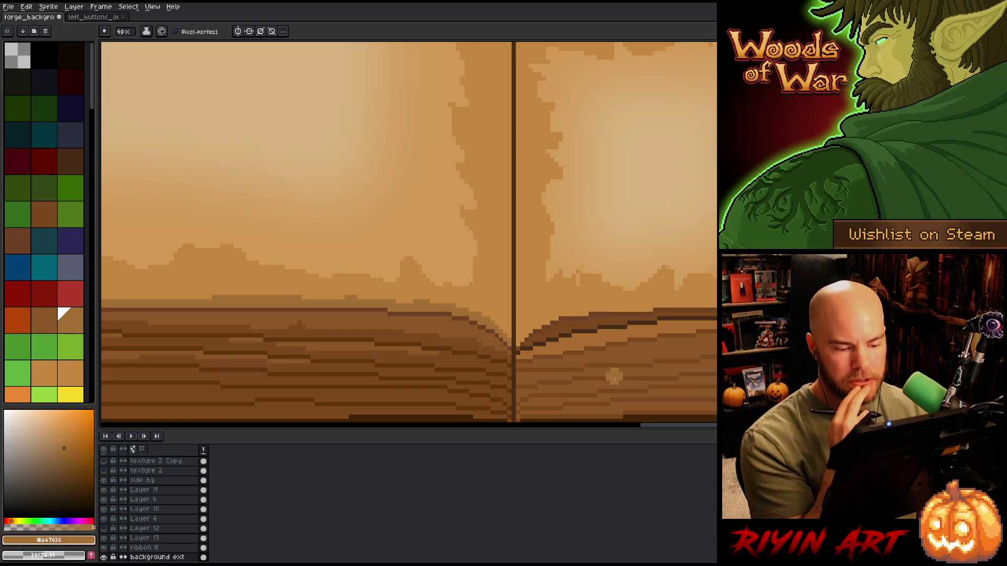
{"action": "scroll", "coordinate": [614, 378], "scroll_direction": "down", "scroll_amount": 2}
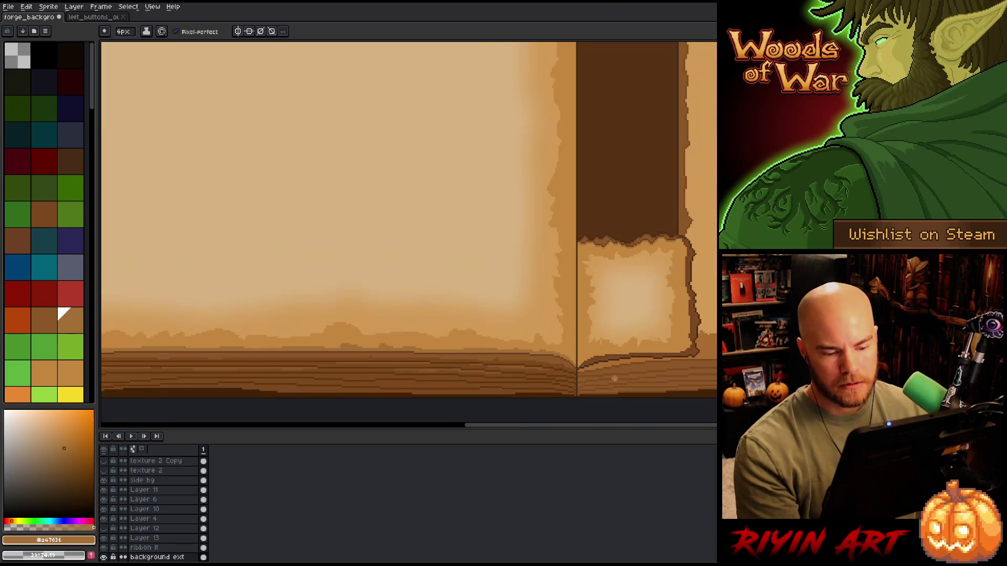
{"action": "scroll", "coordinate": [614, 378], "scroll_direction": "up", "scroll_amount": 2}
{"action": "scroll", "coordinate": [673, 367], "scroll_direction": "down", "scroll_amount": 3}
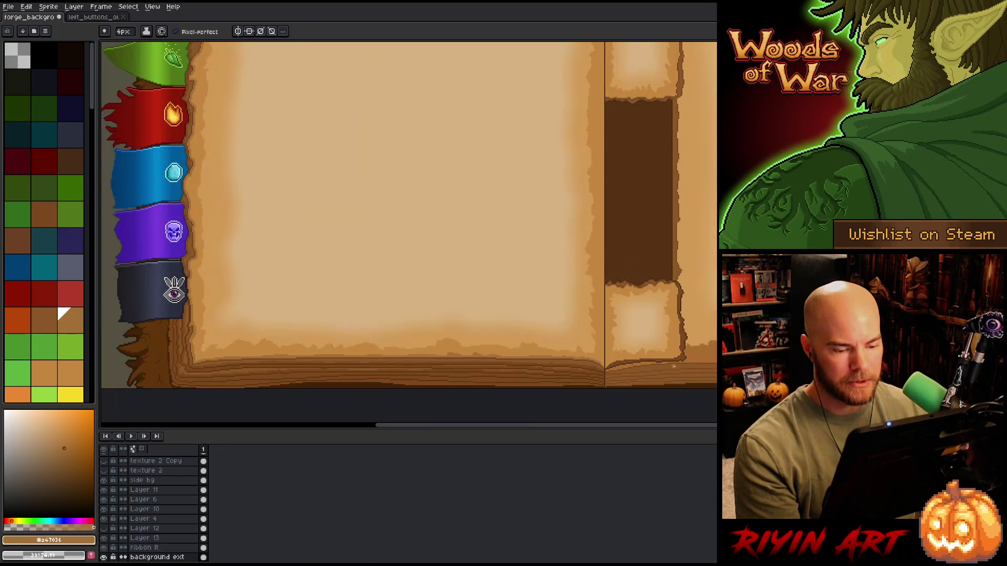
{"action": "scroll", "coordinate": [673, 367], "scroll_direction": "up", "scroll_amount": 2}
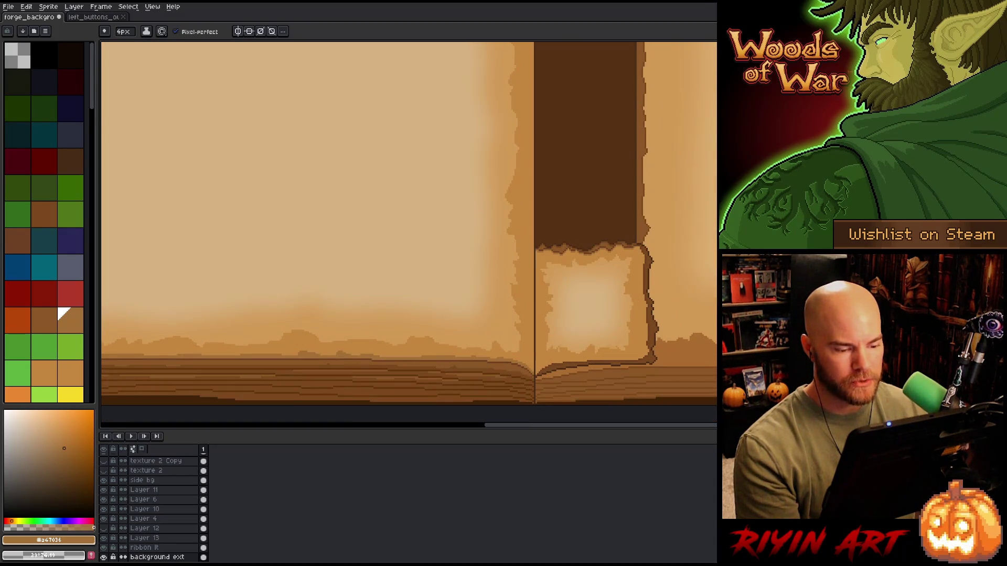
{"action": "scroll", "coordinate": [673, 367], "scroll_direction": "down", "scroll_amount": 3}
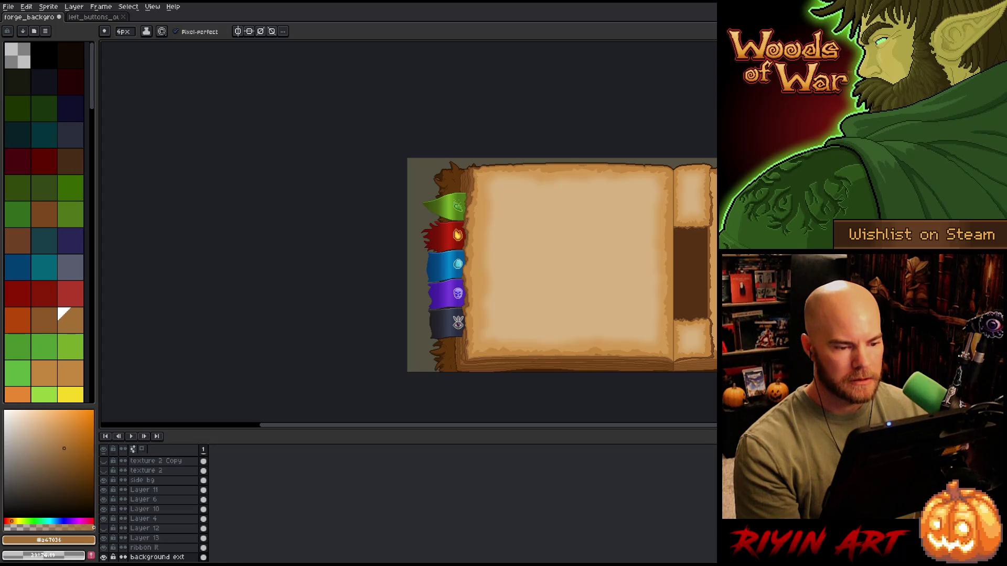
{"action": "scroll", "coordinate": [673, 294], "scroll_direction": "up", "scroll_amount": 3}
{"action": "left_click_drag", "start_coordinate": [705, 304], "coordinate": [580, 261]}
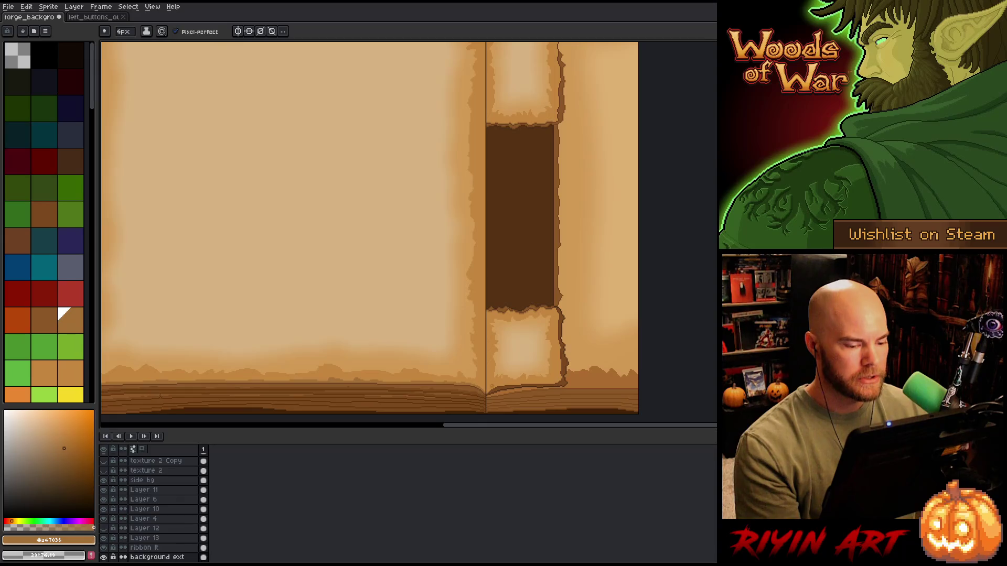
{"action": "scroll", "coordinate": [477, 399], "scroll_direction": "up", "scroll_amount": 2}
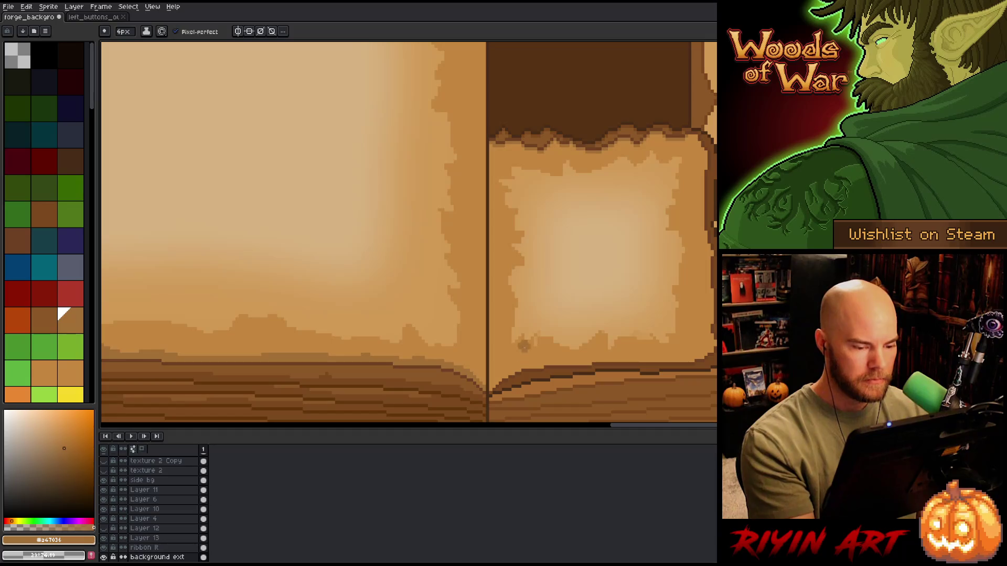
{"action": "key", "text": "w"}
{"action": "left_click", "coordinate": [542, 376]}
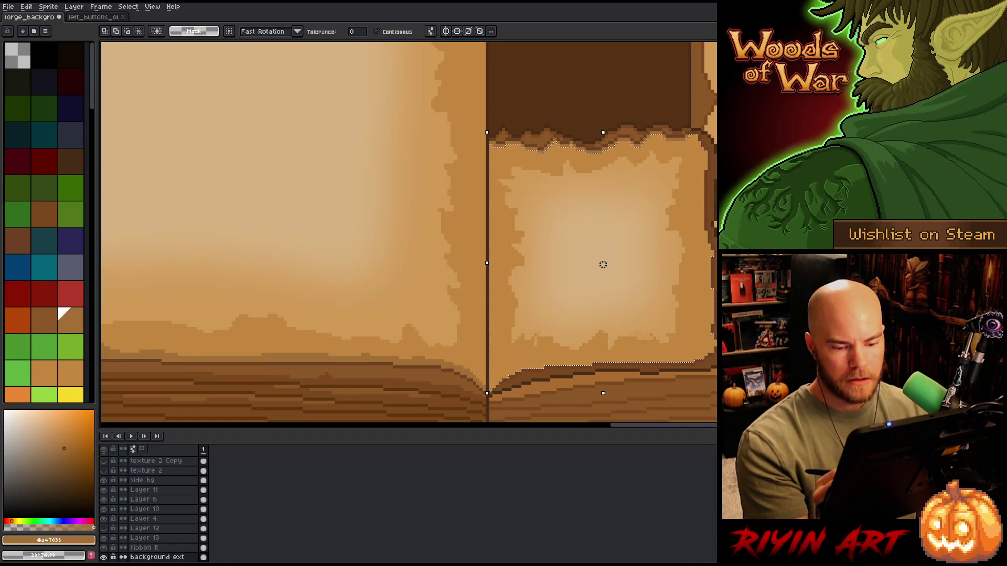
Pan to the dark brown band at the book's top edge and return to the brush
{"action": "key", "text": "h"}
{"action": "scroll", "coordinate": [697, 202], "scroll_direction": "up", "scroll_amount": 3}
{"action": "left_click_drag", "start_coordinate": [697, 202], "coordinate": [623, 383]}
{"action": "scroll", "coordinate": [653, 300], "scroll_direction": "up", "scroll_amount": 5}
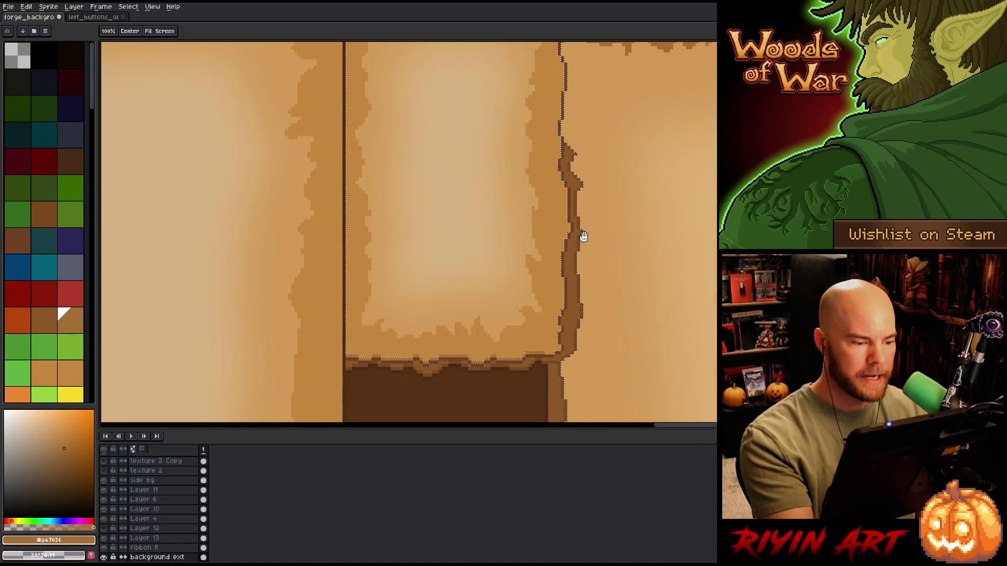
{"action": "scroll", "coordinate": [583, 237], "scroll_direction": "down", "scroll_amount": 2}
{"action": "key", "text": "b"}
{"action": "scroll", "coordinate": [490, 308], "scroll_direction": "up", "scroll_amount": 3}
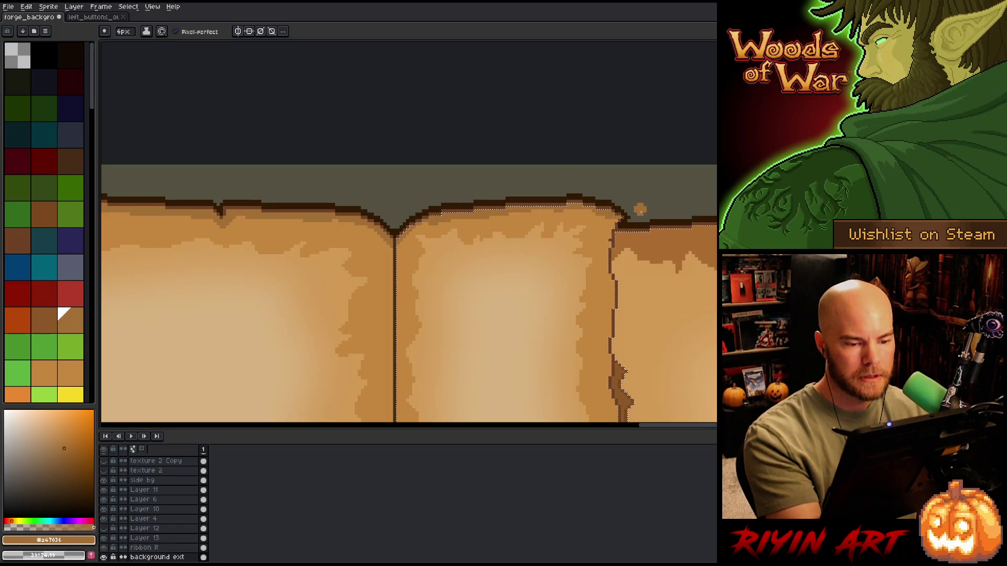
Save the book file, open recent RestScene_v9.aseprite, and preview it full screen without the timeline
{"action": "key", "text": "ctrl+s"}
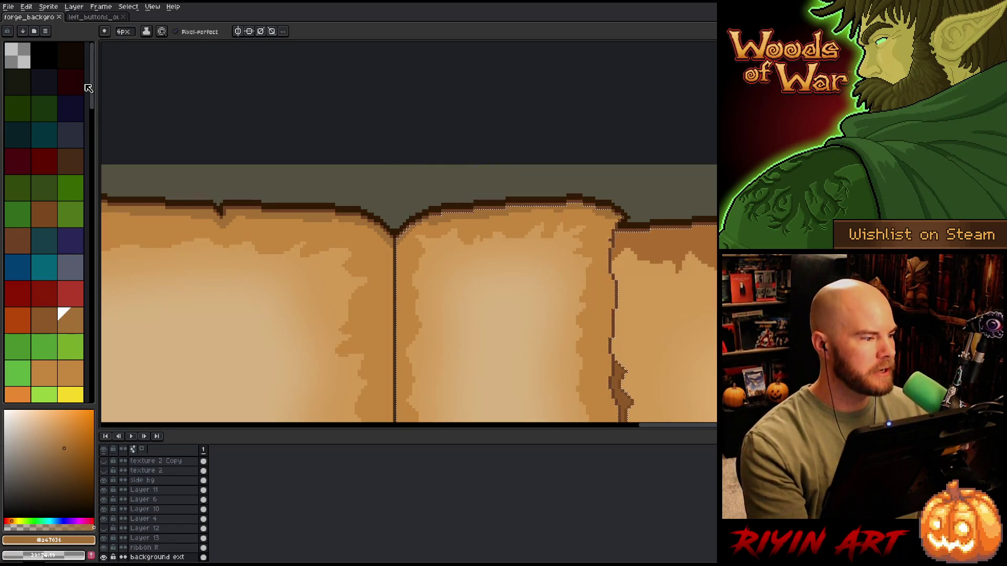
{"action": "left_click", "coordinate": [8, 6]}
{"action": "mouse_move", "coordinate": [80, 36]}
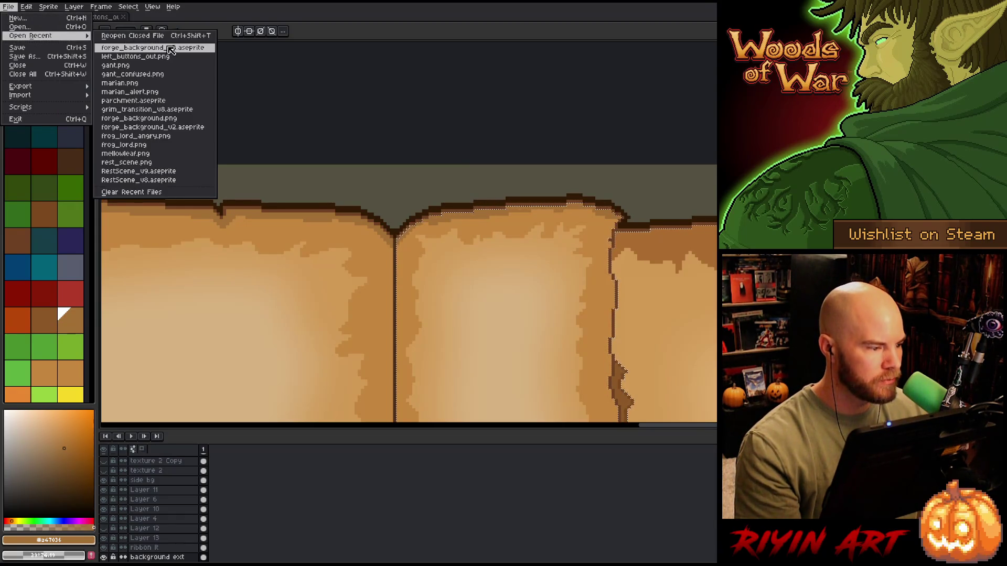
{"action": "left_click", "coordinate": [173, 172]}
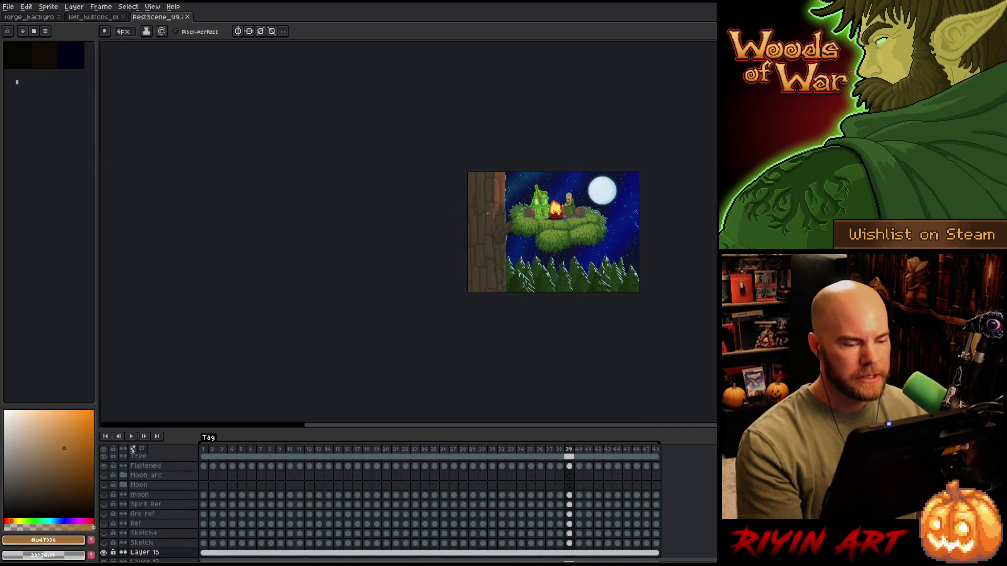
{"action": "key", "text": "Tab"}
{"action": "key", "text": "F8"}
{"action": "scroll", "coordinate": [380, 233], "scroll_direction": "up", "scroll_amount": 4}
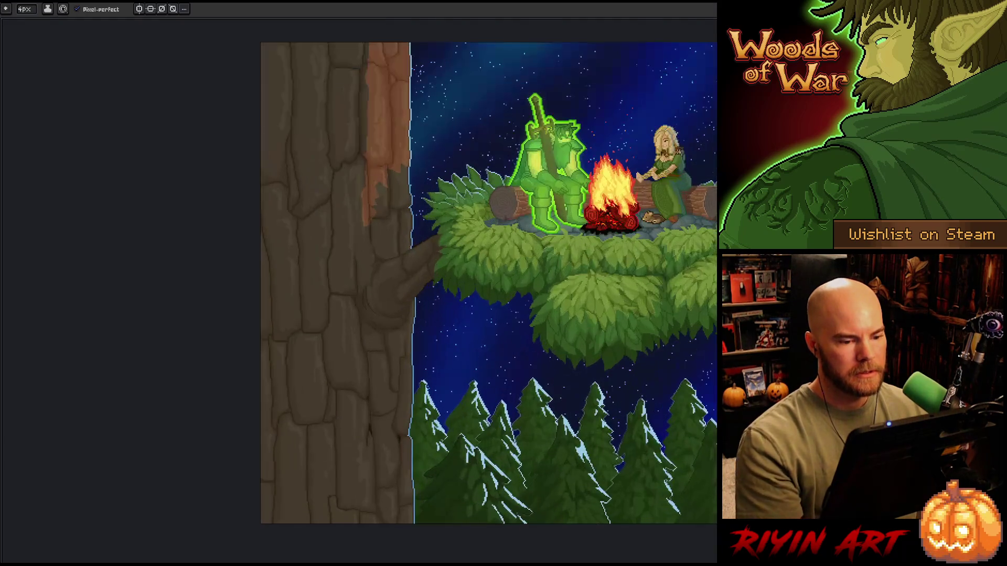
Zoom and pan to centre the campfire and characters, then exit full-screen mode
{"action": "key", "text": "Escape"}
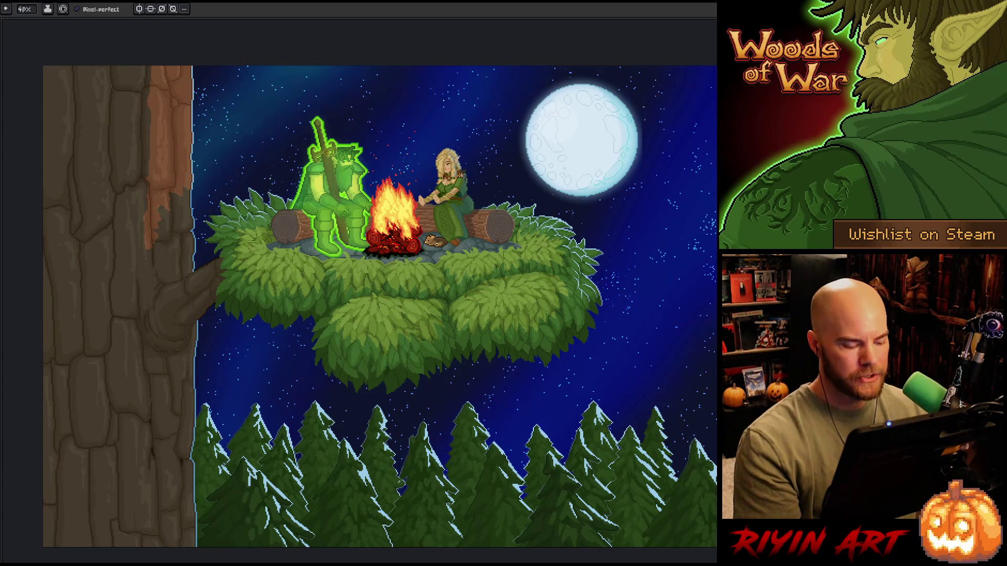
{"action": "key", "text": "space"}
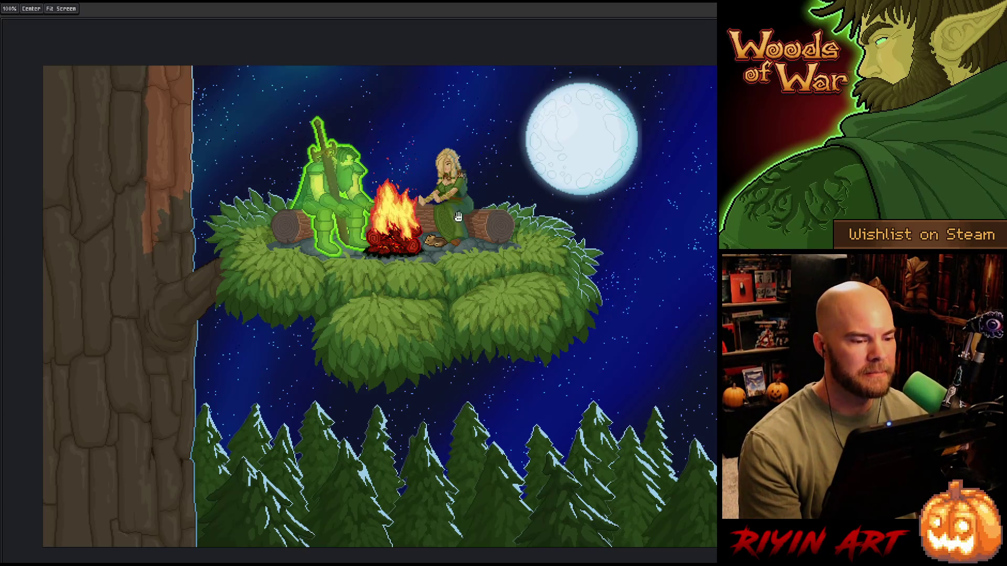
{"action": "scroll", "coordinate": [398, 151], "scroll_direction": "up", "scroll_amount": 3}
{"action": "left_click_drag", "start_coordinate": [399, 151], "coordinate": [409, 218]}
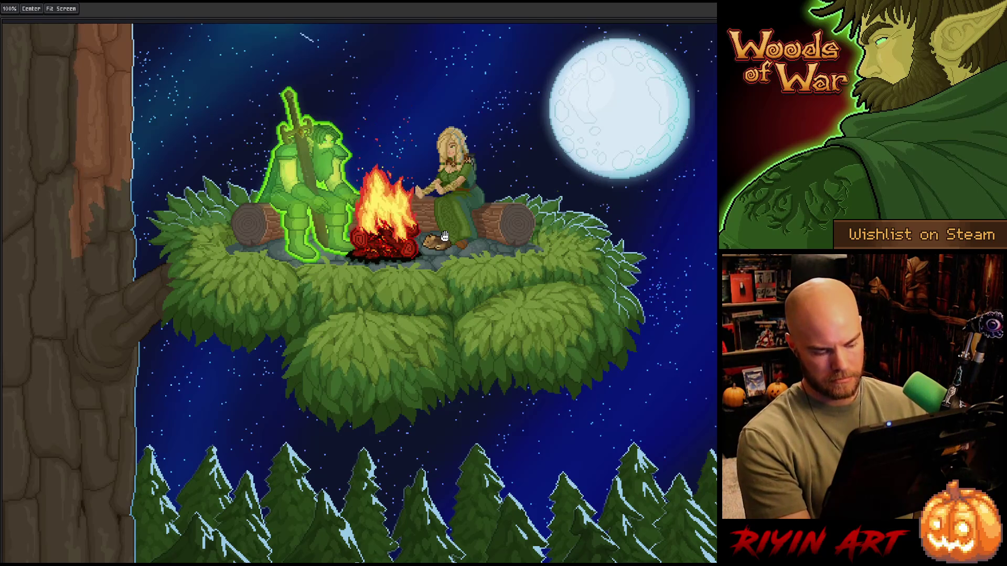
{"action": "key", "text": "v"}
{"action": "key", "text": "F11"}
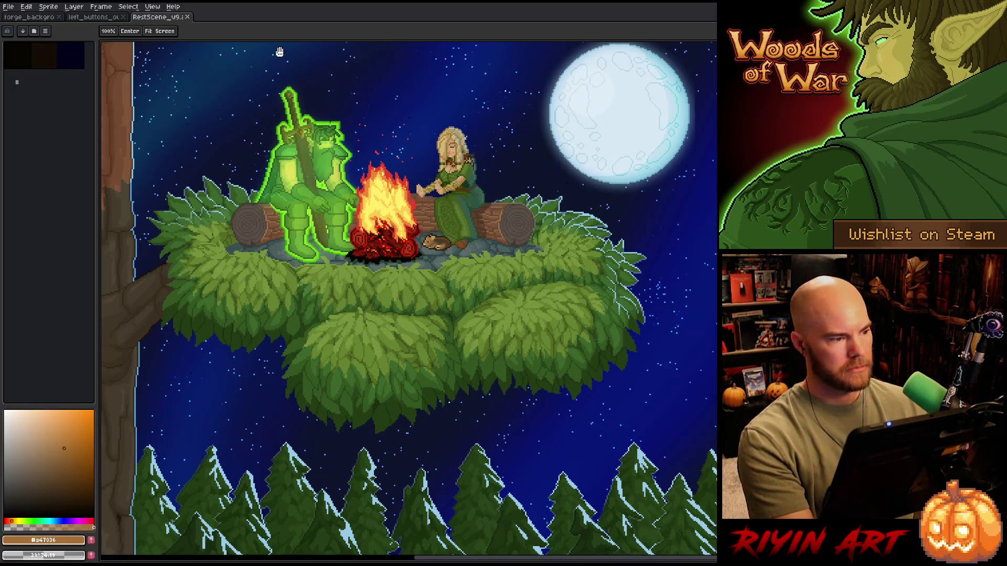
Close the RestScene_v9 and button strip files and view the book's lower pages
{"action": "left_click", "coordinate": [187, 17]}
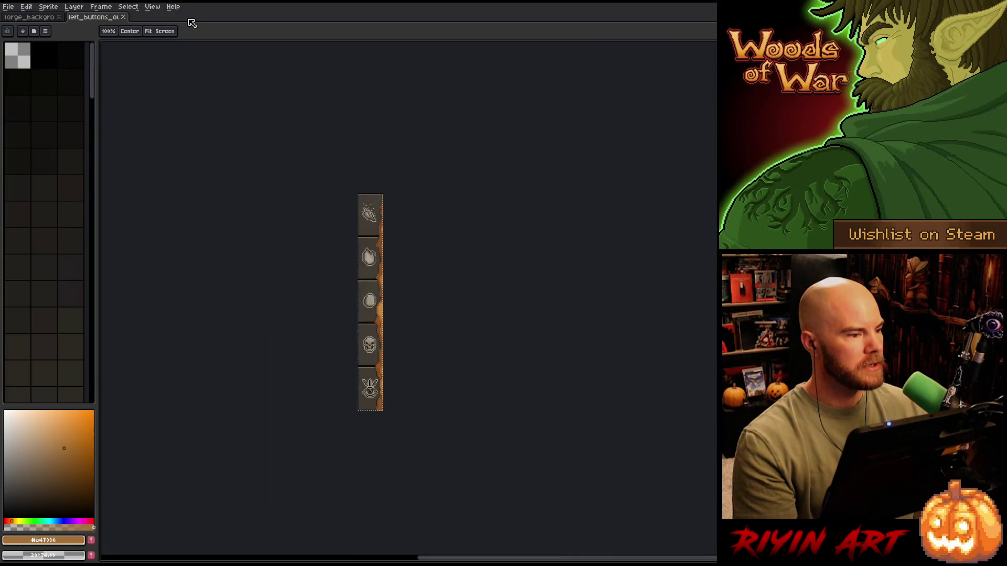
{"action": "left_click", "coordinate": [123, 17]}
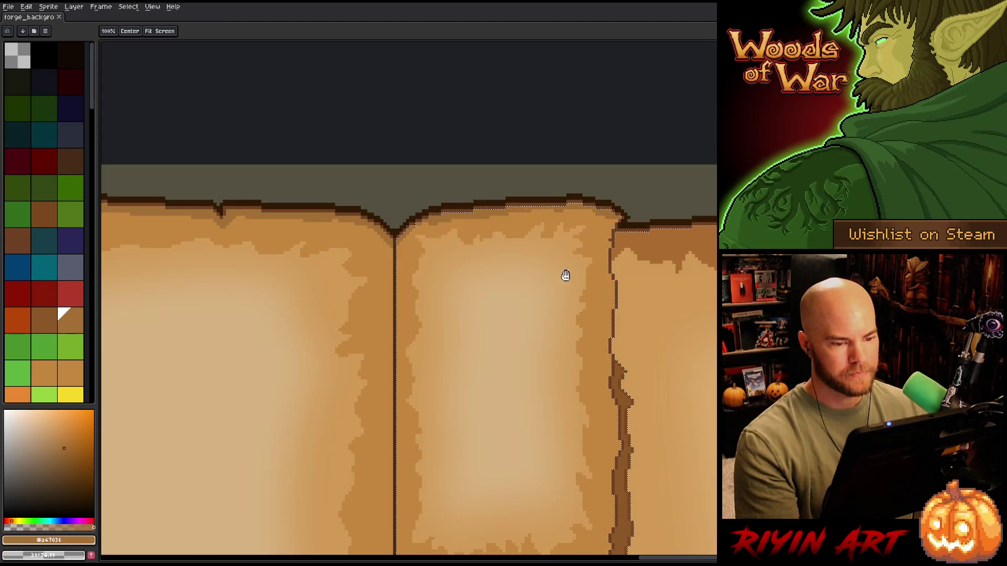
{"action": "key", "text": "b"}
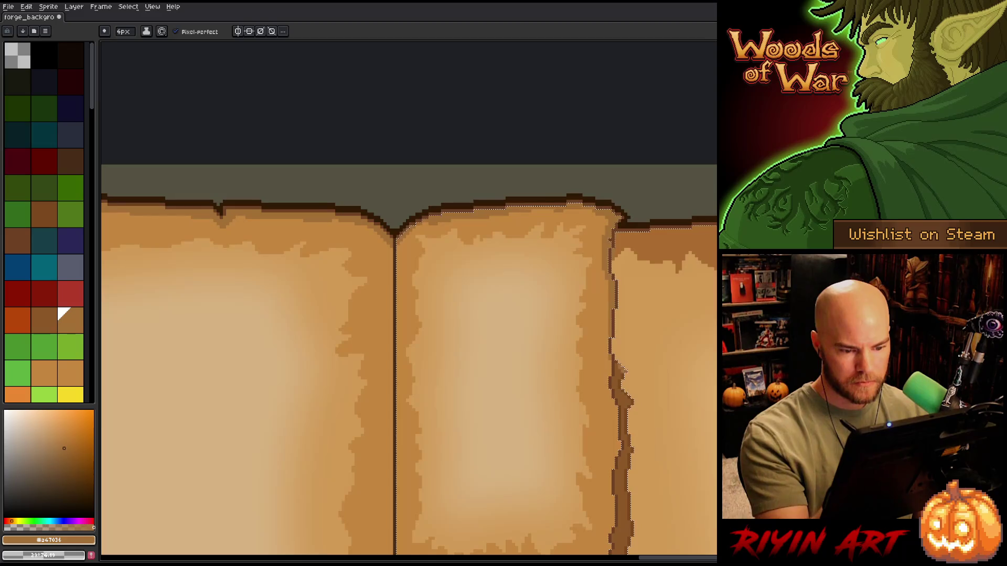
{"action": "left_click_drag", "start_coordinate": [618, 370], "coordinate": [591, 209]}
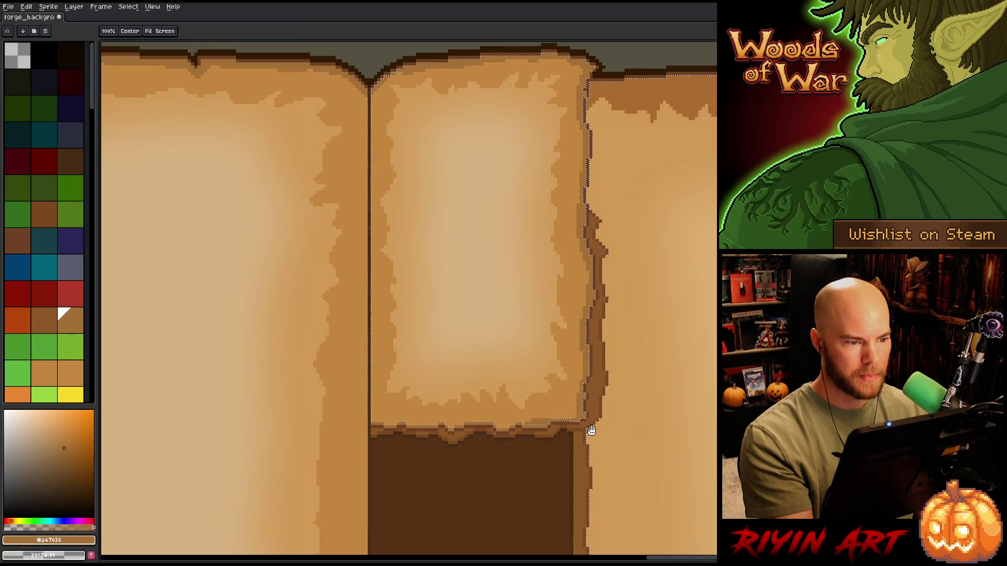
{"action": "left_click_drag", "start_coordinate": [593, 460], "coordinate": [596, 451]}
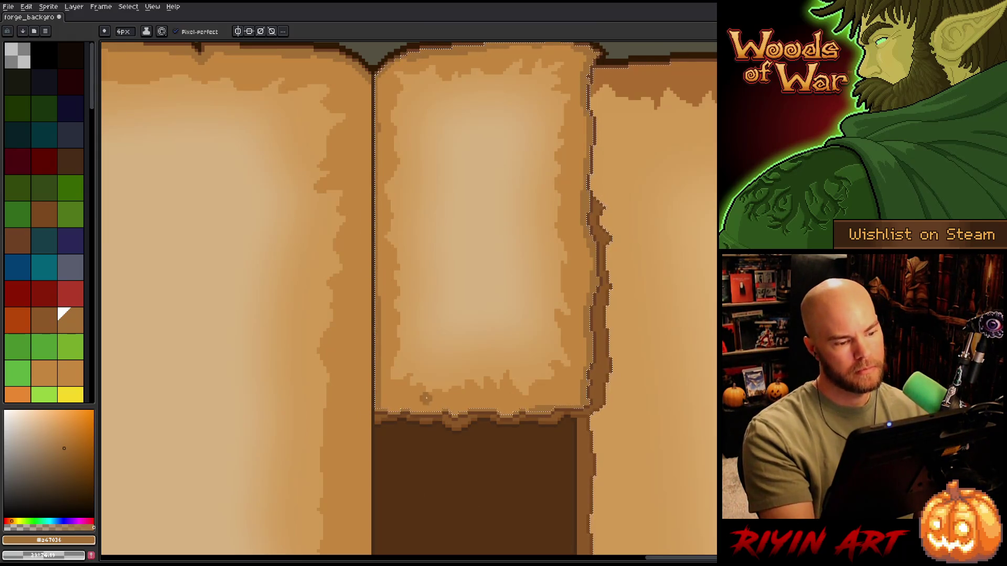
Pick tan #c4863e and dark brown #a47036 as the two drawing colours
{"action": "key", "text": "e"}
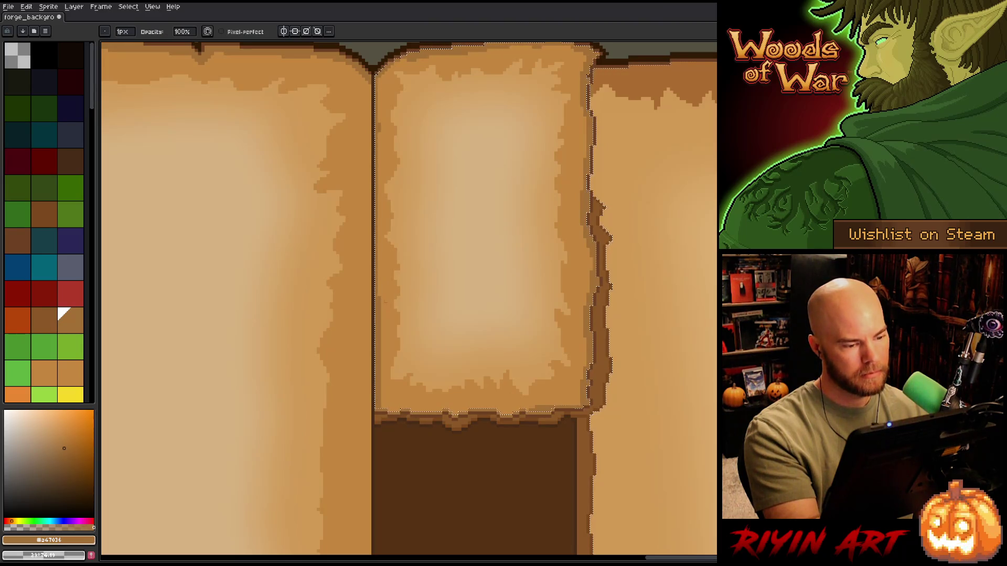
{"action": "key", "text": "b"}
{"action": "left_click", "coordinate": [383, 300], "text": "alt"}
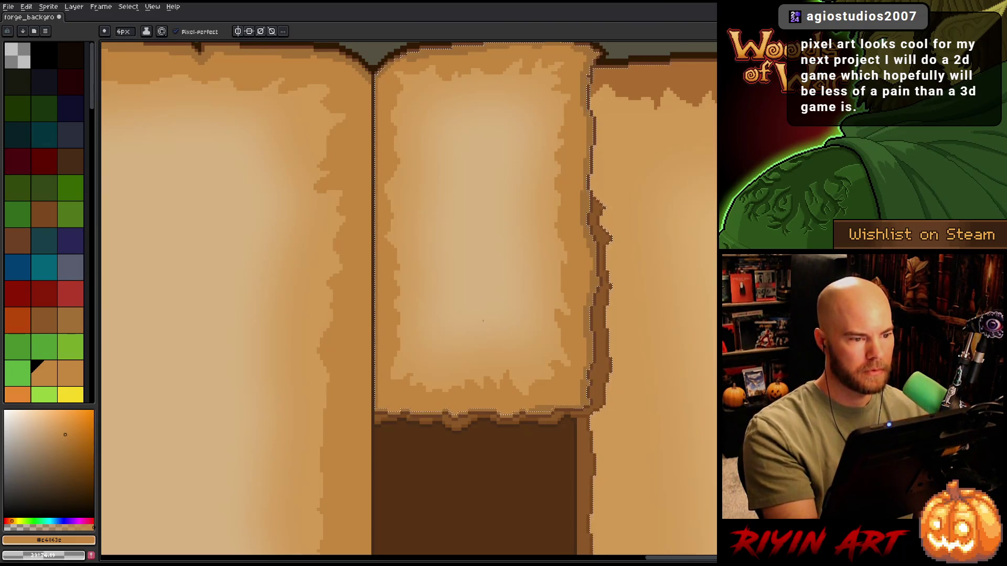
{"action": "left_click", "coordinate": [346, 314], "text": "alt"}
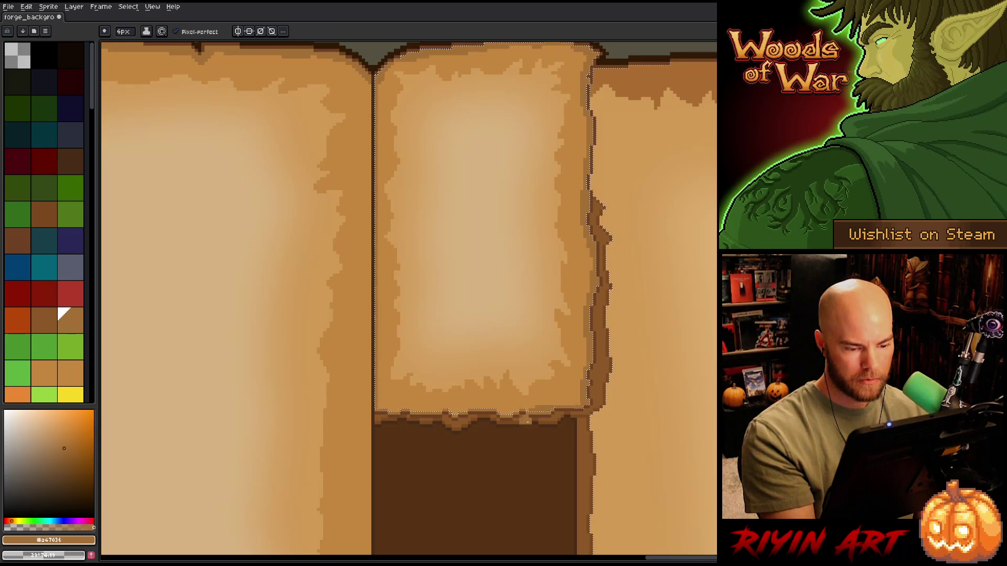
{"action": "key", "text": "x"}
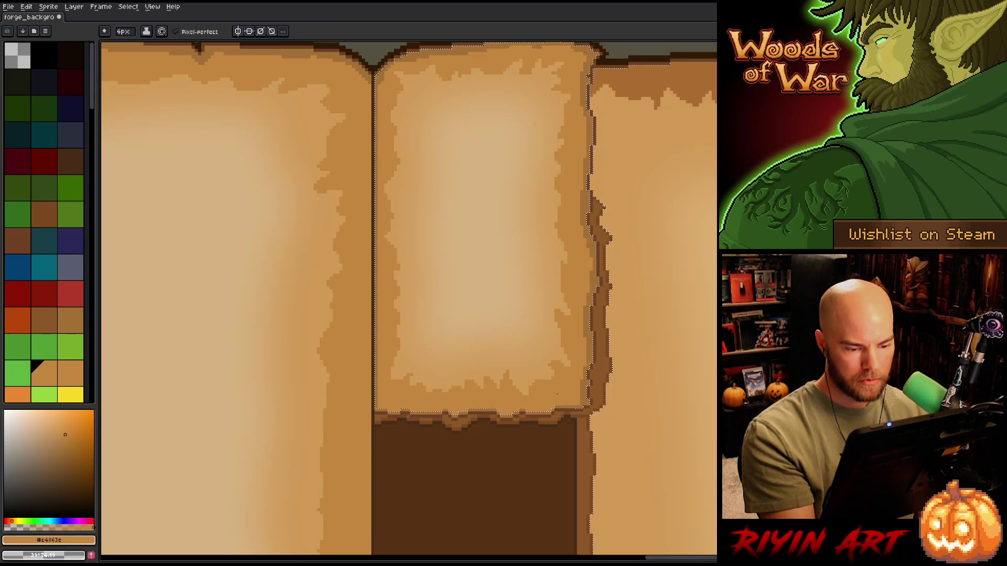
{"action": "key", "text": "x"}
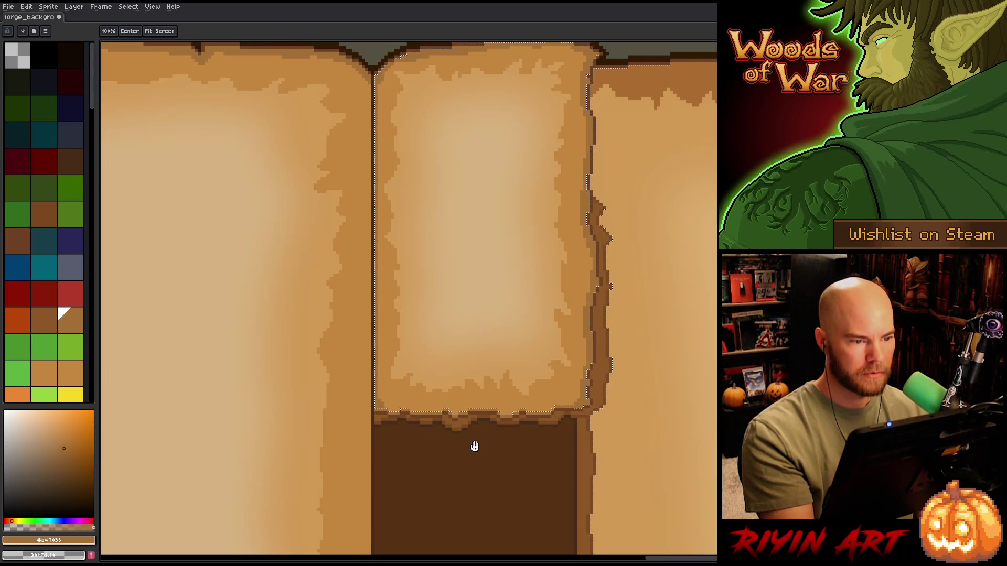
{"action": "left_click_drag", "start_coordinate": [493, 439], "coordinate": [566, 449]}
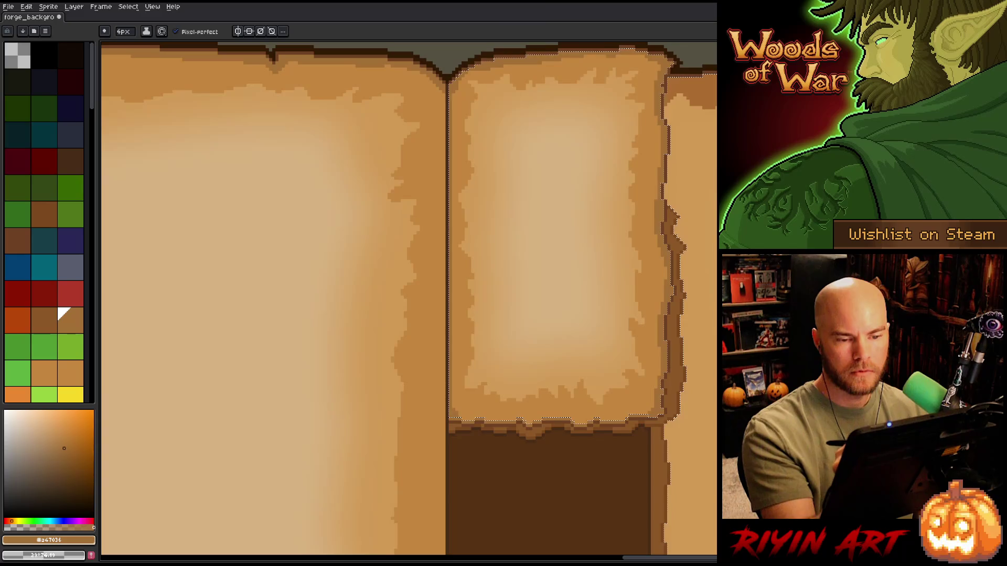
Sample brown #a47036 from the page edge, adjust its shade, and return to the Pencil
{"action": "key", "text": "i"}
{"action": "key", "text": "b"}
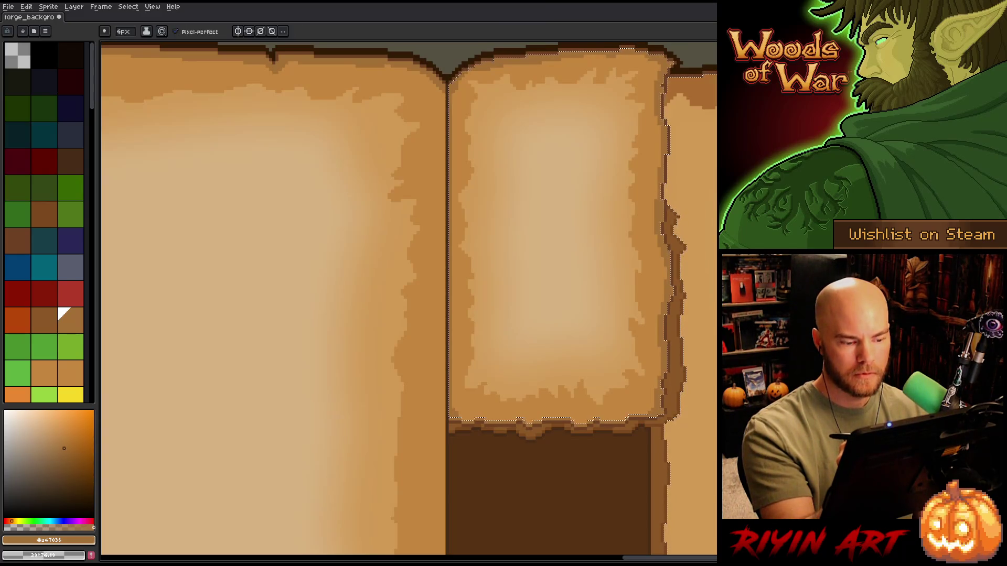
{"action": "key", "text": "x"}
{"action": "left_click", "coordinate": [669, 59], "text": "alt"}
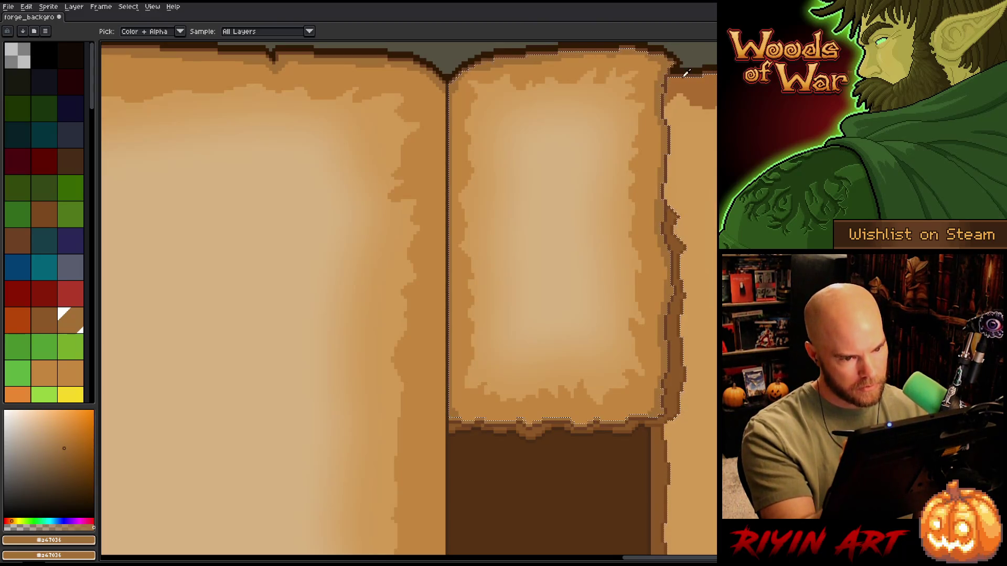
{"action": "left_click", "coordinate": [654, 74]}
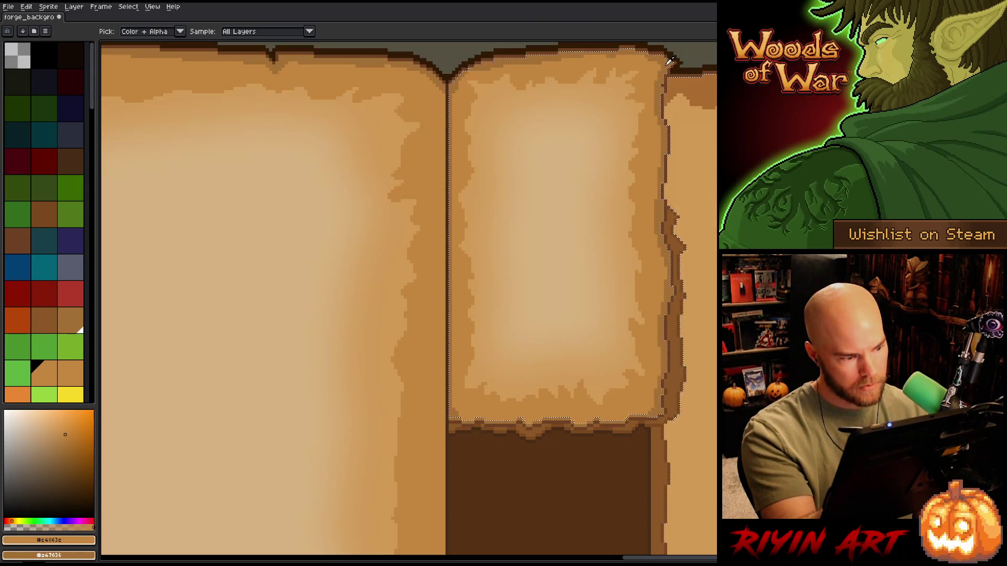
{"action": "left_click", "coordinate": [670, 62]}
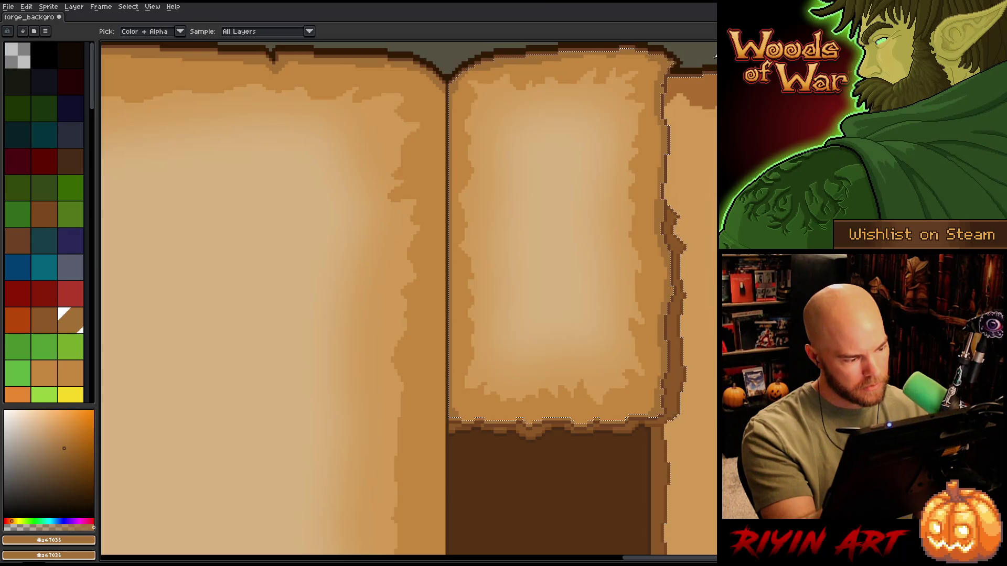
{"action": "left_click", "coordinate": [653, 67]}
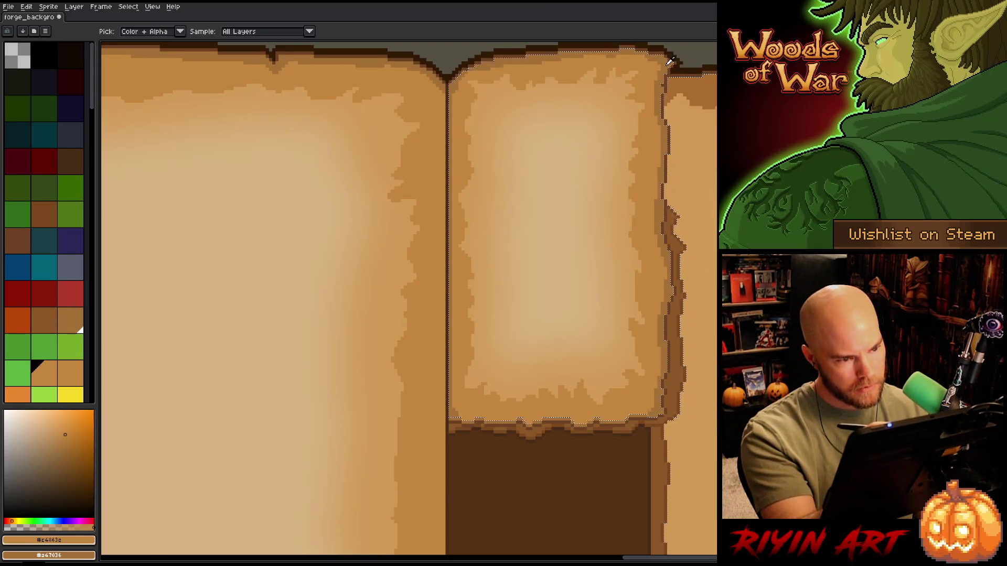
{"action": "left_click", "coordinate": [670, 62]}
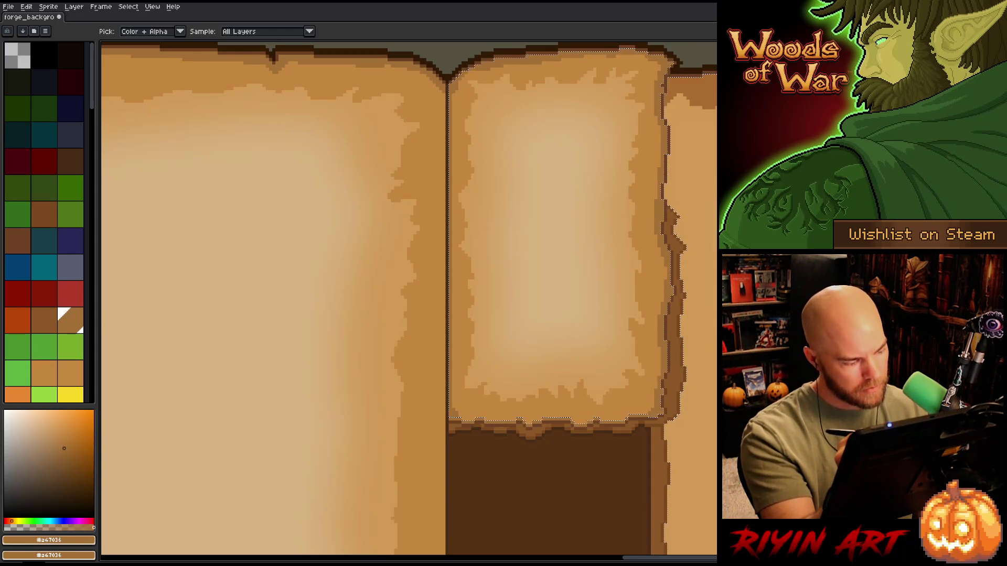
{"action": "left_click", "coordinate": [68, 455]}
{"action": "key", "text": "b"}
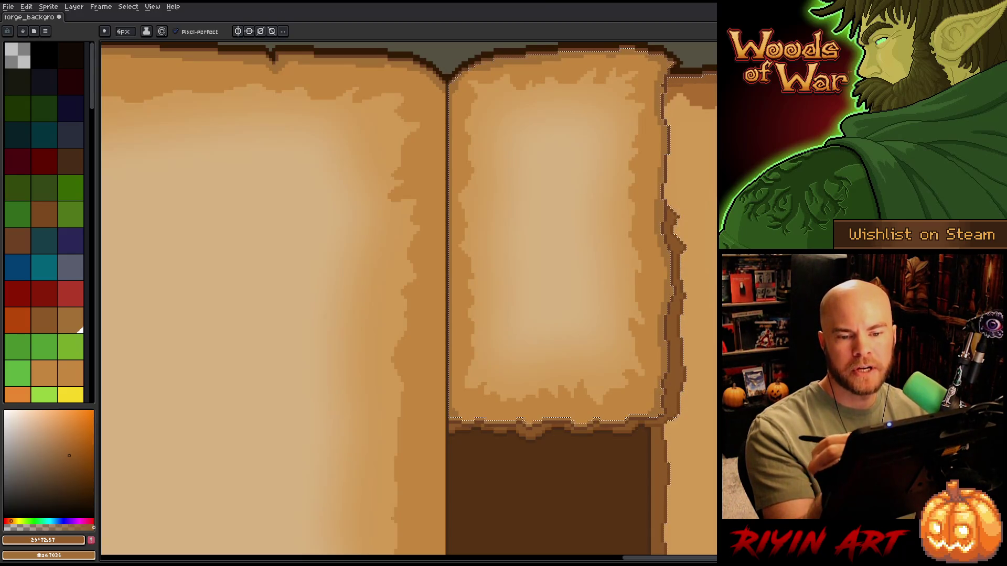
Pan down to the right page's bottom panel and wood strip, then sample brown #a47036
{"action": "mouse_move", "coordinate": [677, 440]}
{"action": "left_mouse_down"}
{"action": "mouse_move", "coordinate": [663, 323]}
{"action": "mouse_move", "coordinate": [648, 366]}
{"action": "left_mouse_up"}
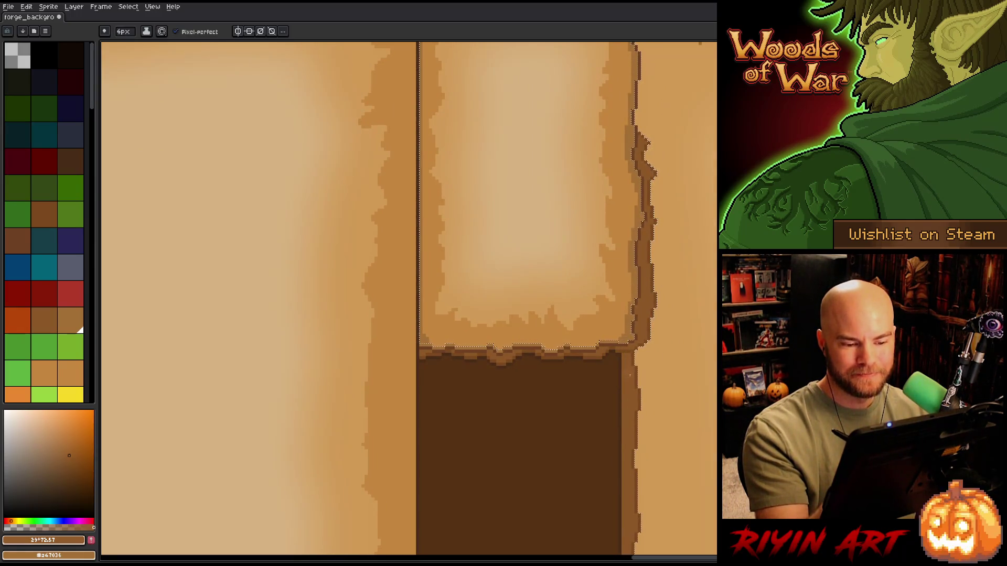
{"action": "mouse_move", "coordinate": [678, 405]}
{"action": "left_mouse_down"}
{"action": "mouse_move", "coordinate": [671, 269]}
{"action": "mouse_move", "coordinate": [625, 415]}
{"action": "left_mouse_up"}
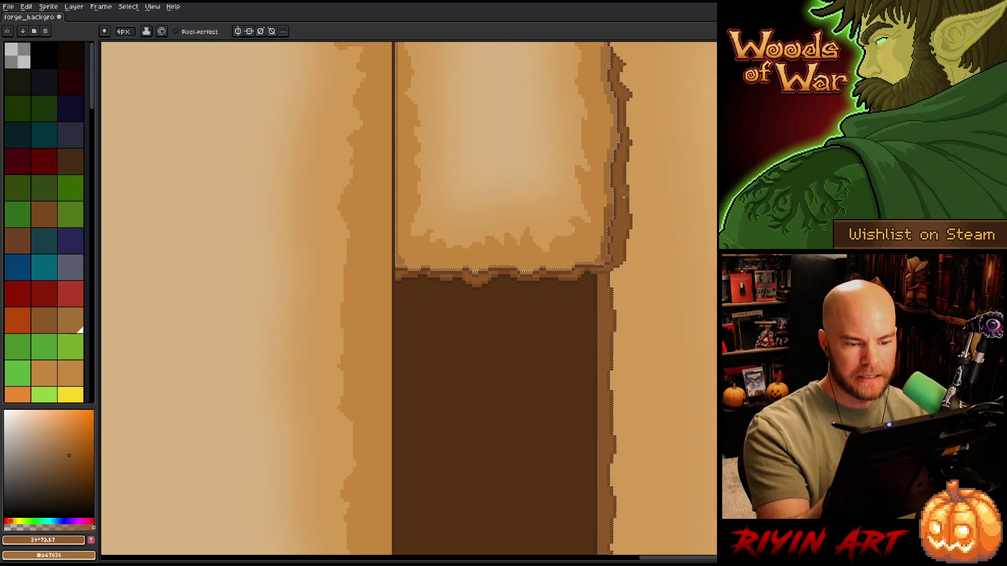
{"action": "mouse_move", "coordinate": [670, 311]}
{"action": "left_mouse_down"}
{"action": "mouse_move", "coordinate": [685, 150]}
{"action": "mouse_move", "coordinate": [708, 164]}
{"action": "mouse_move", "coordinate": [679, 284]}
{"action": "mouse_move", "coordinate": [707, 336]}
{"action": "left_mouse_up"}
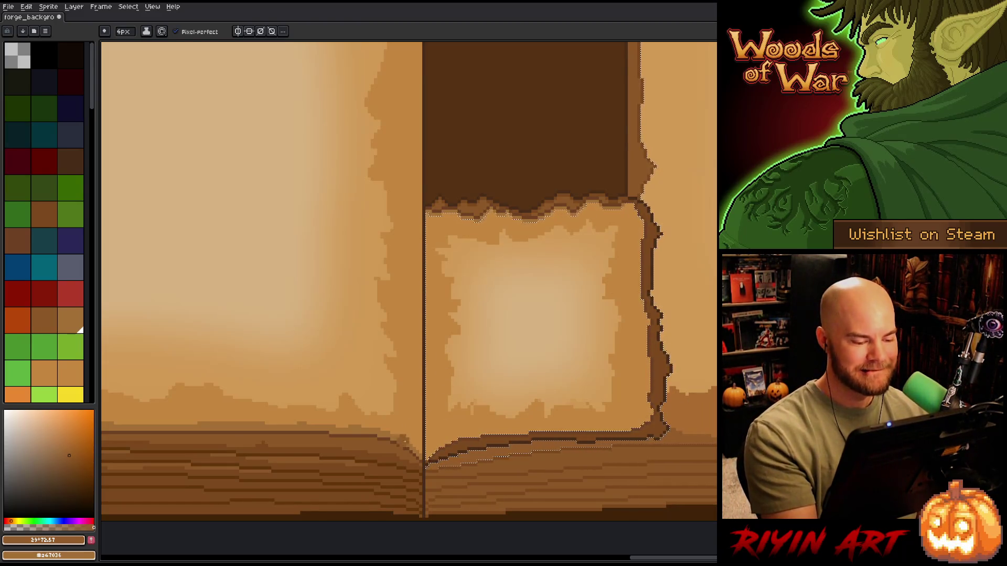
{"action": "left_click", "coordinate": [400, 431], "text": "alt"}
Magic-wand select the left page's parchment region, then return to the Pencil
{"action": "key", "text": "w"}
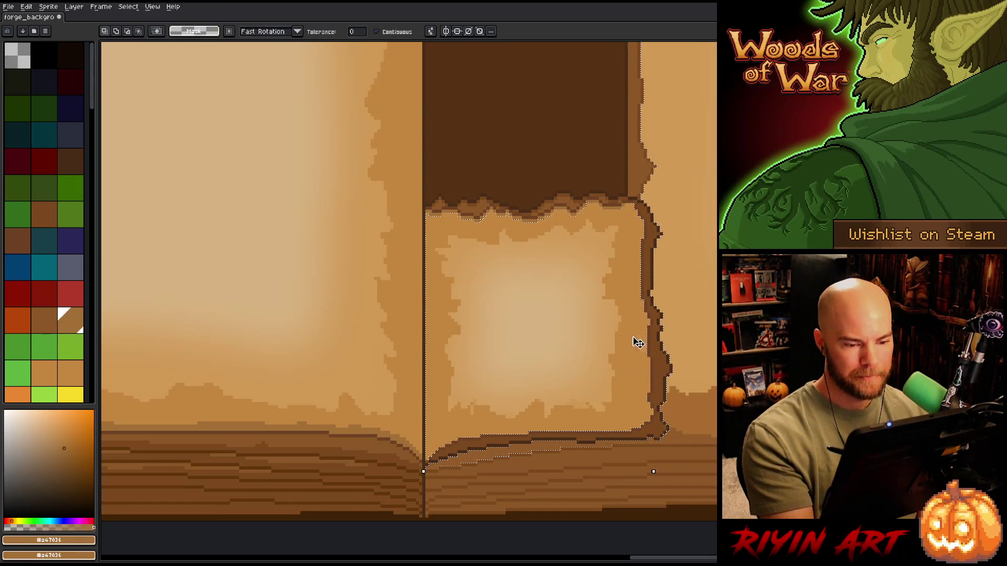
{"action": "key", "text": "b"}
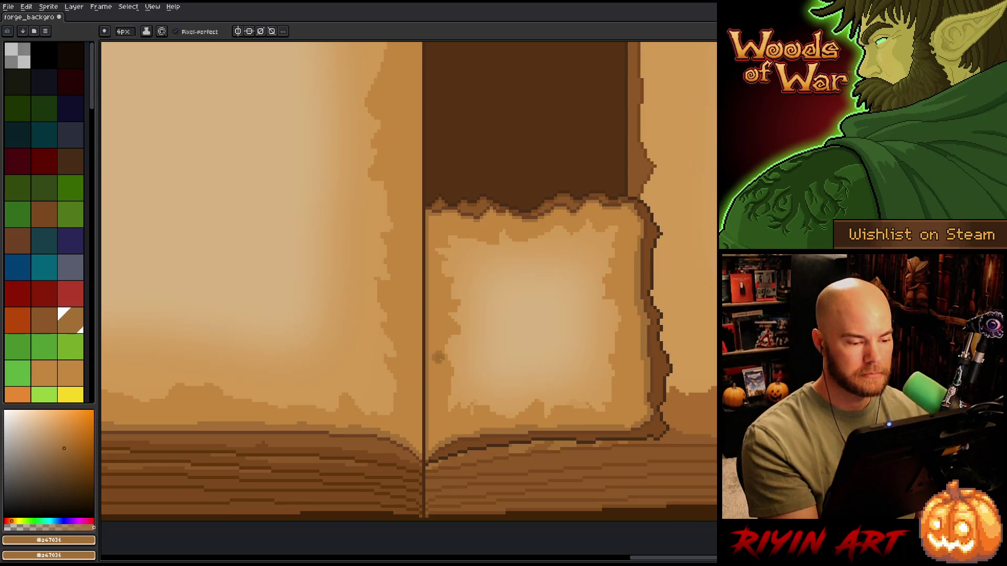
{"action": "key", "text": "w"}
{"action": "left_click", "coordinate": [404, 344]}
{"action": "key", "text": "b"}
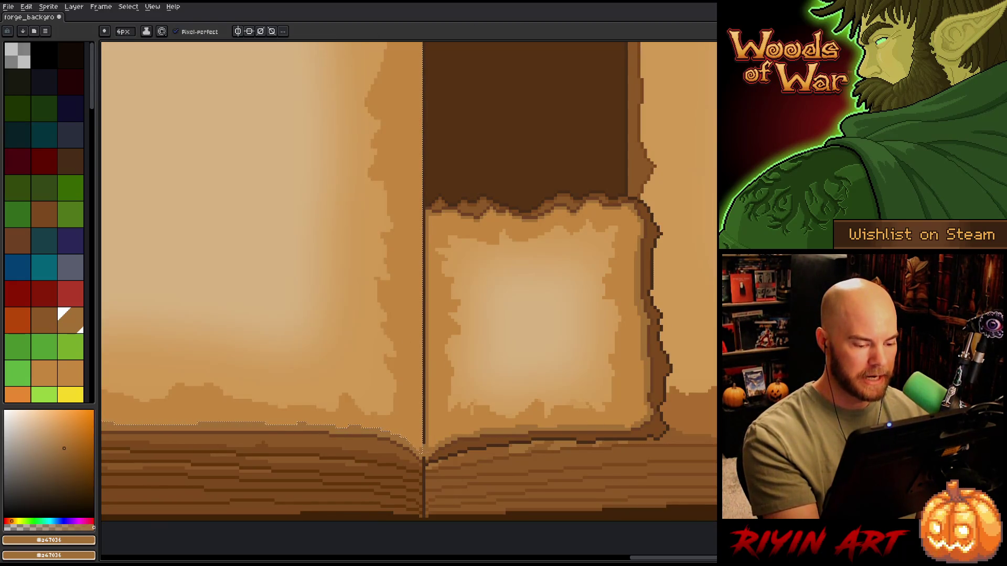
Pan the view up to bring the tops of the pages into view
{"action": "key", "text": "h"}
{"action": "left_click_drag", "start_coordinate": [452, 162], "coordinate": [458, 459]}
{"action": "left_click_drag", "start_coordinate": [449, 304], "coordinate": [448, 451]}
{"action": "key", "text": "b"}
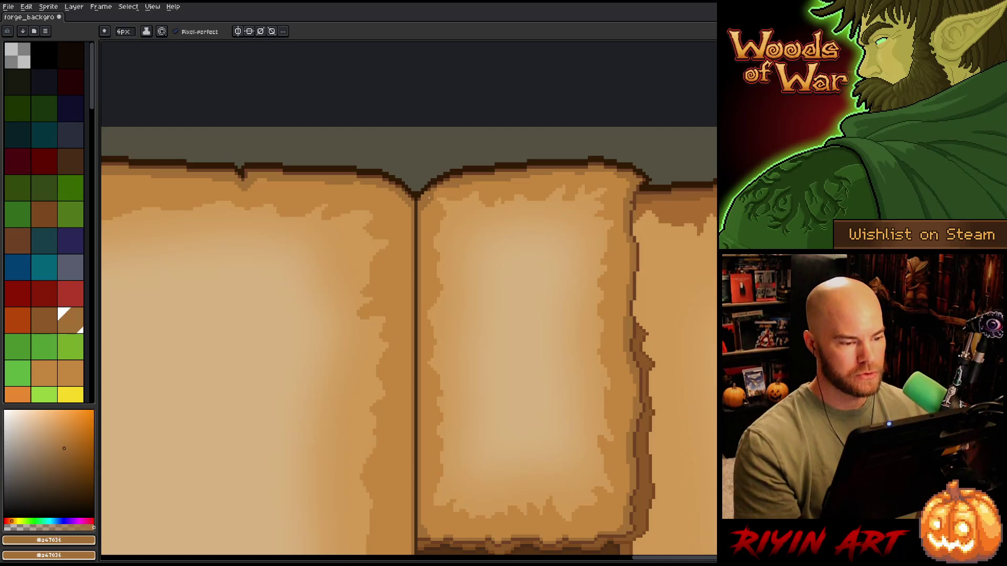
Zoom out and in, then pan up and right to frame the left page and ribbon tabs
{"action": "scroll", "coordinate": [439, 207], "scroll_direction": "down", "scroll_amount": 3}
{"action": "scroll", "coordinate": [396, 263], "scroll_direction": "up", "scroll_amount": 3}
{"action": "scroll", "coordinate": [396, 263], "scroll_direction": "down", "scroll_amount": 1}
{"action": "scroll", "coordinate": [395, 263], "scroll_direction": "up", "scroll_amount": 1}
{"action": "key", "text": "h"}
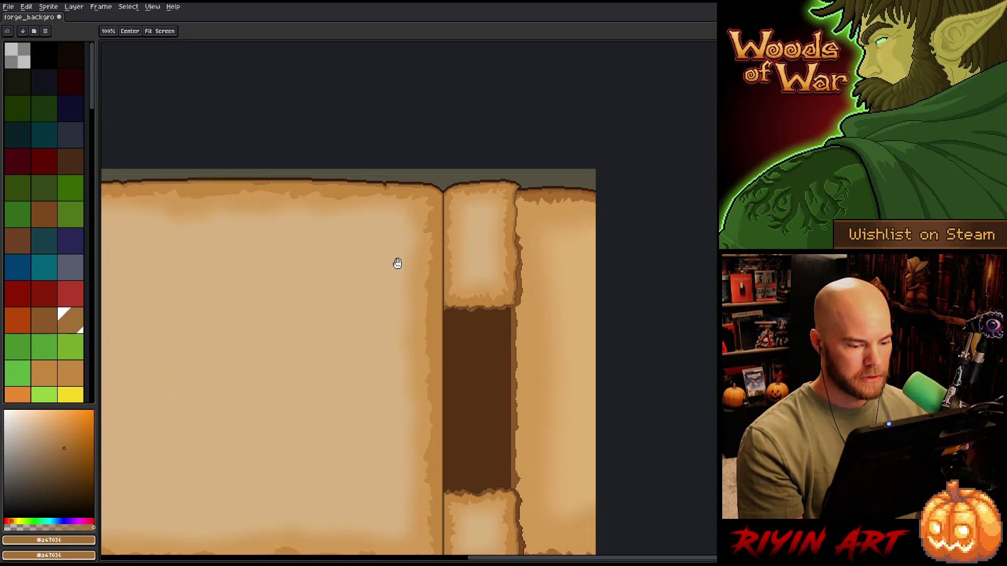
{"action": "left_click_drag", "start_coordinate": [395, 263], "coordinate": [461, 209]}
{"action": "key", "text": "b"}
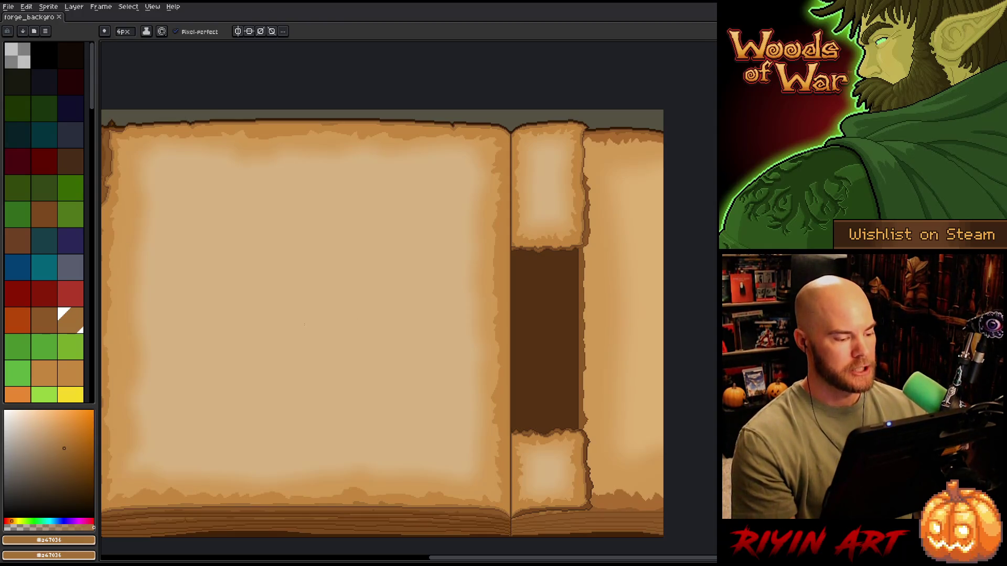
{"action": "mouse_move", "coordinate": [305, 325]}
{"action": "left_mouse_down"}
{"action": "mouse_move", "coordinate": [326, 348]}
{"action": "mouse_move", "coordinate": [369, 341]}
{"action": "left_mouse_up"}
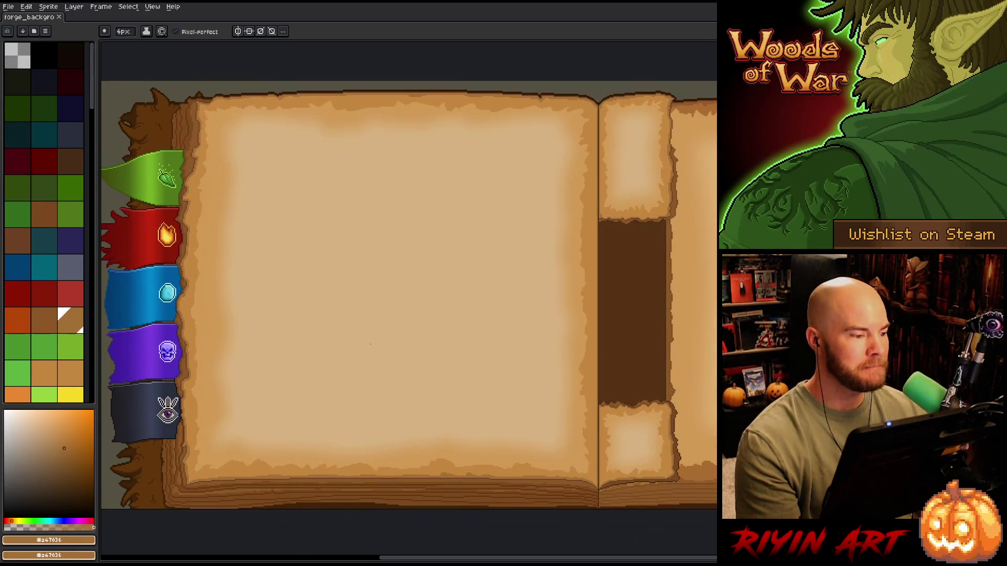
{"action": "scroll", "coordinate": [370, 344], "scroll_direction": "down", "scroll_amount": 1}
{"action": "scroll", "coordinate": [334, 331], "scroll_direction": "up", "scroll_amount": 1}
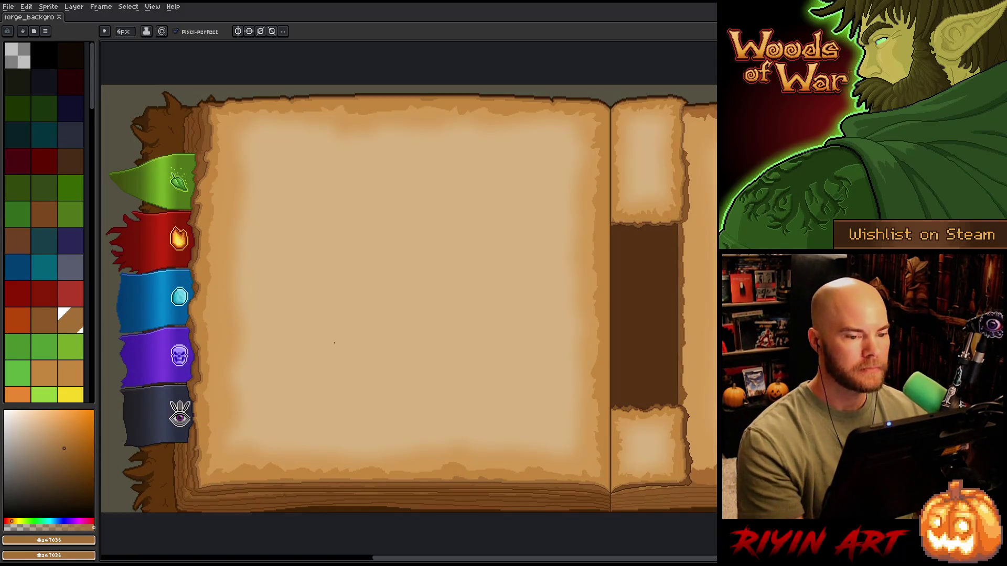
{"action": "left_click_drag", "start_coordinate": [334, 343], "coordinate": [341, 332]}
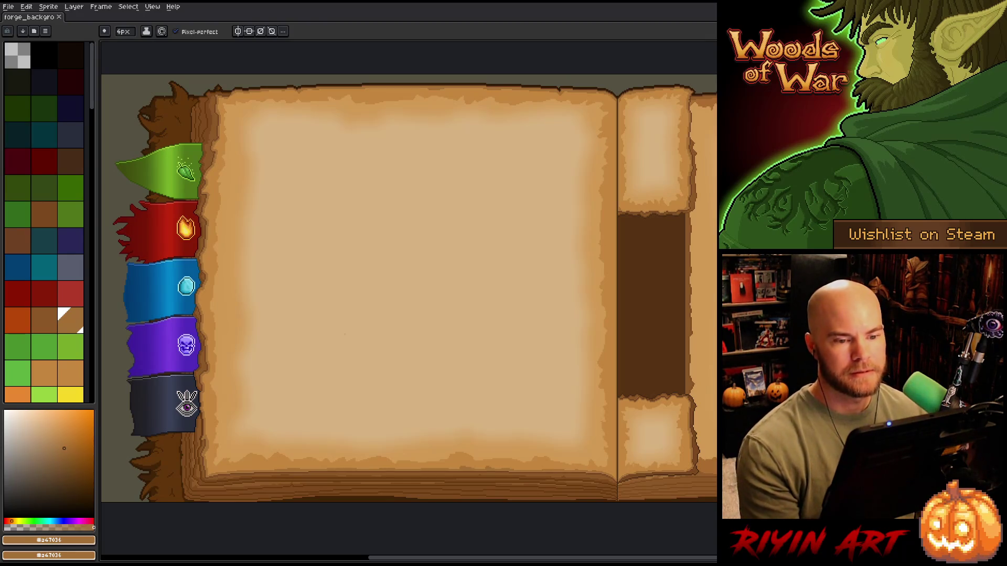
Zoom and pan to centre the book's dark spine gap, switching to the Move tool
{"action": "scroll", "coordinate": [523, 371], "scroll_direction": "down", "scroll_amount": 2}
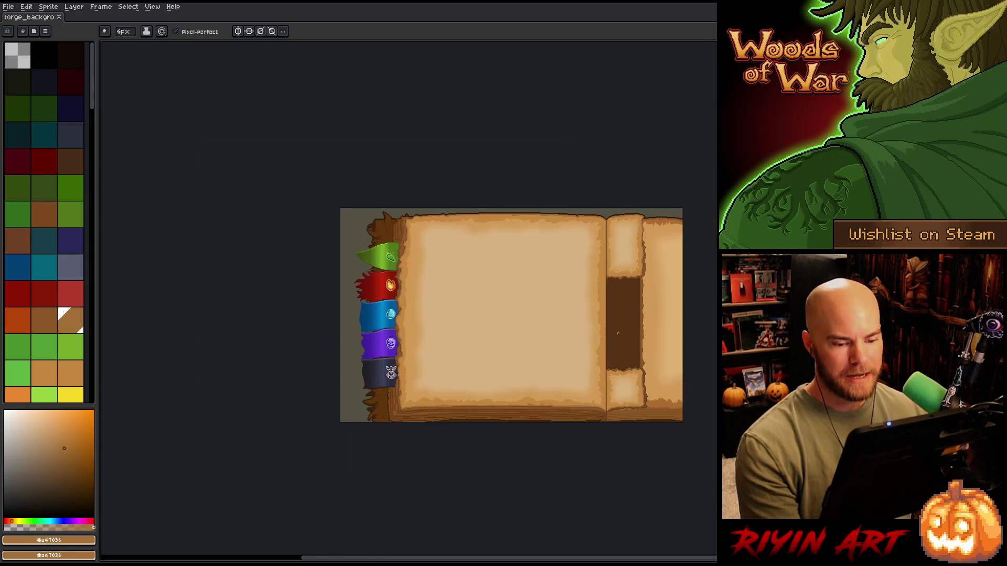
{"action": "left_click_drag", "start_coordinate": [633, 330], "coordinate": [564, 330]}
{"action": "scroll", "coordinate": [570, 320], "scroll_direction": "up", "scroll_amount": 2}
{"action": "scroll", "coordinate": [569, 319], "scroll_direction": "down", "scroll_amount": 1}
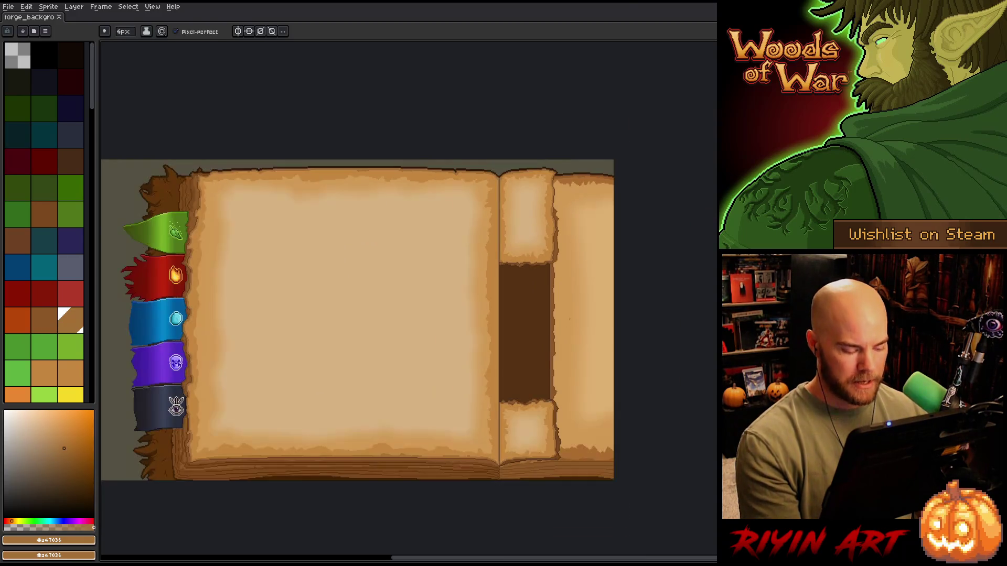
{"action": "scroll", "coordinate": [569, 319], "scroll_direction": "up", "scroll_amount": 1}
{"action": "key", "text": "v"}
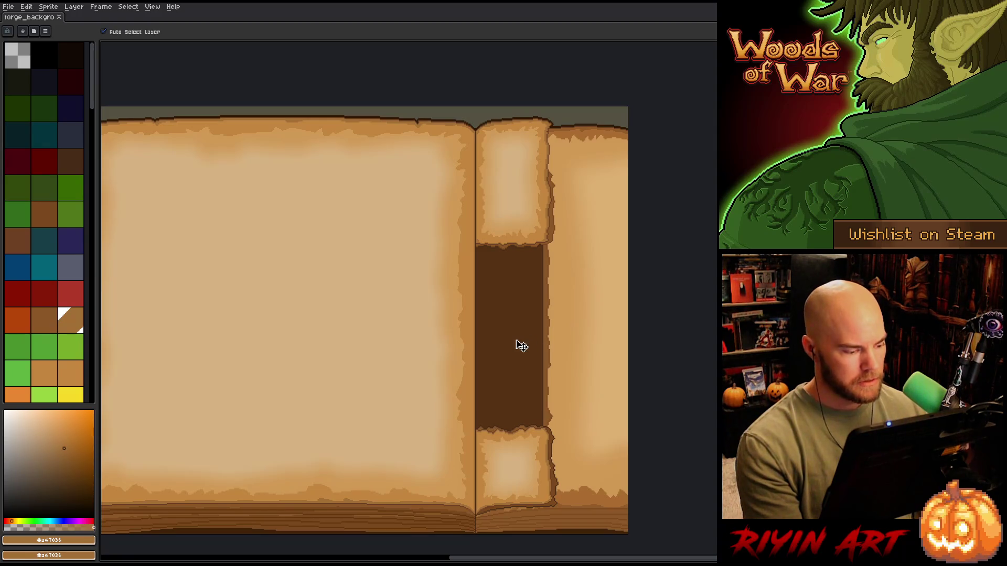
{"action": "mouse_move", "coordinate": [487, 341]}
{"action": "left_mouse_down"}
{"action": "mouse_move", "coordinate": [564, 335]}
{"action": "mouse_move", "coordinate": [557, 318]}
{"action": "left_mouse_up"}
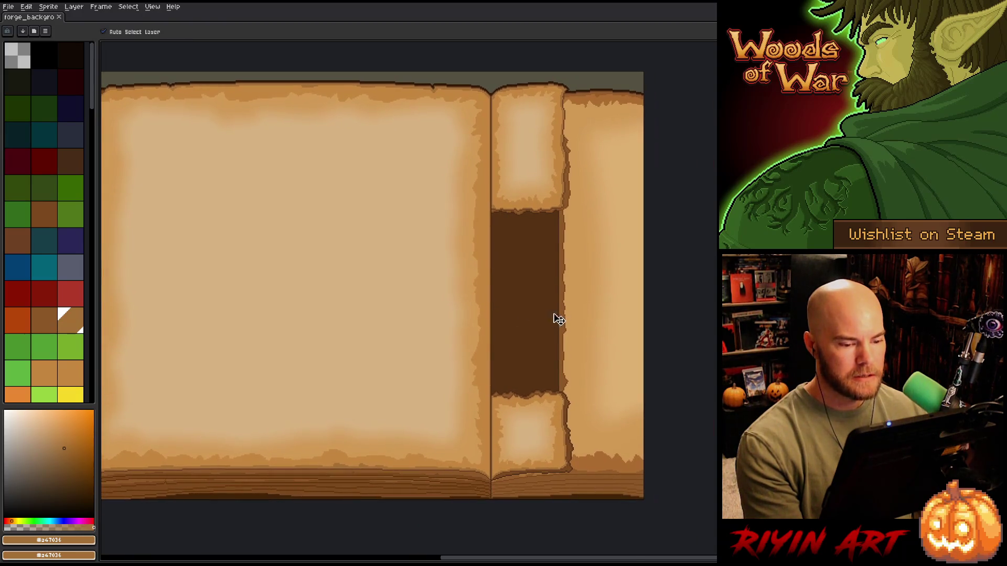
Show the layers timeline with Tab and reposition the view over the spine
{"action": "scroll", "coordinate": [566, 310], "scroll_direction": "up", "scroll_amount": 1}
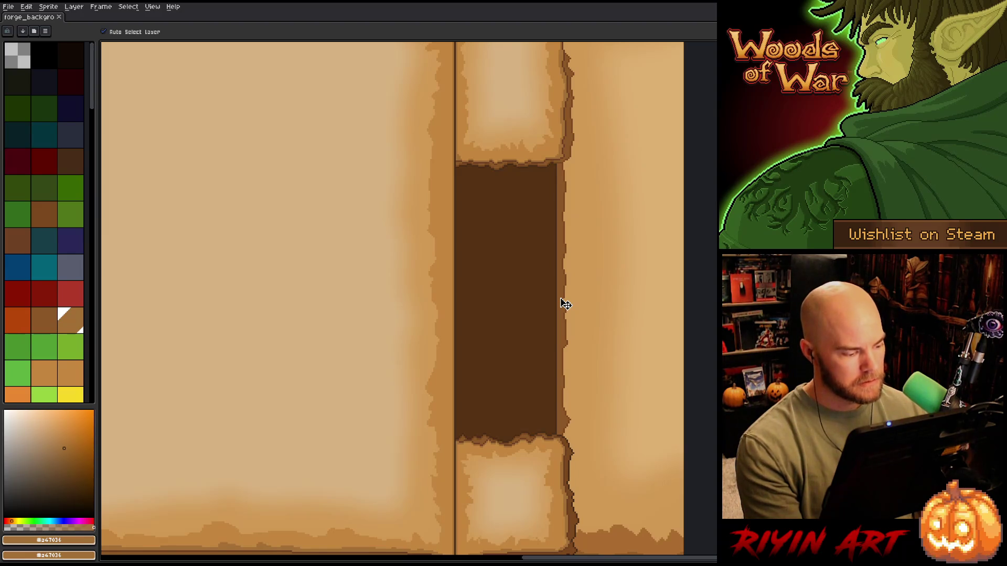
{"action": "key", "text": "Tab"}
{"action": "scroll", "coordinate": [551, 291], "scroll_direction": "down", "scroll_amount": 1}
{"action": "left_click_drag", "start_coordinate": [546, 287], "coordinate": [488, 195]}
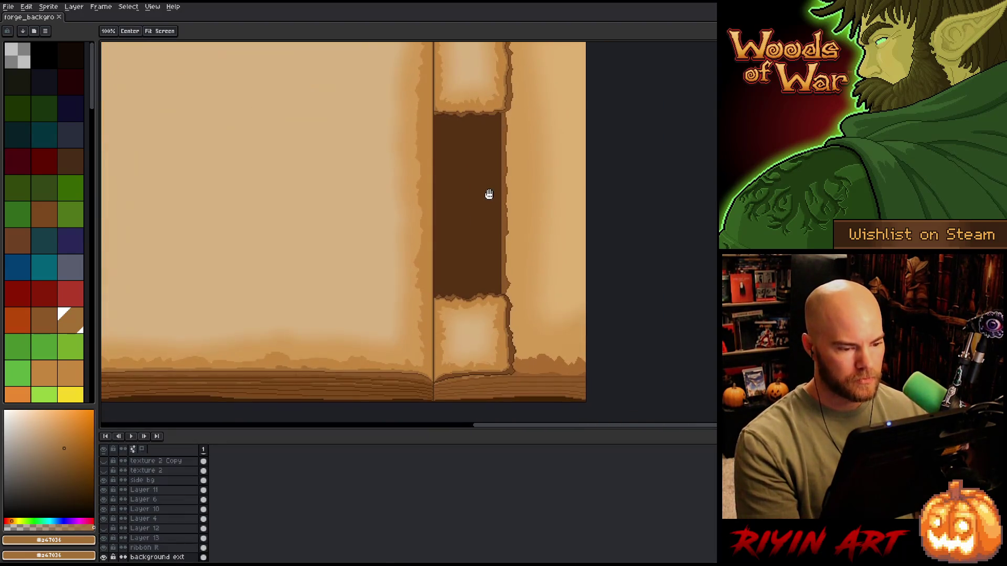
Select Layer 4 and toggle its visibility to check what it contains
{"action": "scroll", "coordinate": [509, 202], "scroll_direction": "up", "scroll_amount": 1}
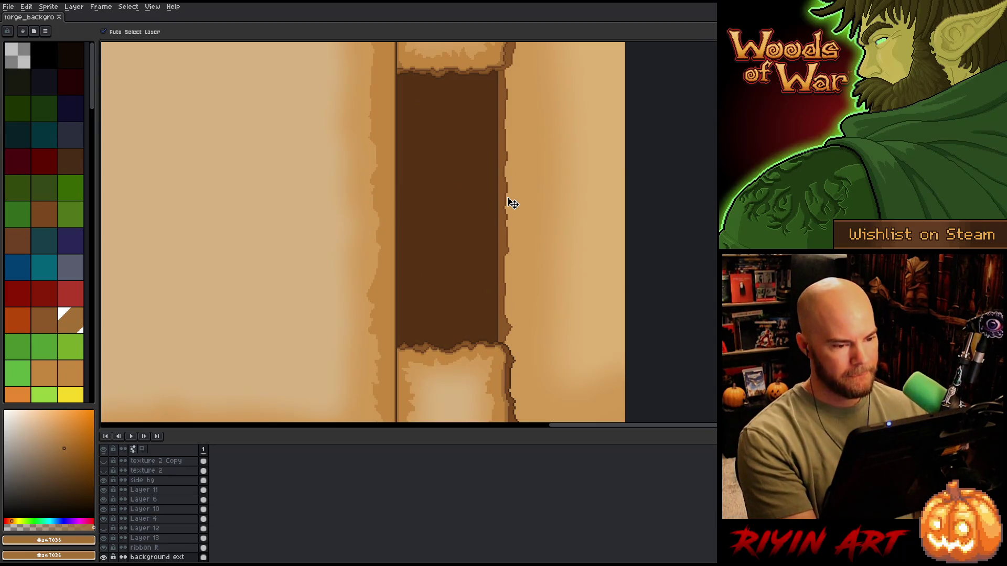
{"action": "scroll", "coordinate": [120, 541], "scroll_direction": "down", "scroll_amount": 2}
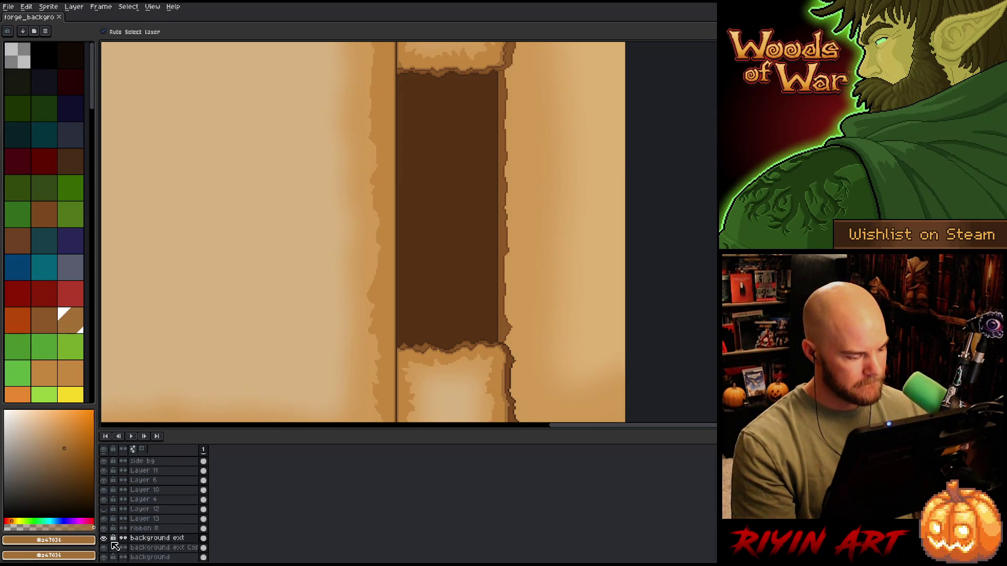
{"action": "key", "text": "w"}
{"action": "scroll", "coordinate": [469, 210], "scroll_direction": "up", "scroll_amount": 1}
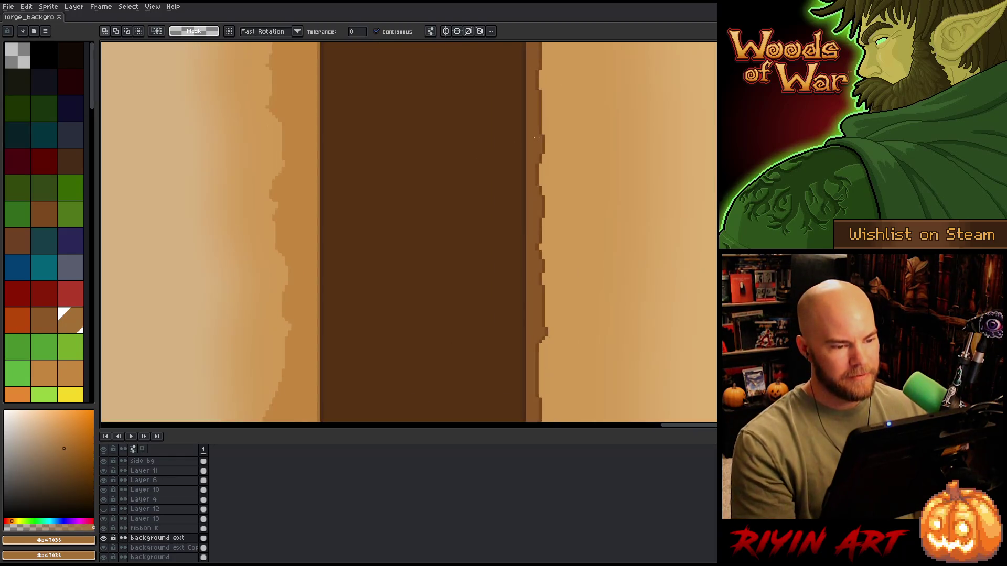
{"action": "scroll", "coordinate": [550, 130], "scroll_direction": "down", "scroll_amount": 1}
{"action": "scroll", "coordinate": [550, 129], "scroll_direction": "up", "scroll_amount": 2}
{"action": "scroll", "coordinate": [531, 130], "scroll_direction": "down", "scroll_amount": 1}
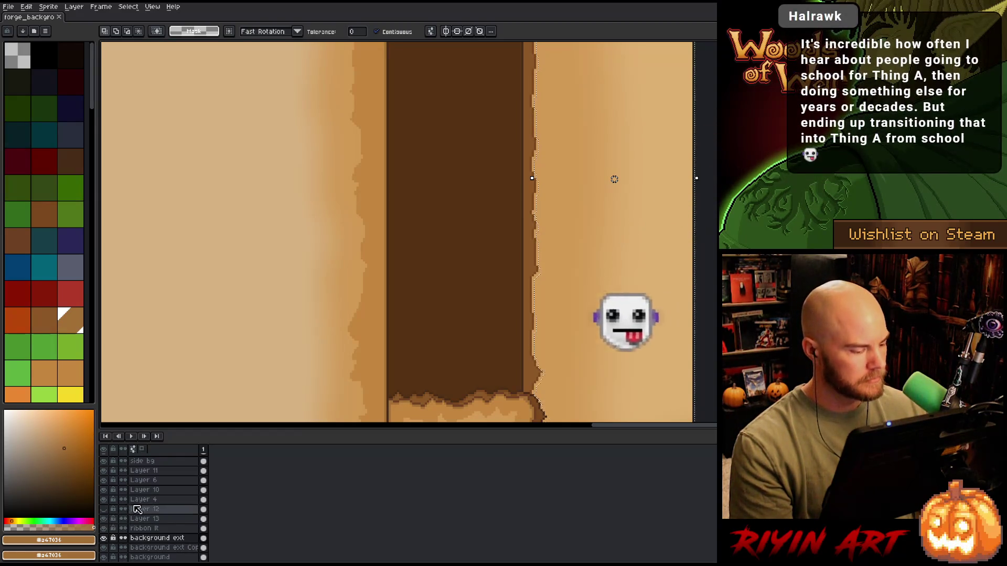
{"action": "left_click", "coordinate": [109, 501]}
{"action": "left_click", "coordinate": [106, 501]}
{"action": "left_click", "coordinate": [106, 501]}
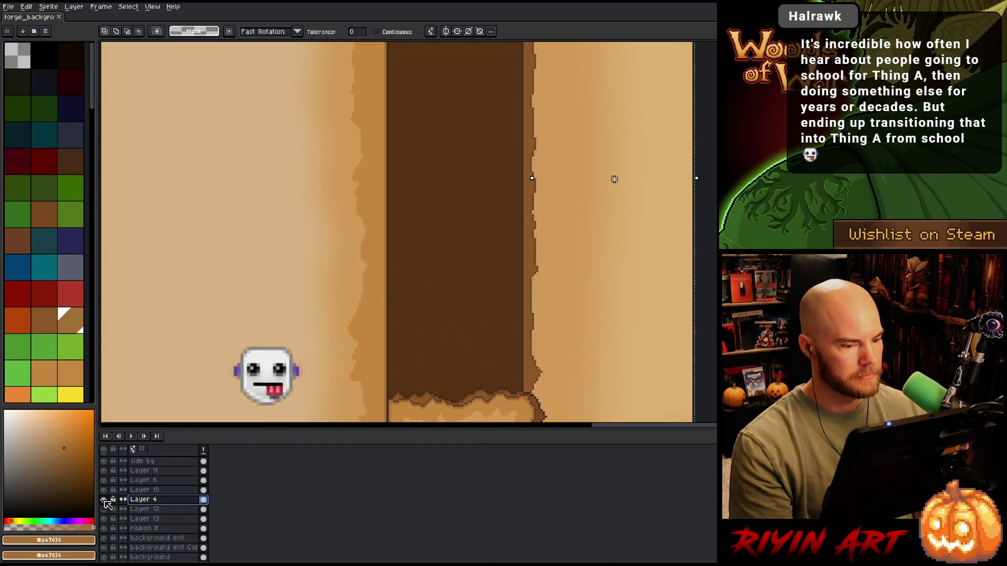
Compare Layers 10, 6 and 11 by toggling visibility, then make Layer 11 active
{"action": "left_click", "coordinate": [145, 490]}
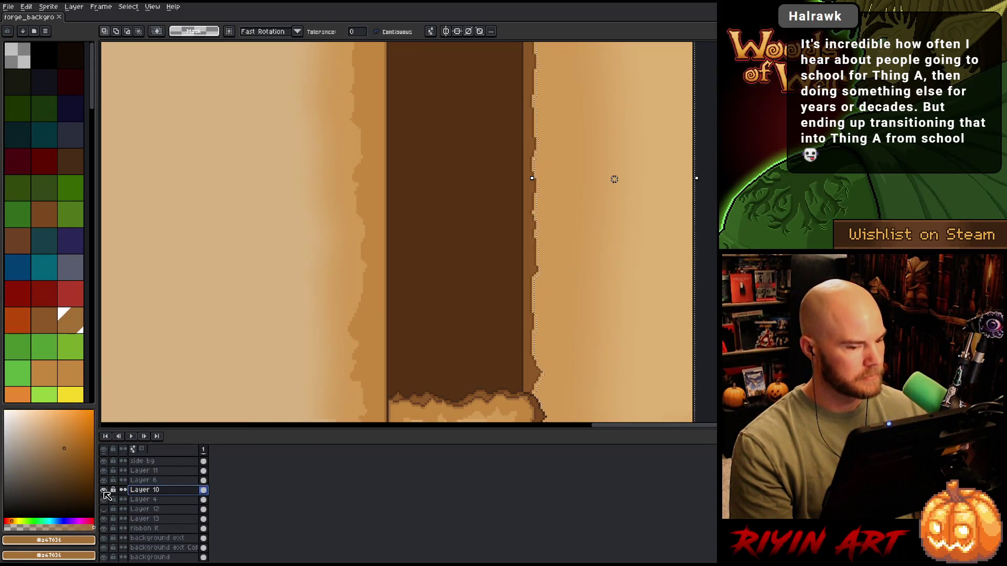
{"action": "left_click", "coordinate": [104, 490]}
{"action": "left_click", "coordinate": [104, 490]}
{"action": "left_click", "coordinate": [142, 480]}
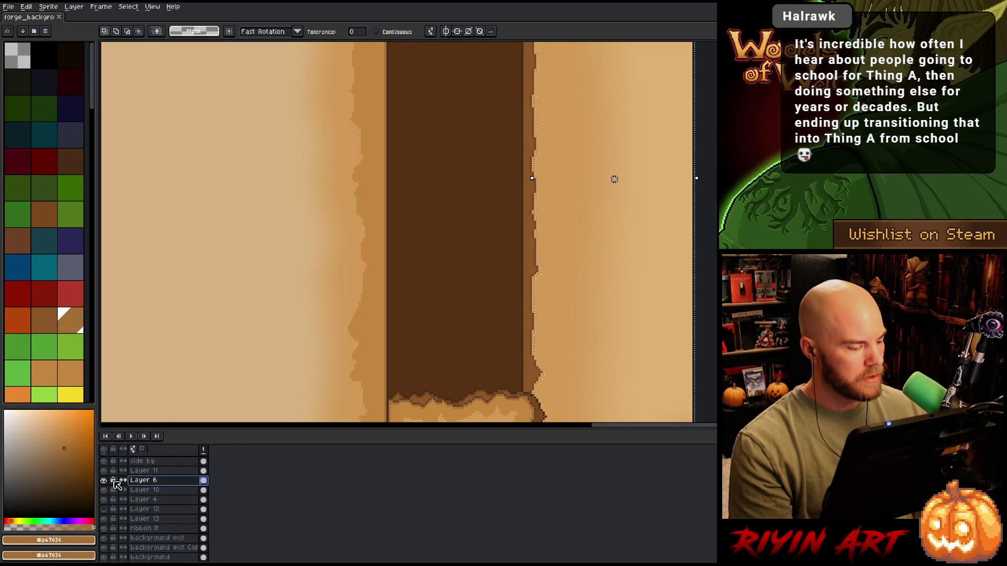
{"action": "left_click", "coordinate": [104, 480]}
{"action": "left_click", "coordinate": [104, 480]}
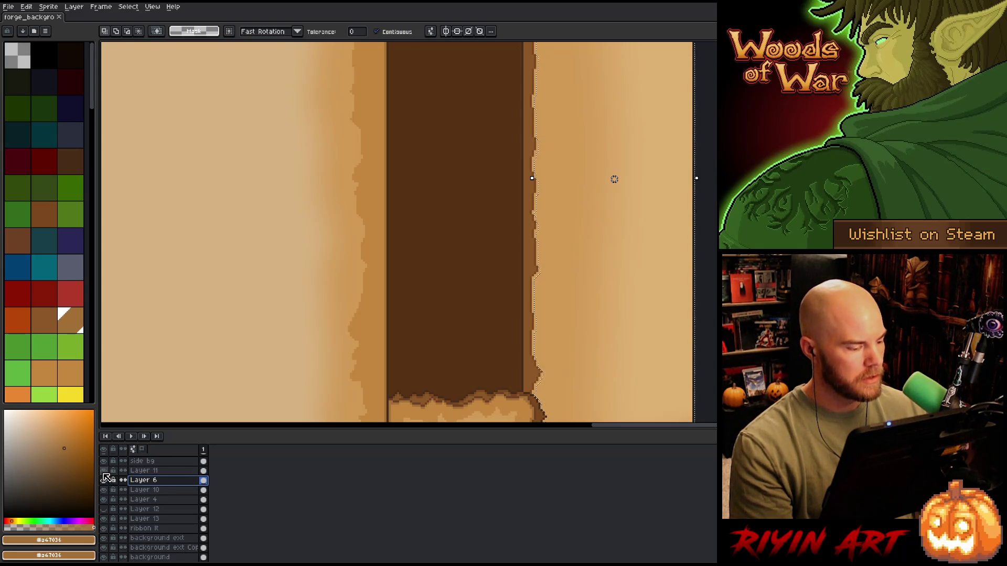
{"action": "left_click", "coordinate": [104, 471]}
{"action": "left_click", "coordinate": [104, 471]}
{"action": "left_click", "coordinate": [149, 470]}
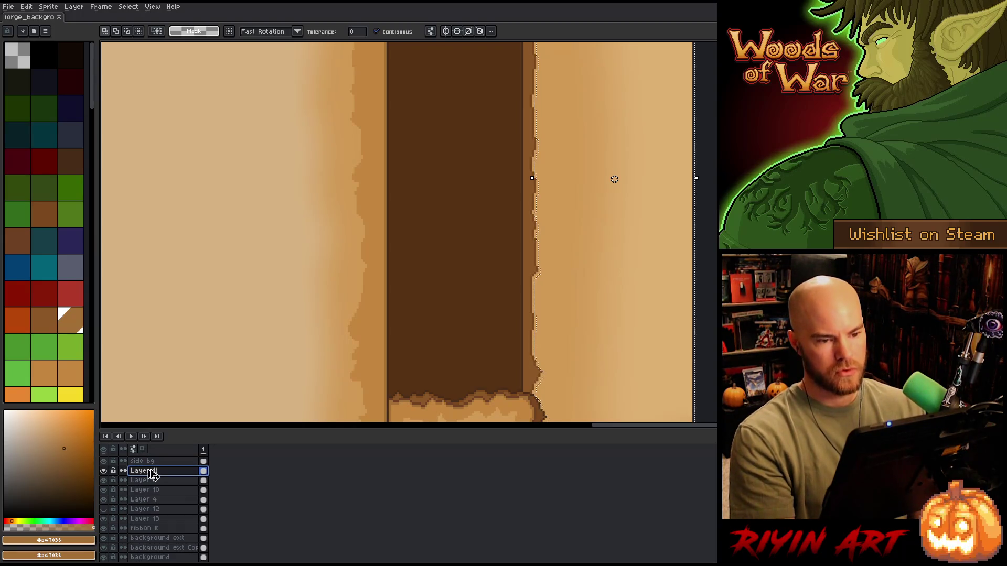
Zoom out and pan up the spine to the sprite's top edge
{"action": "scroll", "coordinate": [152, 475], "scroll_direction": "down", "scroll_amount": 1}
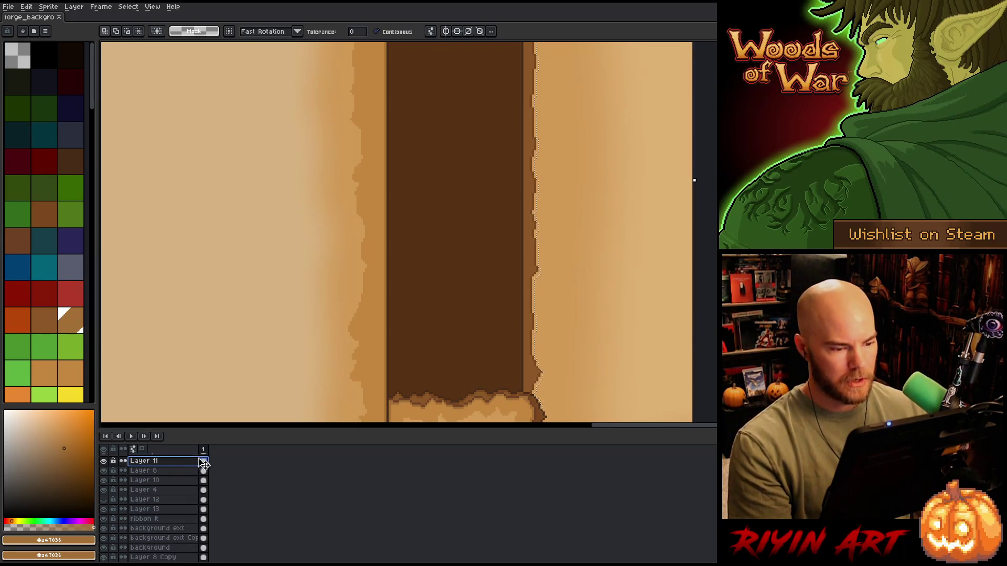
{"action": "mouse_move", "coordinate": [447, 280]}
{"action": "left_mouse_down"}
{"action": "mouse_move", "coordinate": [439, 338]}
{"action": "mouse_move", "coordinate": [389, 360]}
{"action": "mouse_move", "coordinate": [452, 295]}
{"action": "left_mouse_up"}
{"action": "scroll", "coordinate": [461, 220], "scroll_direction": "down", "scroll_amount": 2}
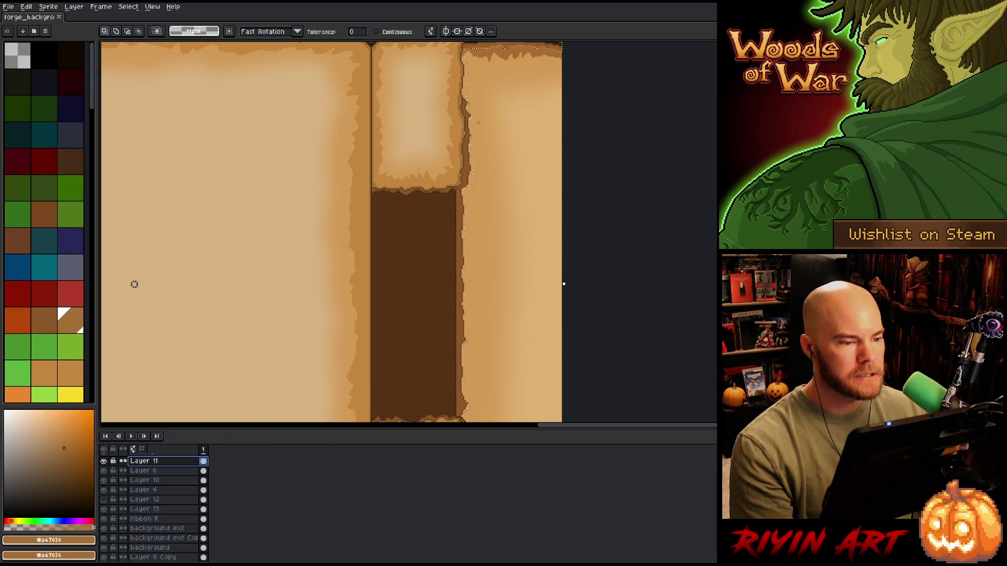
{"action": "left_click_drag", "start_coordinate": [473, 113], "coordinate": [466, 229]}
{"action": "scroll", "coordinate": [478, 168], "scroll_direction": "up", "scroll_amount": 3}
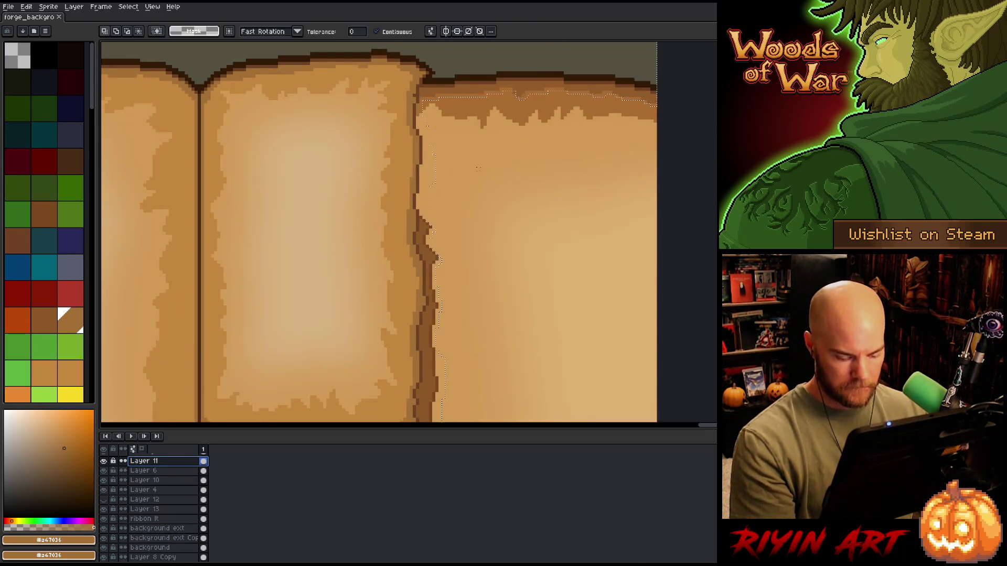
{"action": "key", "text": "m"}
{"action": "scroll", "coordinate": [443, 216], "scroll_direction": "down", "scroll_amount": 3}
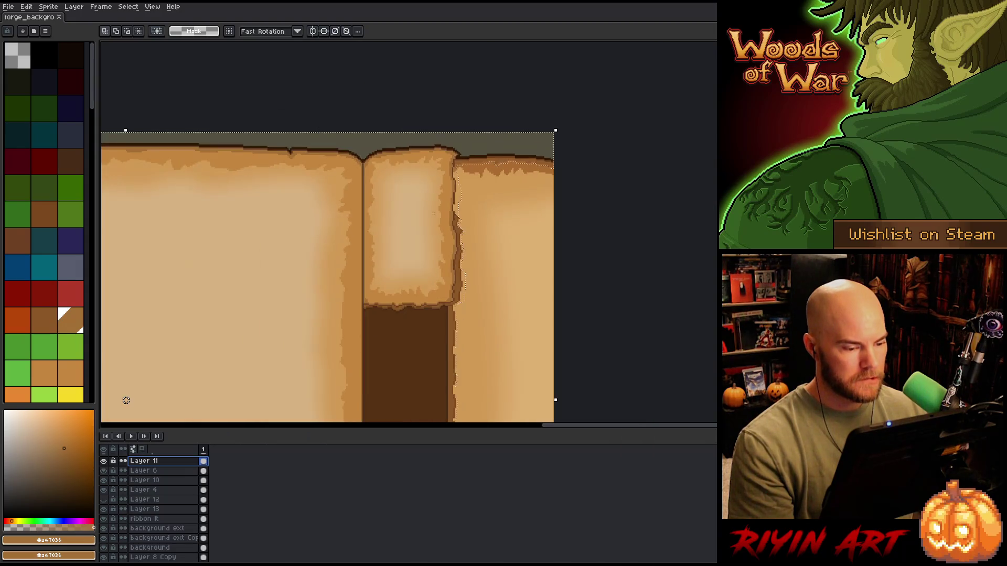
{"action": "scroll", "coordinate": [460, 206], "scroll_direction": "up", "scroll_amount": 3}
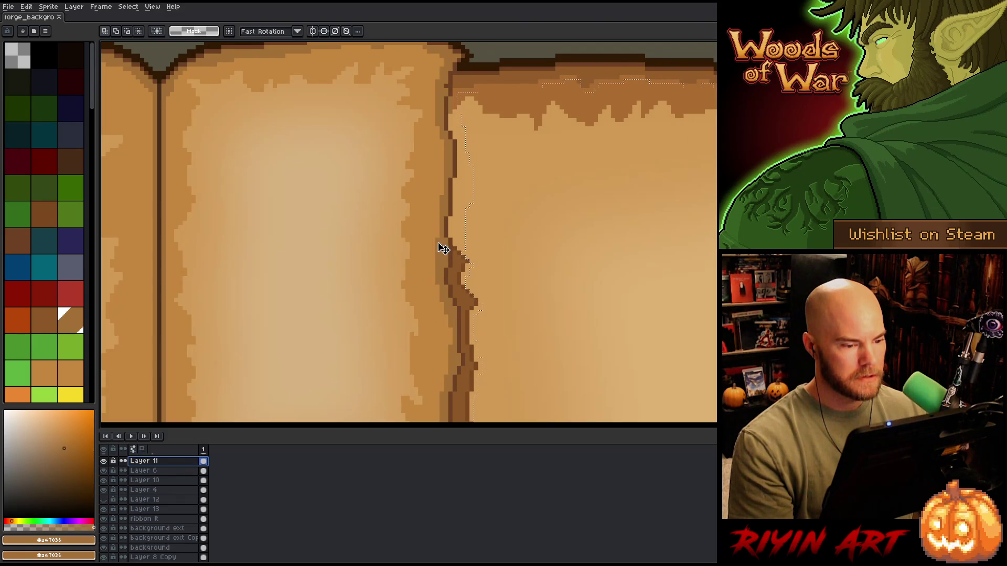
{"action": "left_click", "coordinate": [105, 491]}
{"action": "left_click", "coordinate": [105, 491]}
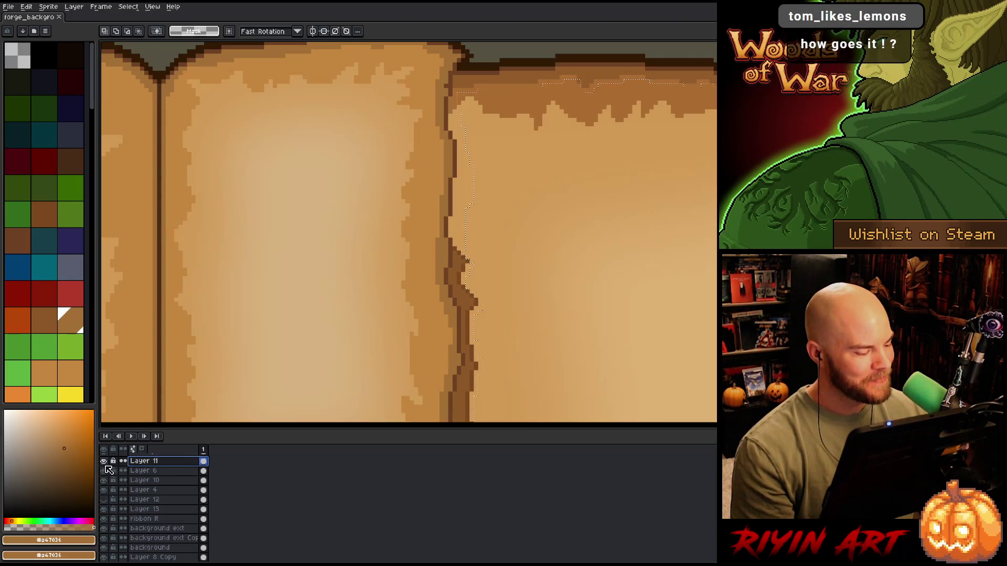
{"action": "scroll", "coordinate": [108, 472], "scroll_direction": "up", "scroll_amount": 2}
{"action": "left_click", "coordinate": [104, 481]}
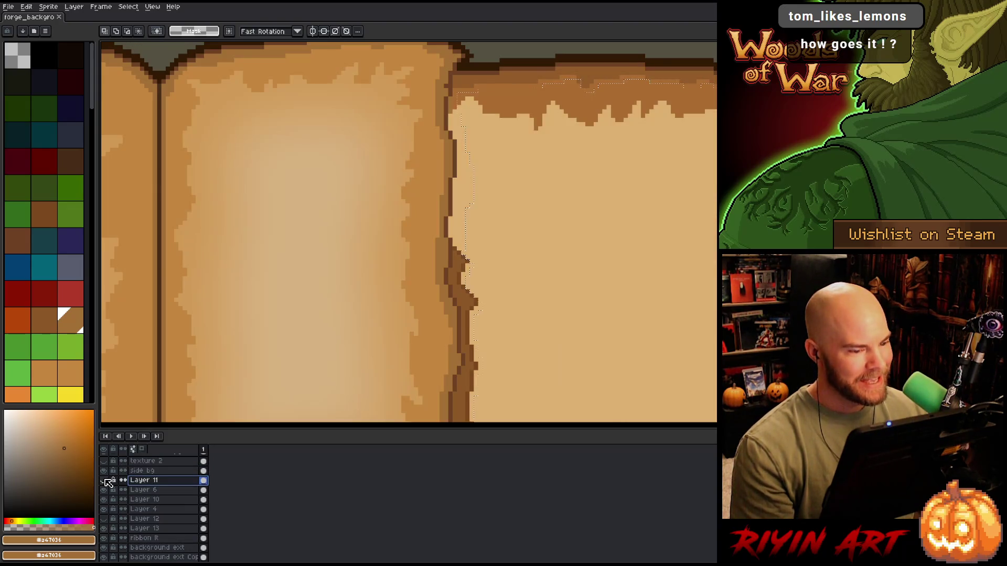
{"action": "left_click", "coordinate": [104, 480]}
{"action": "left_click", "coordinate": [104, 480]}
{"action": "left_click", "coordinate": [105, 490]}
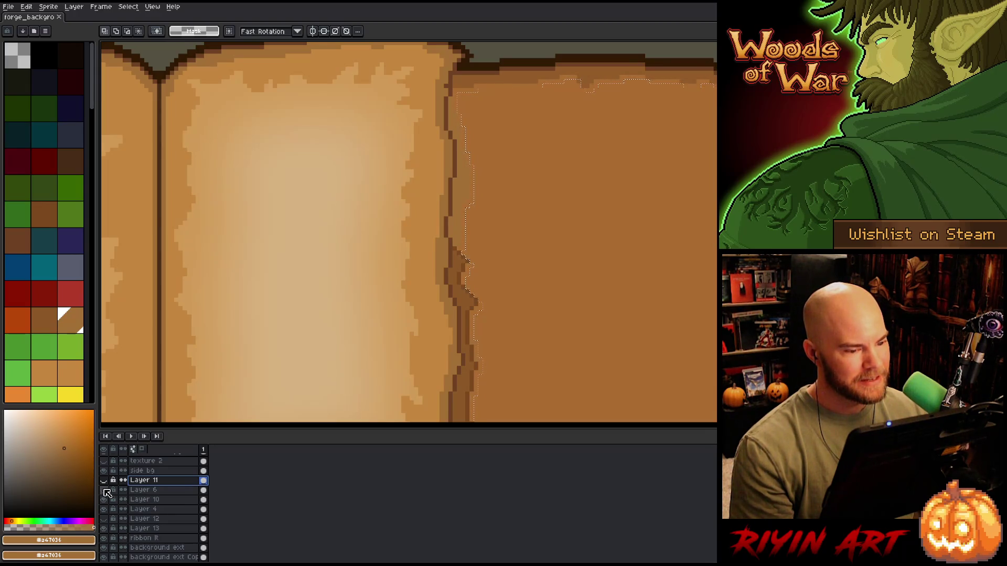
{"action": "left_click", "coordinate": [105, 491]}
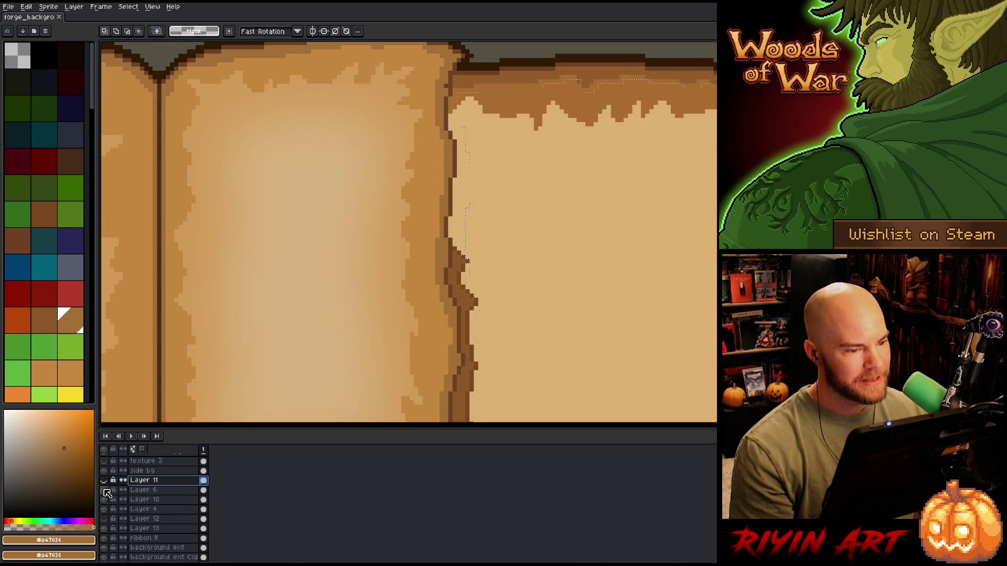
{"action": "left_click", "coordinate": [105, 490]}
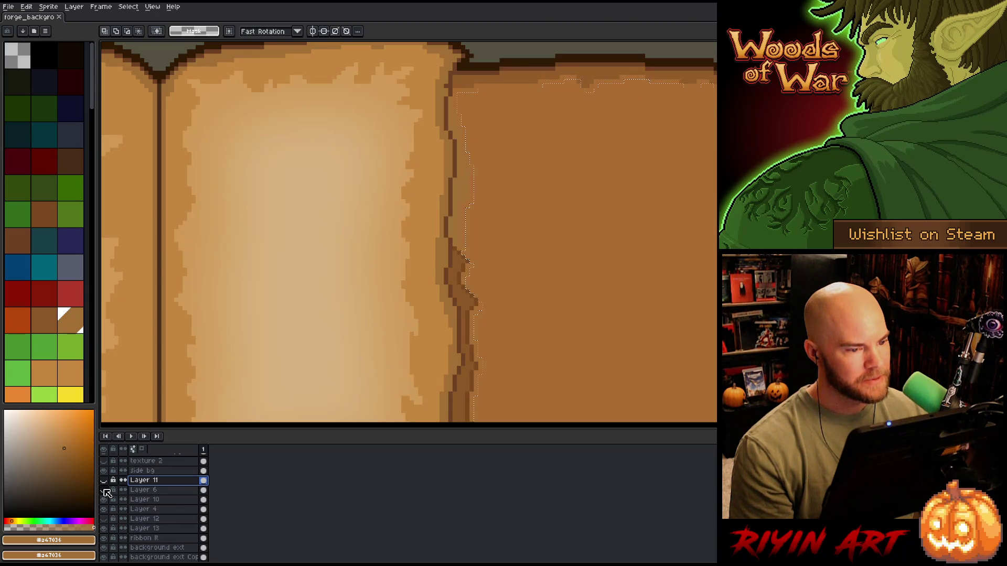
{"action": "left_click", "coordinate": [105, 490]}
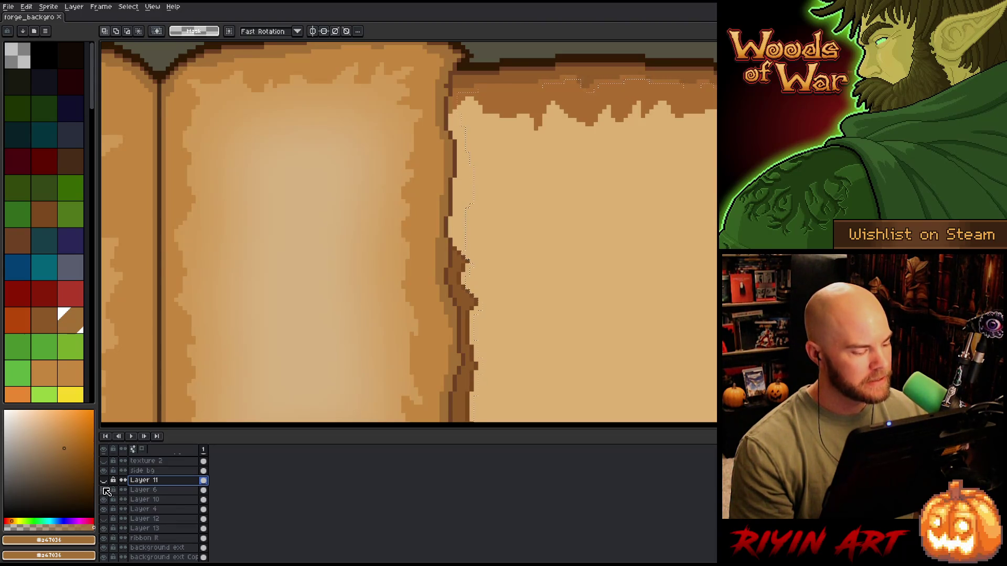
{"action": "left_click", "coordinate": [105, 481]}
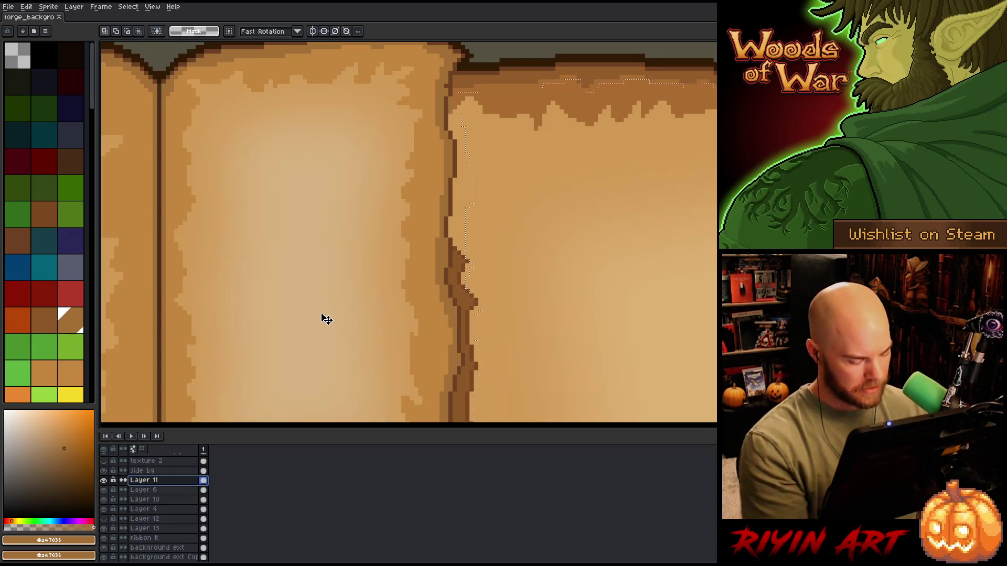
{"action": "key", "text": "shift+n"}
Pick #935c28 and paint darker shading along the right page's torn edge
{"action": "key", "text": "b"}
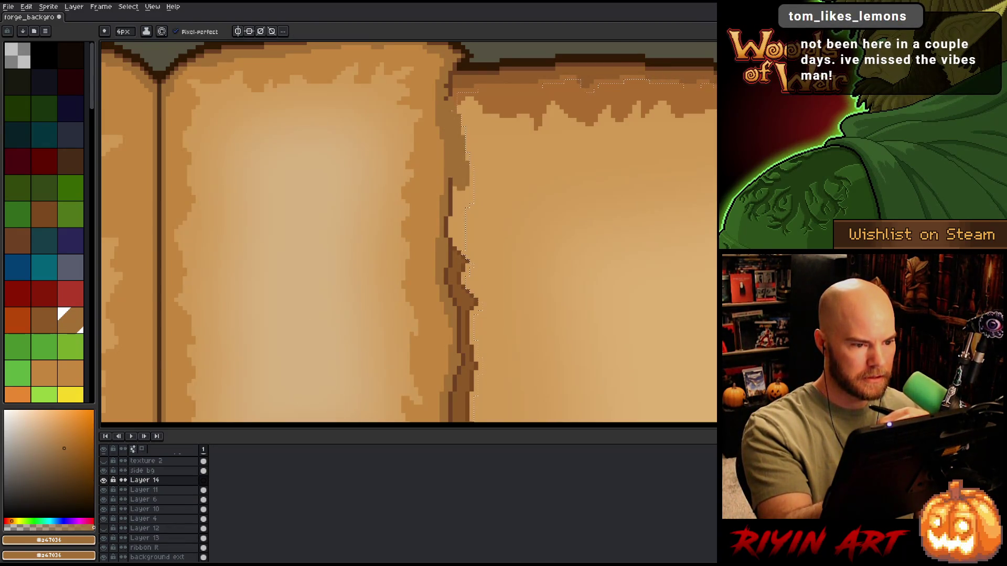
{"action": "left_click", "coordinate": [468, 79], "text": "alt"}
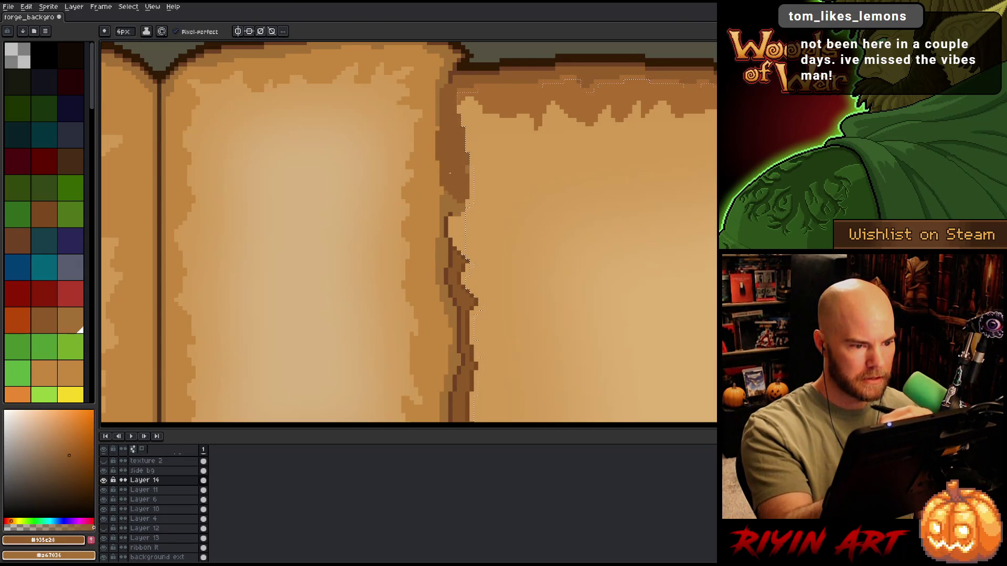
{"action": "left_click_drag", "start_coordinate": [449, 173], "coordinate": [453, 236]}
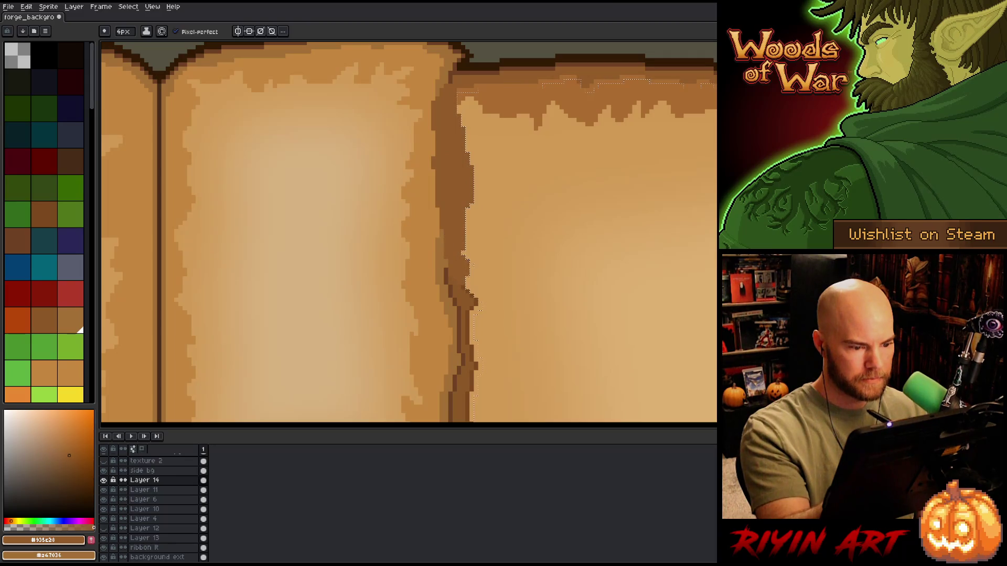
Zoom out and paint lighter brown over the dark lower corner, then pan to the spine
{"action": "scroll", "coordinate": [494, 196], "scroll_direction": "down", "scroll_amount": 5}
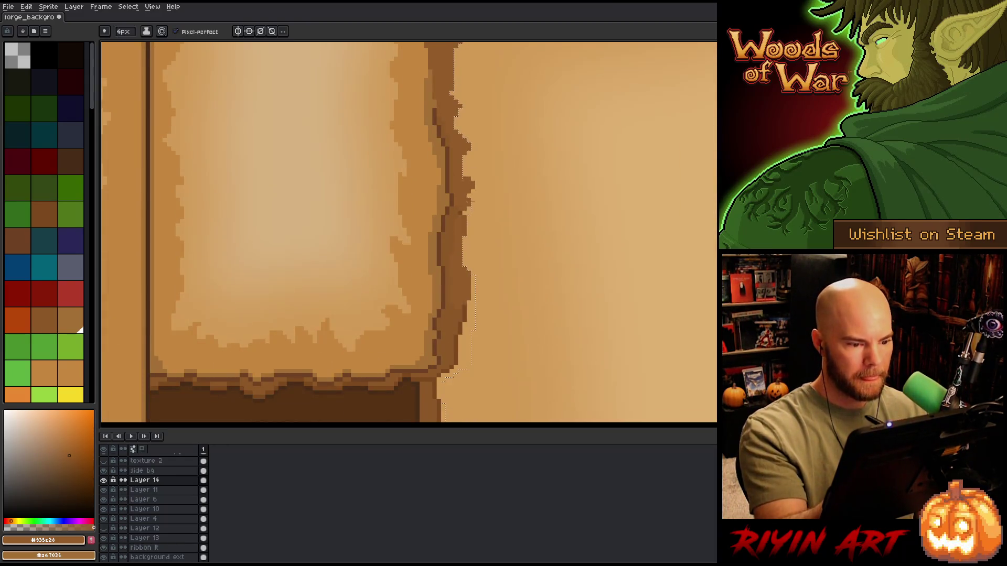
{"action": "scroll", "coordinate": [517, 153], "scroll_direction": "down", "scroll_amount": 5}
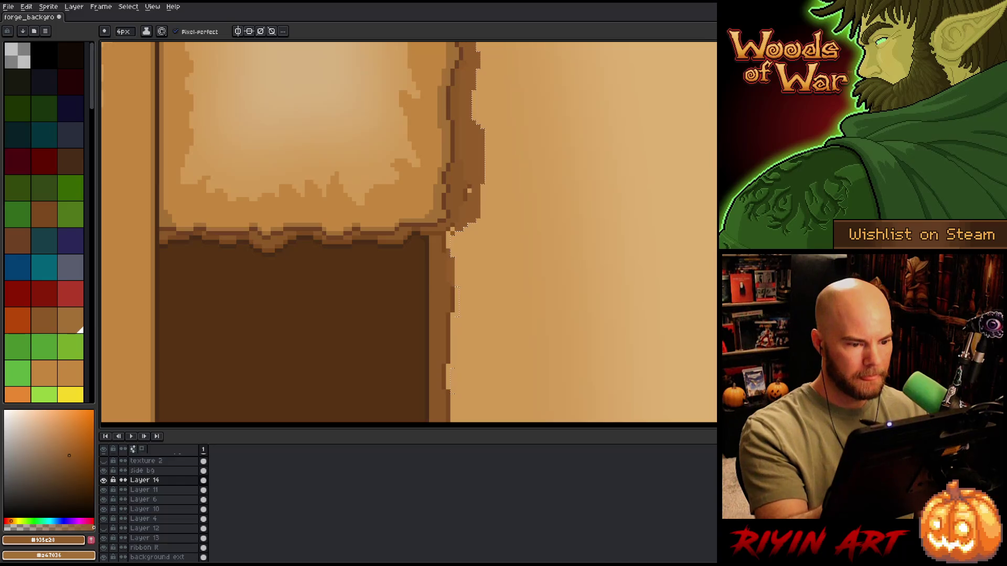
{"action": "scroll", "coordinate": [507, 135], "scroll_direction": "down", "scroll_amount": 5}
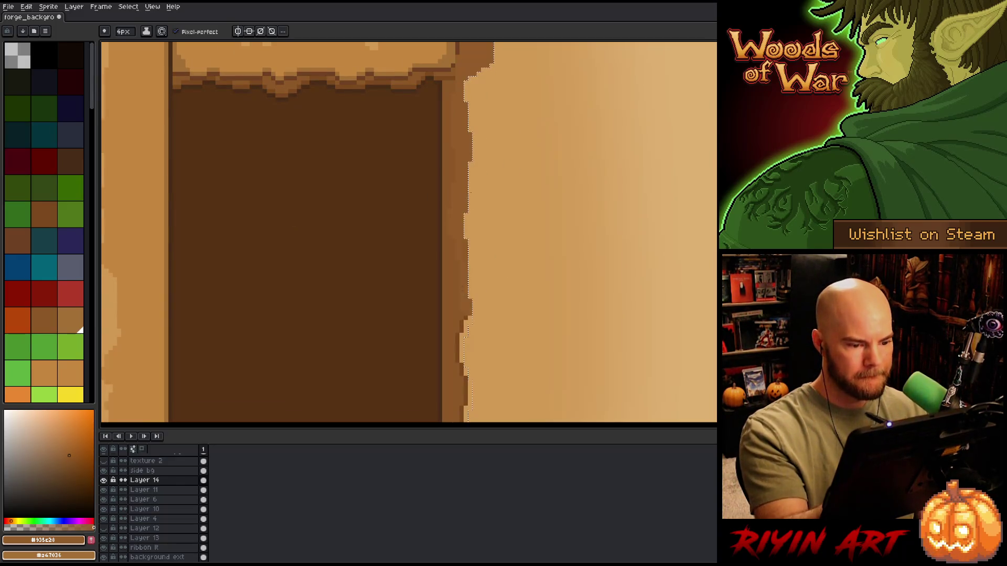
{"action": "scroll", "coordinate": [492, 290], "scroll_direction": "down", "scroll_amount": 3}
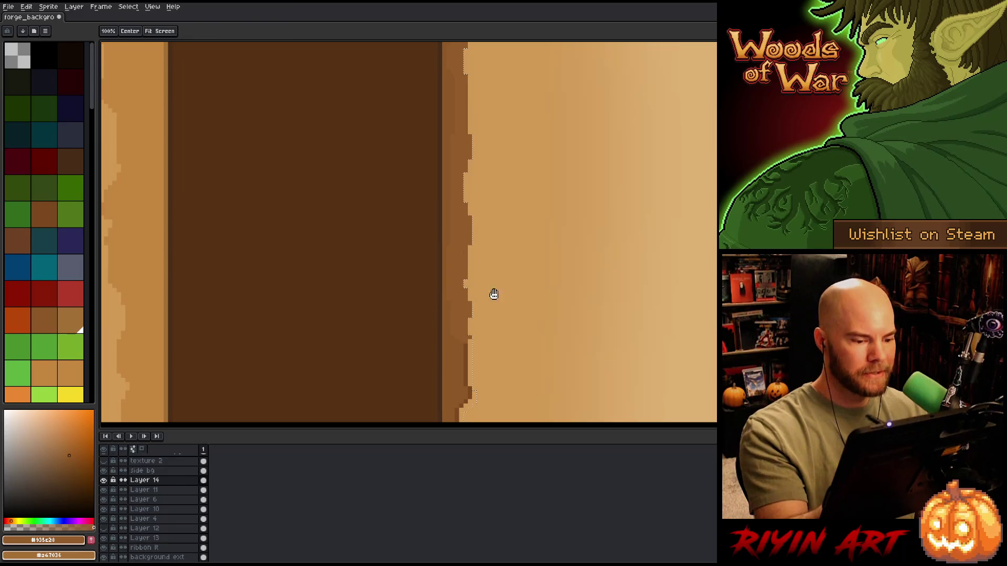
{"action": "scroll", "coordinate": [492, 293], "scroll_direction": "down", "scroll_amount": 2}
{"action": "scroll", "coordinate": [510, 254], "scroll_direction": "down", "scroll_amount": 4}
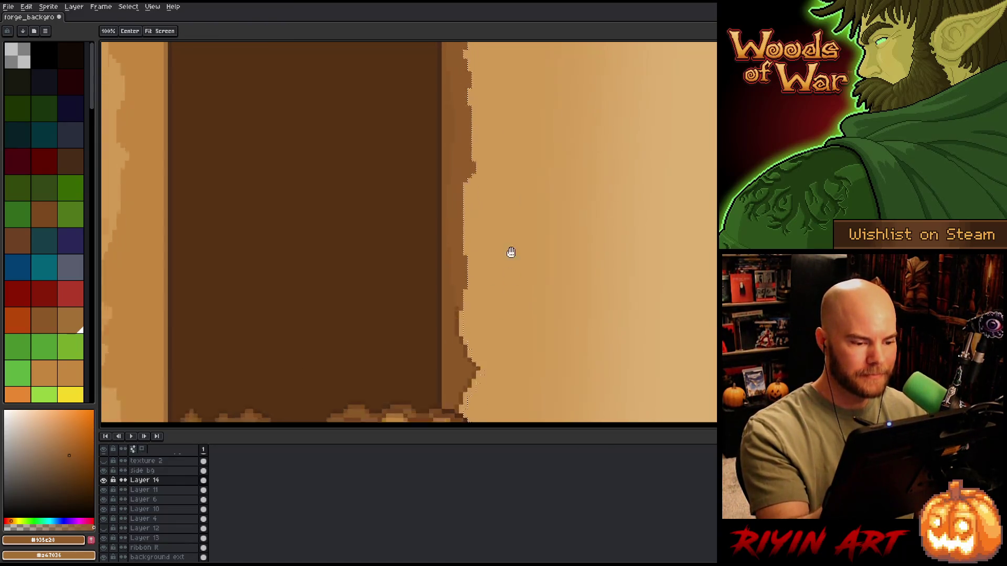
{"action": "scroll", "coordinate": [496, 337], "scroll_direction": "down", "scroll_amount": 5}
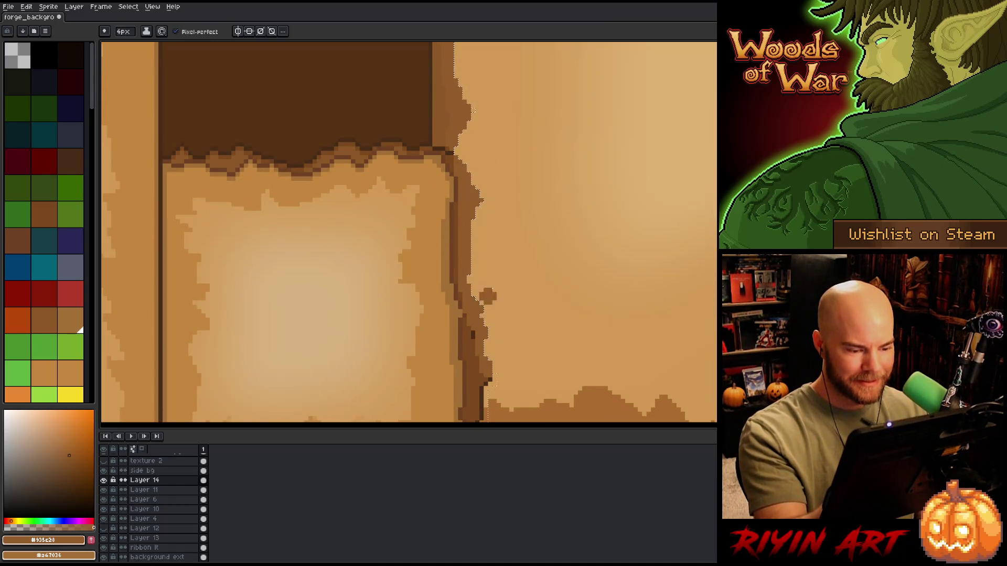
{"action": "scroll", "coordinate": [488, 314], "scroll_direction": "down", "scroll_amount": 6}
{"action": "mouse_move", "coordinate": [485, 247]}
{"action": "left_mouse_down"}
{"action": "mouse_move", "coordinate": [489, 276]}
{"action": "mouse_move", "coordinate": [468, 289]}
{"action": "left_mouse_up"}
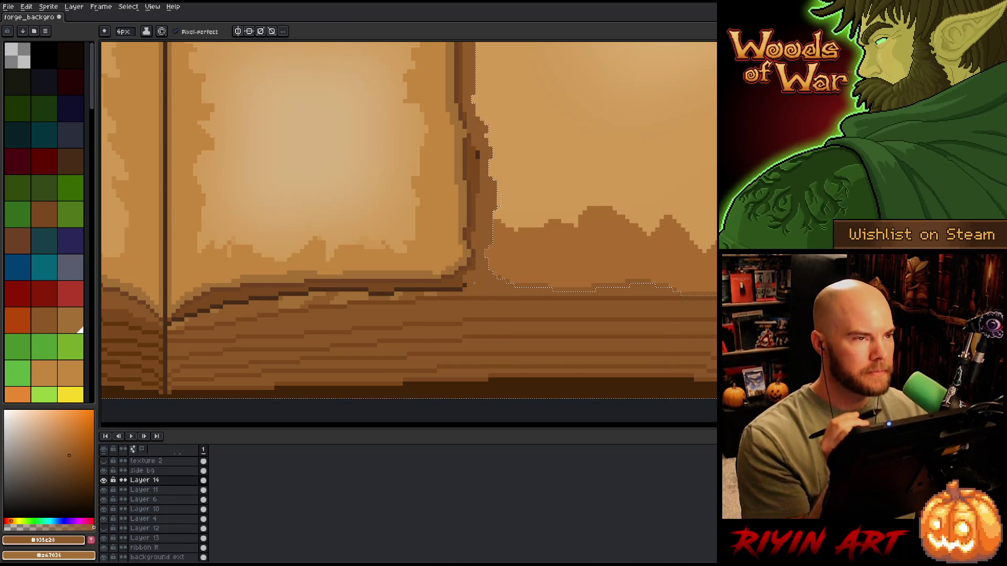
{"action": "scroll", "coordinate": [482, 278], "scroll_direction": "down", "scroll_amount": 3}
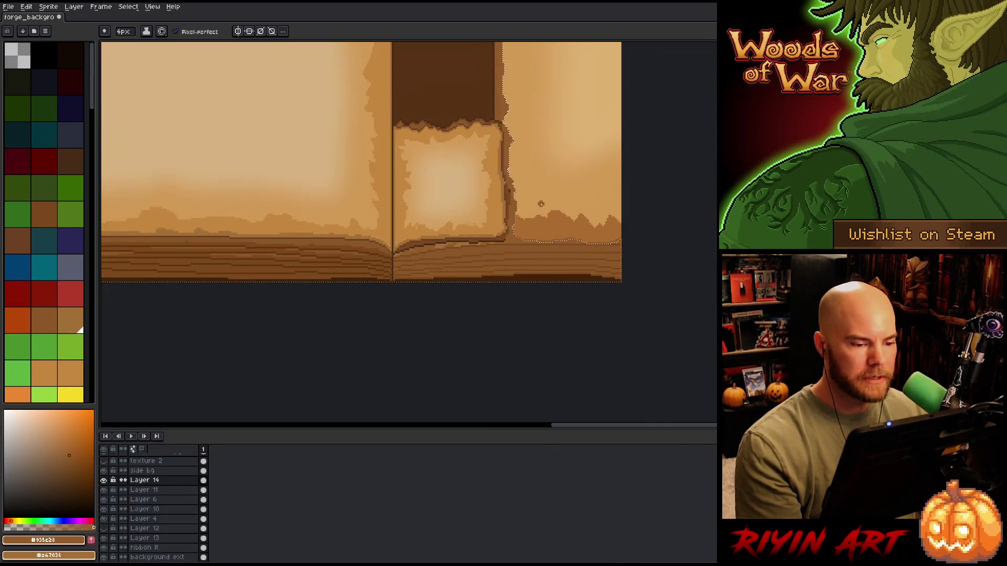
{"action": "left_click_drag", "start_coordinate": [494, 271], "coordinate": [468, 381]}
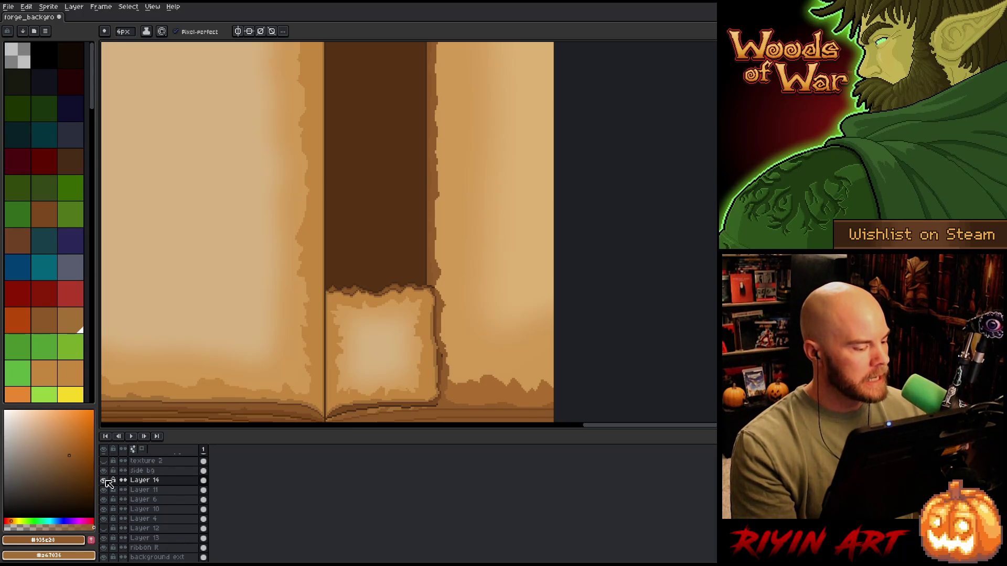
{"action": "left_click", "coordinate": [106, 480]}
{"action": "left_click", "coordinate": [106, 481]}
{"action": "left_click", "coordinate": [105, 480]}
{"action": "left_click", "coordinate": [105, 480]}
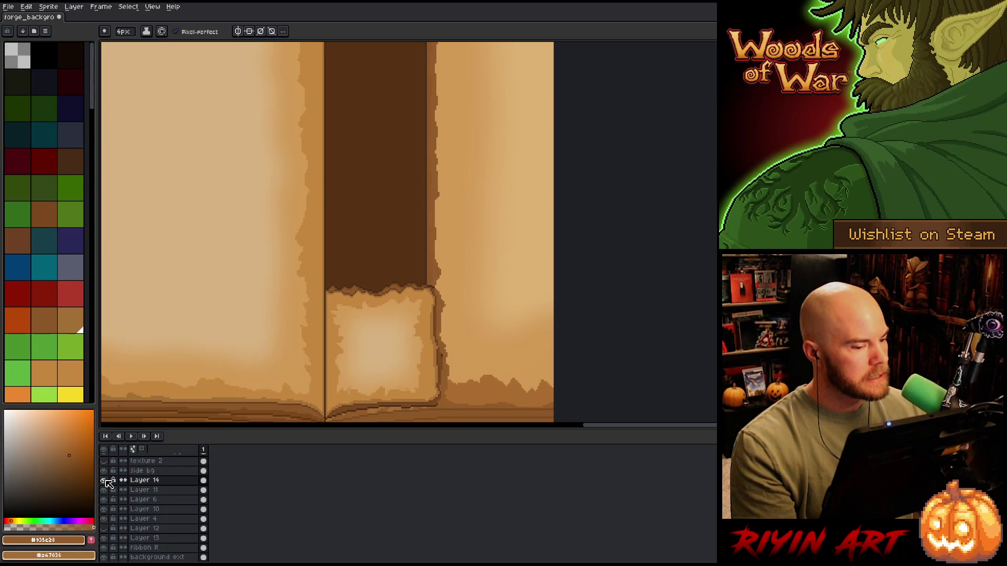
{"action": "left_click", "coordinate": [106, 480]}
{"action": "left_click", "coordinate": [106, 480]}
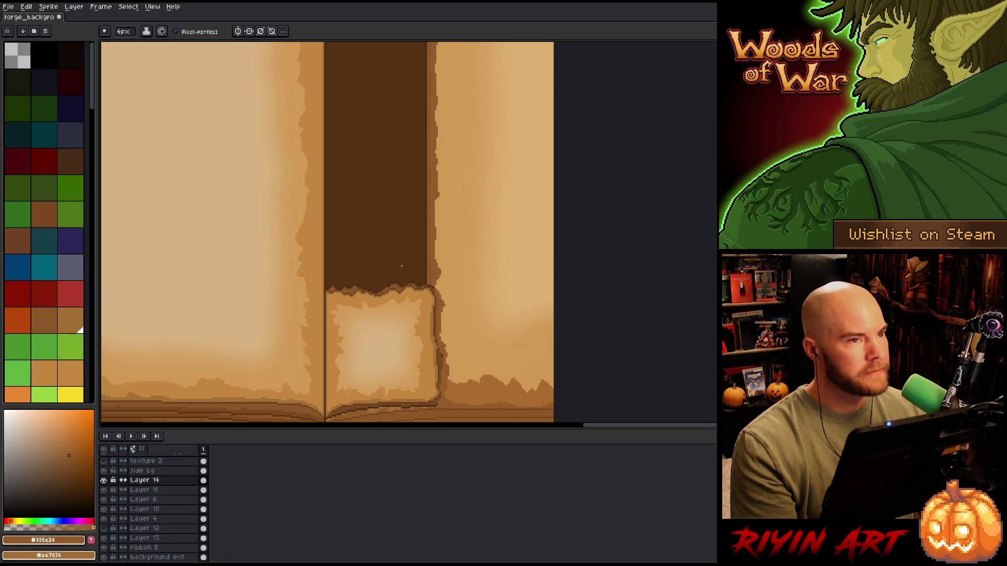
{"action": "scroll", "coordinate": [479, 338], "scroll_direction": "up", "scroll_amount": 8}
{"action": "key", "text": "b"}
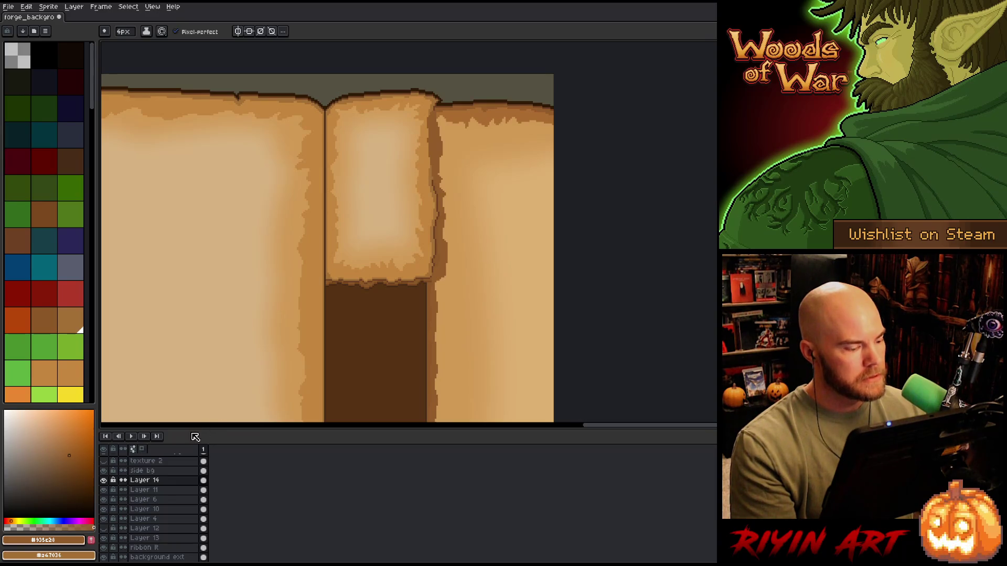
{"action": "left_click", "coordinate": [104, 481]}
{"action": "left_click", "coordinate": [103, 481]}
{"action": "left_click", "coordinate": [104, 481]}
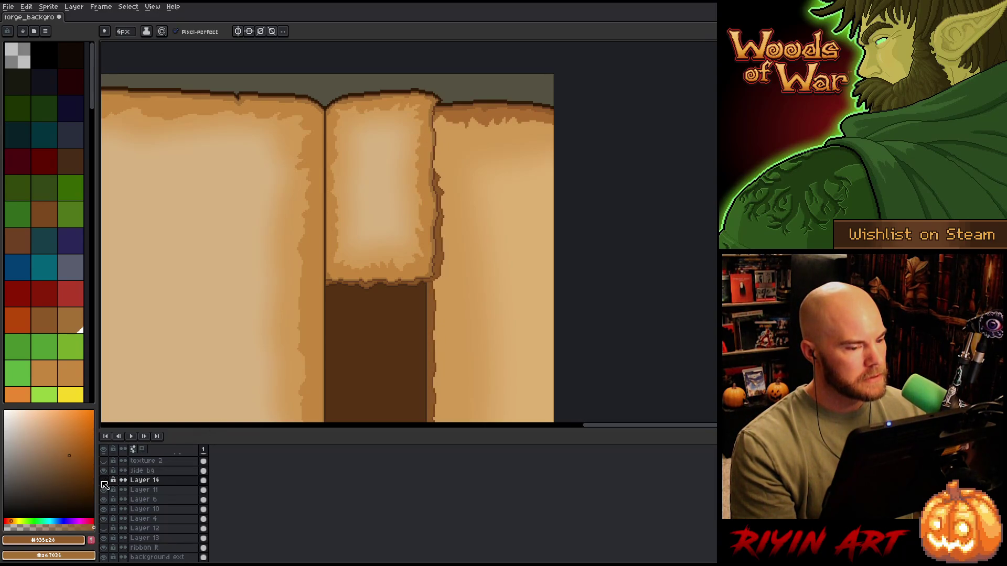
{"action": "left_click", "coordinate": [104, 480]}
{"action": "left_click", "coordinate": [104, 481]}
{"action": "left_click", "coordinate": [103, 481]}
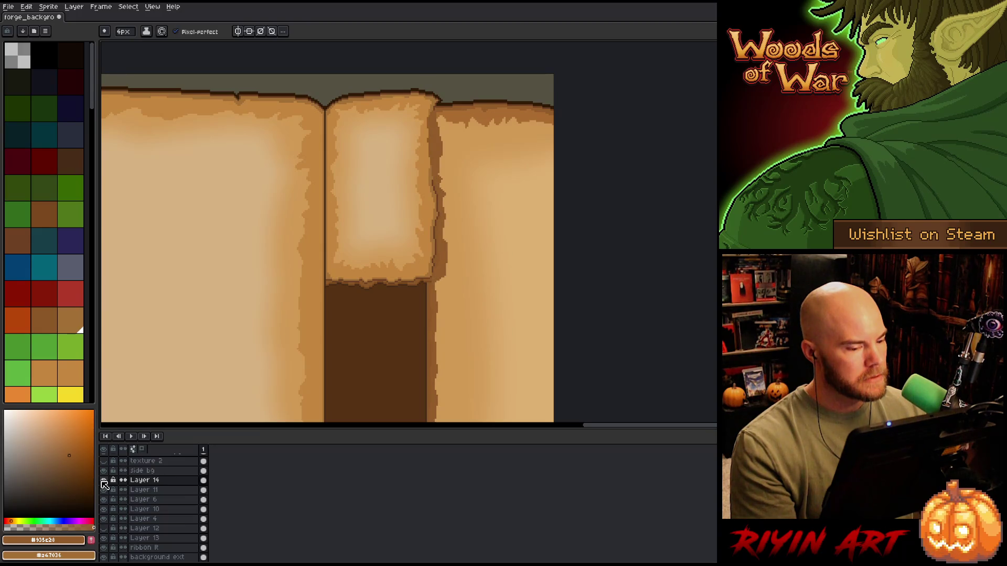
{"action": "left_click", "coordinate": [104, 481]}
{"action": "left_click", "coordinate": [104, 481]}
{"action": "left_click", "coordinate": [103, 481]}
{"action": "left_click", "coordinate": [103, 480]}
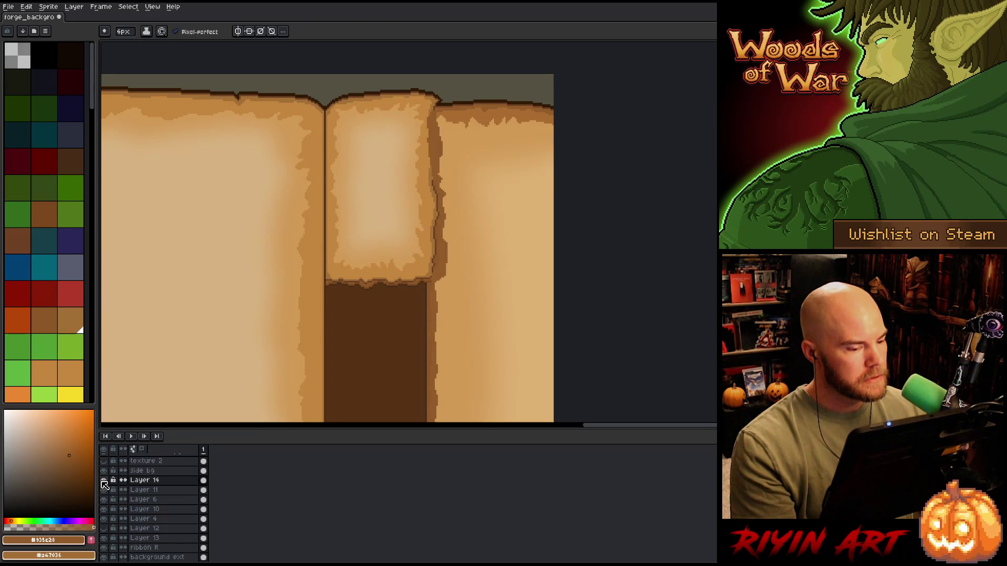
{"action": "left_click", "coordinate": [103, 481]}
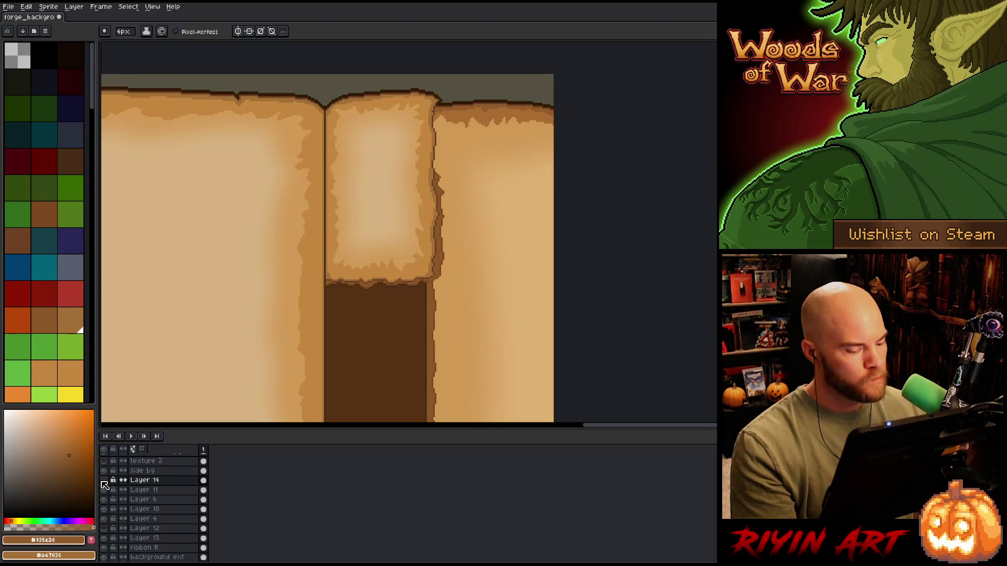
{"action": "key", "text": "w"}
{"action": "left_click", "coordinate": [104, 481]}
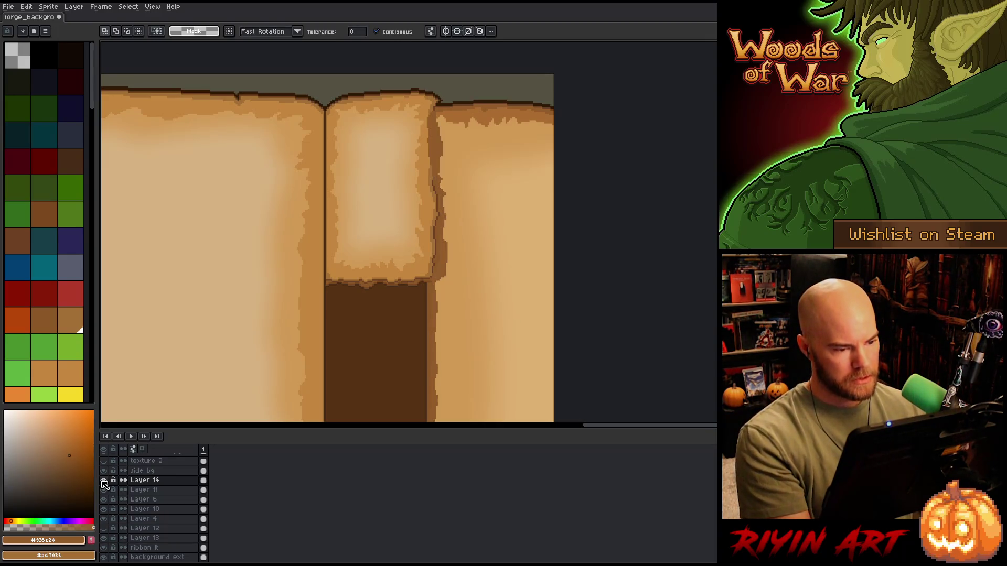
{"action": "left_click", "coordinate": [103, 481]}
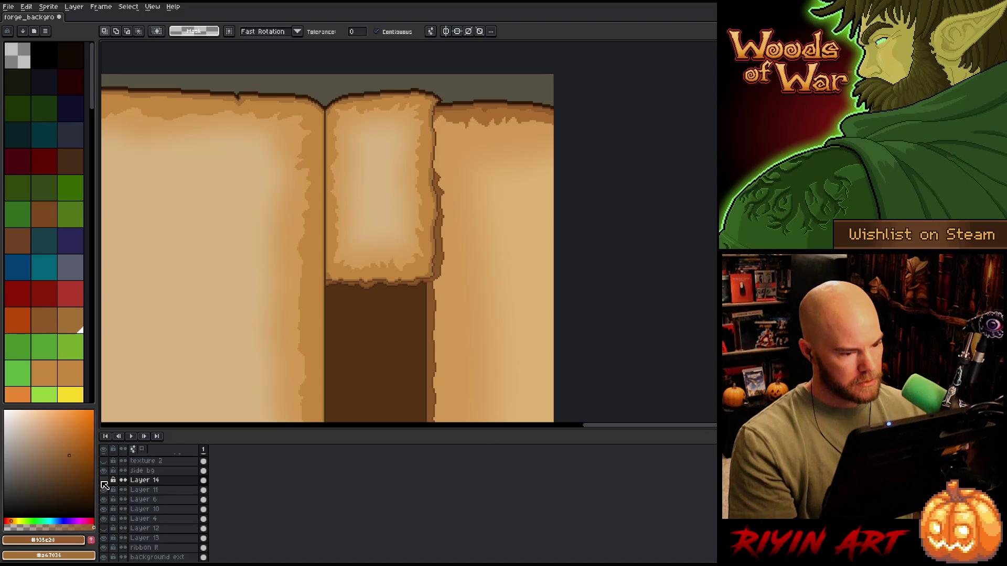
{"action": "left_click", "coordinate": [103, 482]}
{"action": "left_click", "coordinate": [104, 482]}
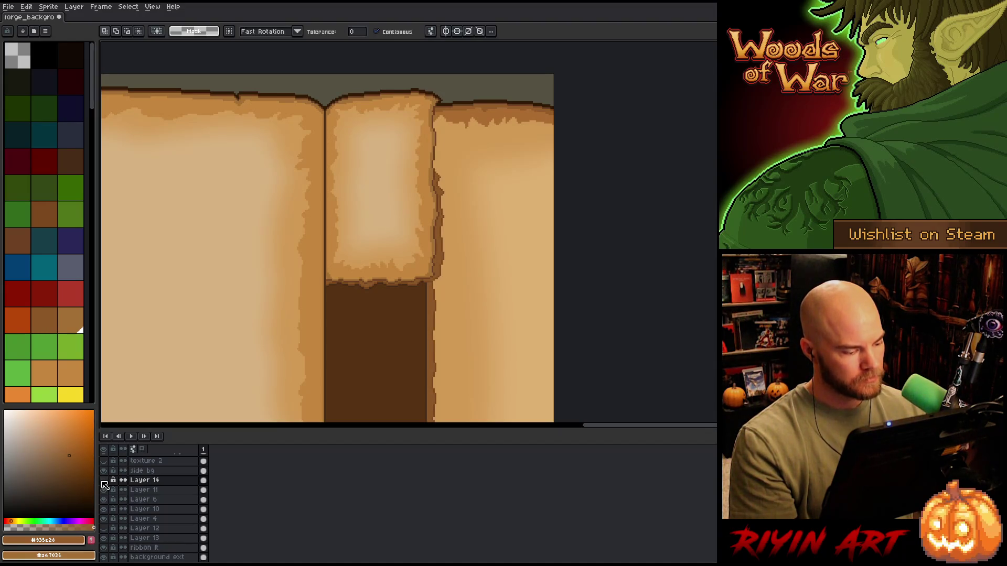
{"action": "left_click", "coordinate": [147, 500]}
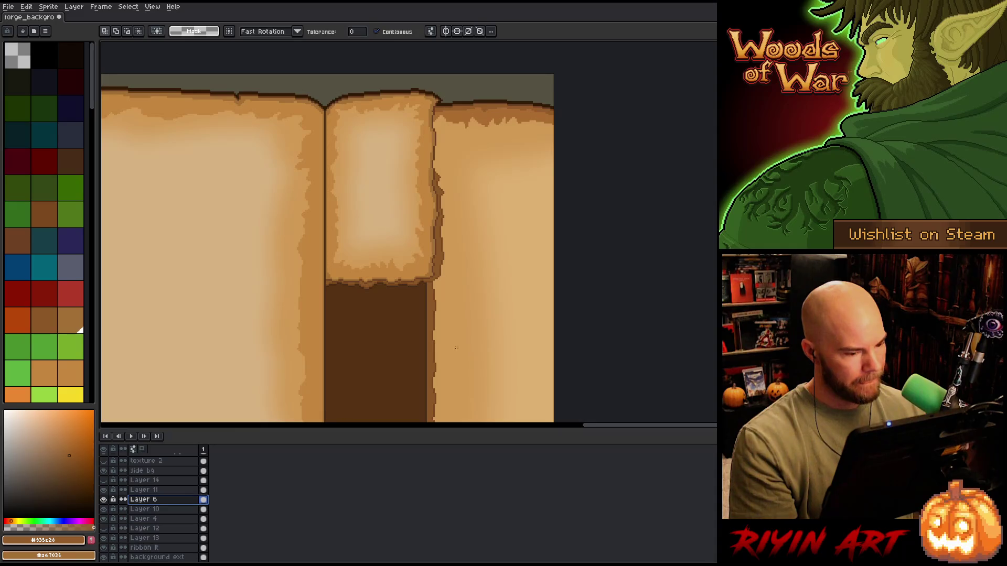
{"action": "left_click", "coordinate": [499, 311]}
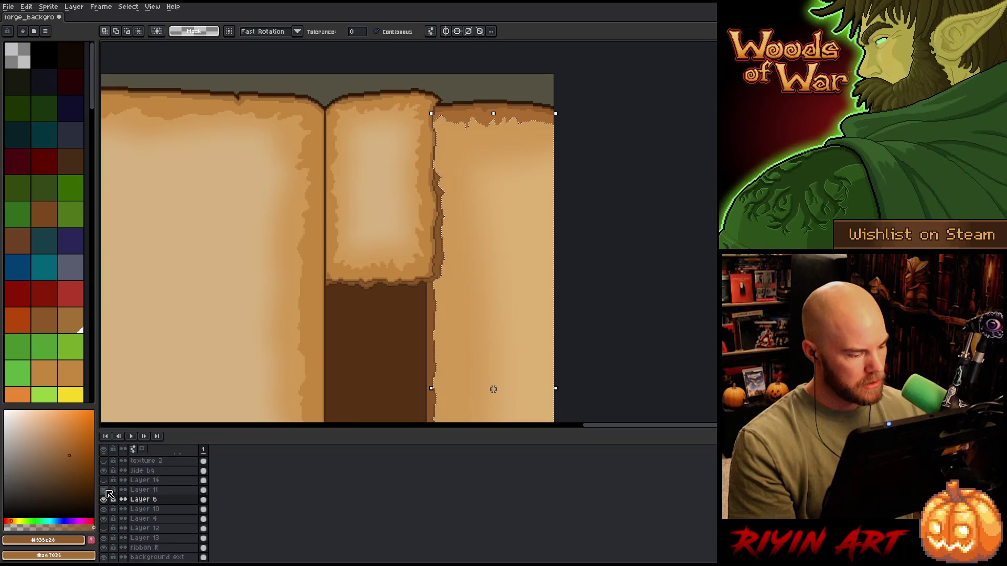
{"action": "left_click", "coordinate": [104, 489]}
{"action": "left_click", "coordinate": [104, 480]}
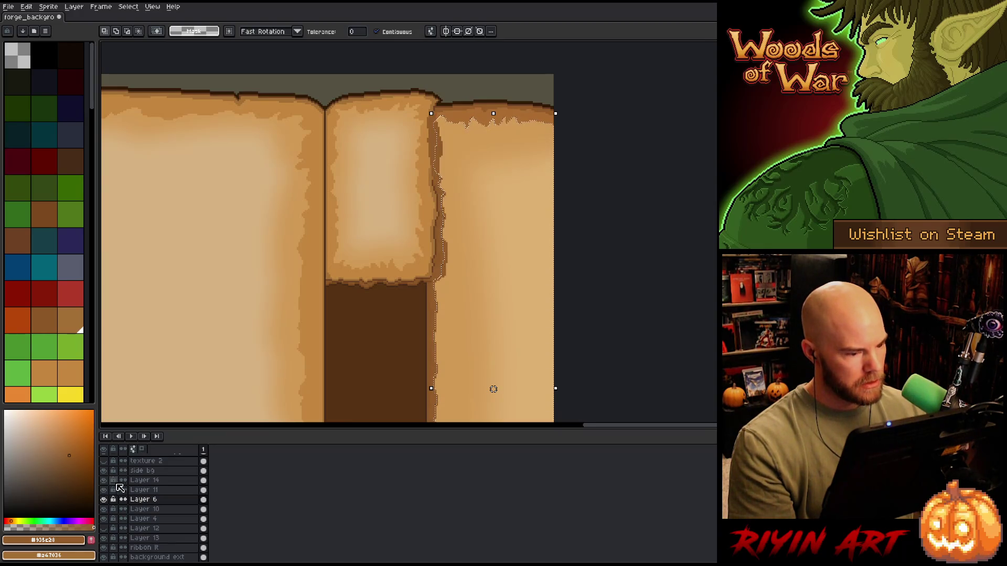
{"action": "left_click", "coordinate": [151, 492]}
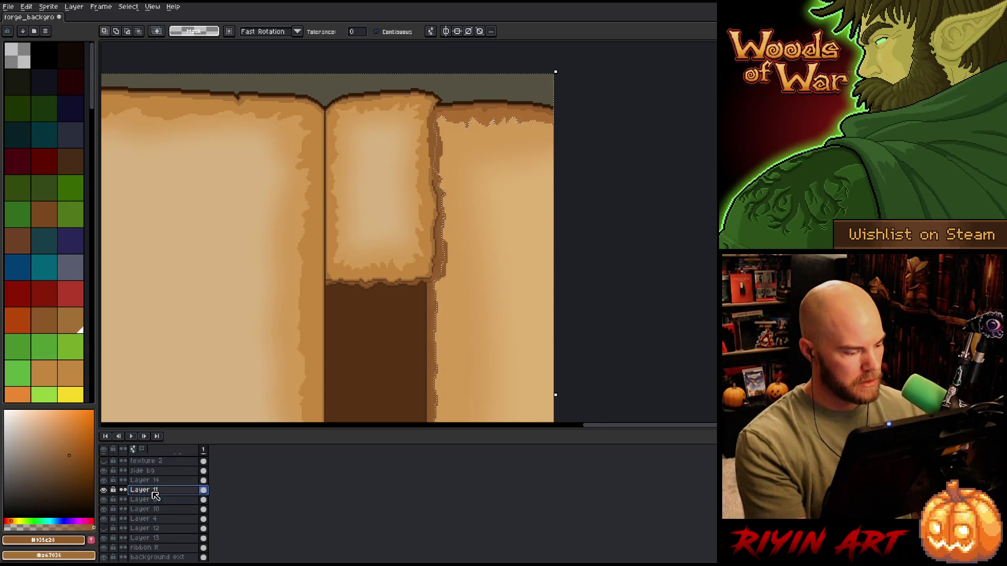
{"action": "left_click", "coordinate": [156, 482]}
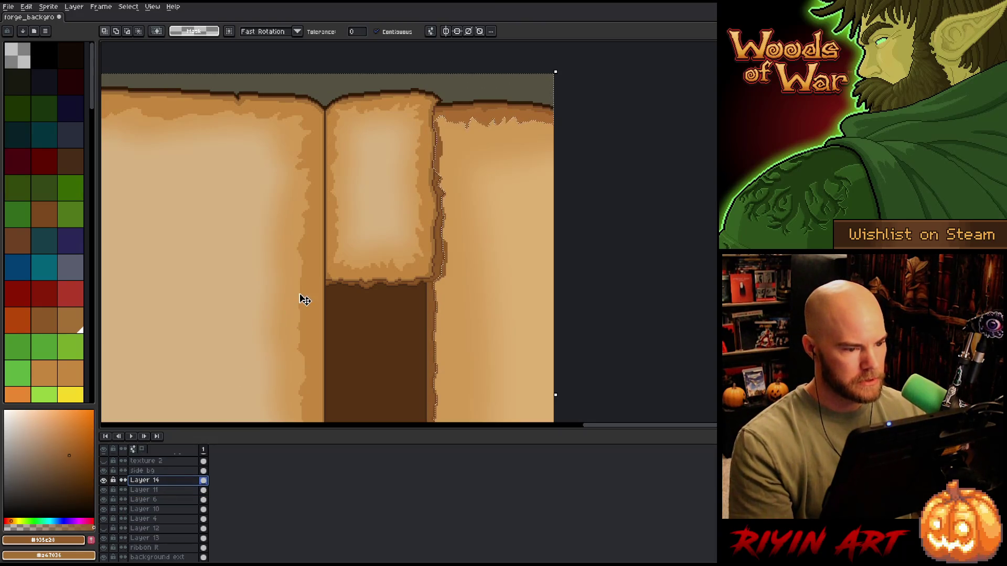
{"action": "key", "text": "ctrl+d"}
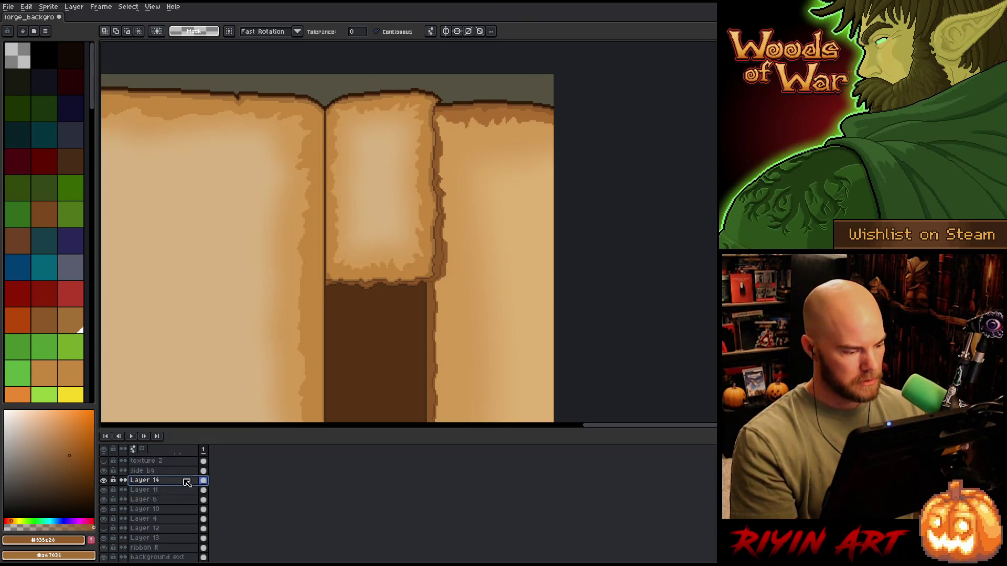
Set Layer 14 to Multiply blend mode at 39% opacity in Layer Properties
{"action": "double_click", "coordinate": [169, 483]}
{"action": "left_click", "coordinate": [210, 398]}
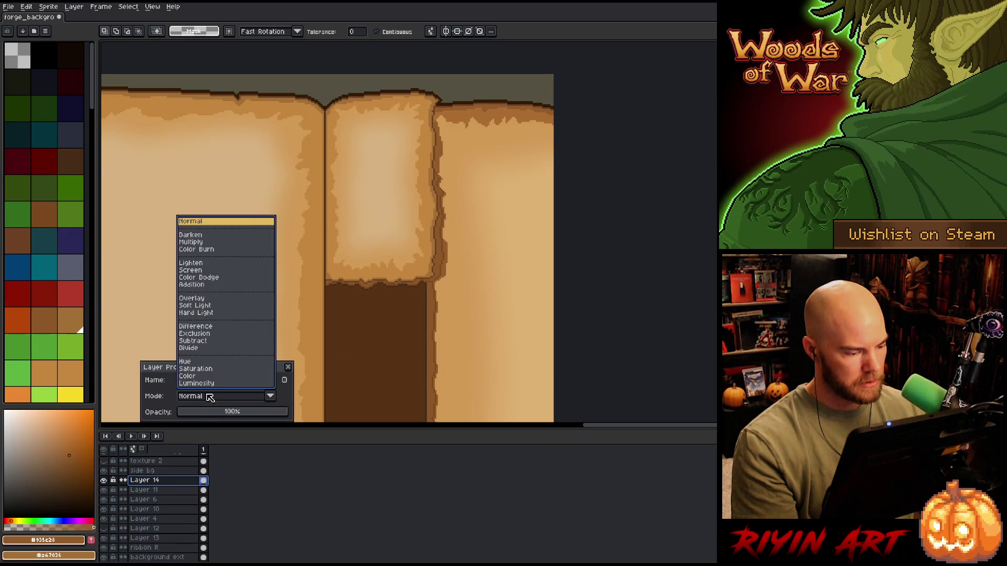
{"action": "left_click", "coordinate": [191, 242]}
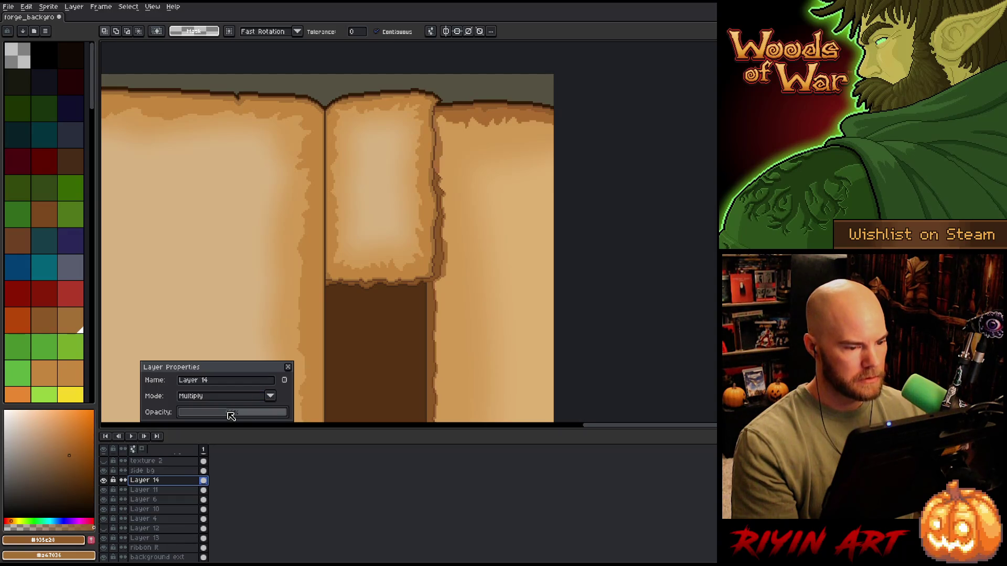
{"action": "left_click_drag", "start_coordinate": [230, 415], "coordinate": [225, 416]}
{"action": "scroll", "coordinate": [463, 278], "scroll_direction": "up", "scroll_amount": 4}
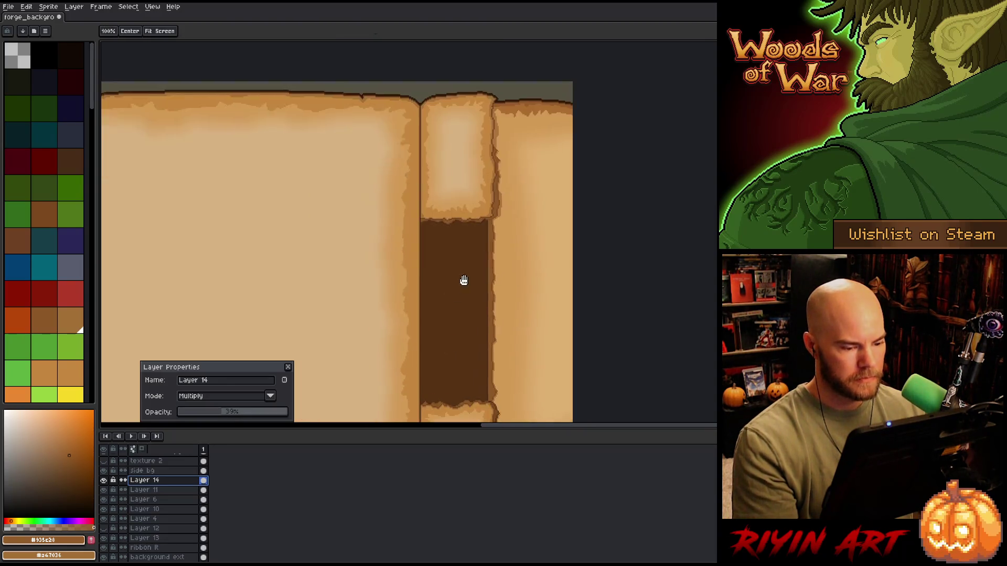
{"action": "left_click", "coordinate": [287, 367]}
{"action": "left_click_drag", "start_coordinate": [465, 165], "coordinate": [477, 211]}
Pick a darker brown, make Layer 14 active, and undo a stray stroke
{"action": "key", "text": "w"}
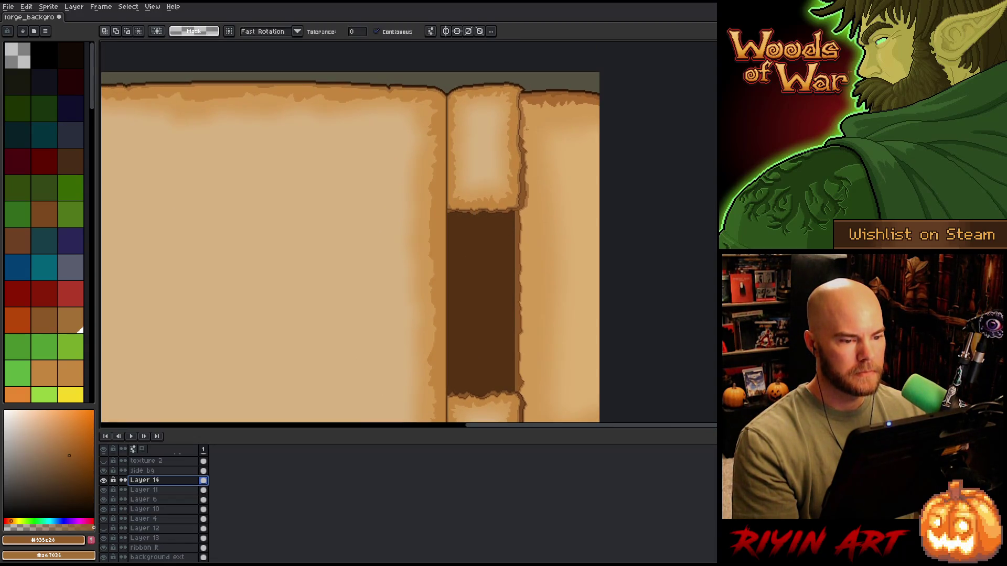
{"action": "scroll", "coordinate": [521, 152], "scroll_direction": "up", "scroll_amount": 4}
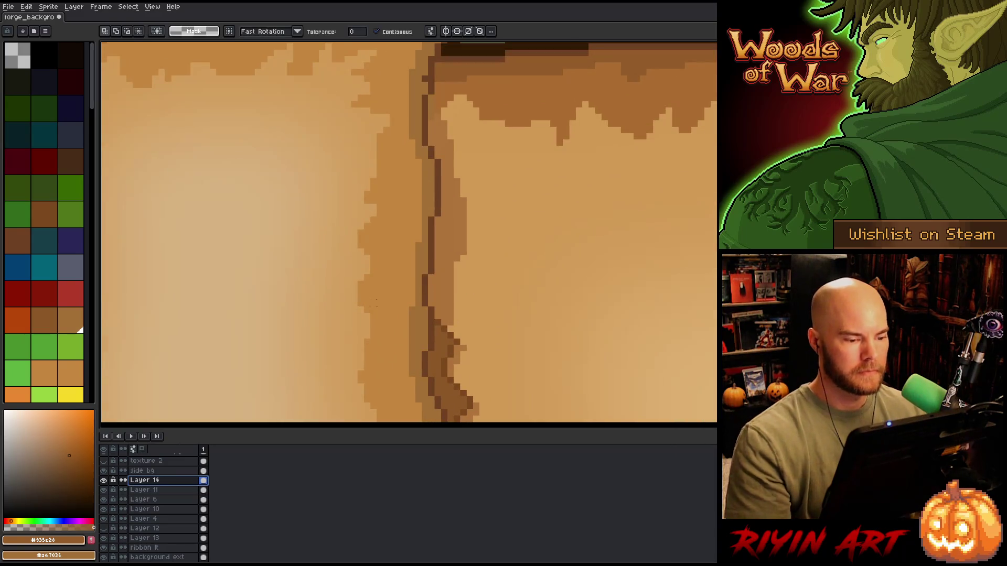
{"action": "left_click", "coordinate": [443, 339], "text": "alt"}
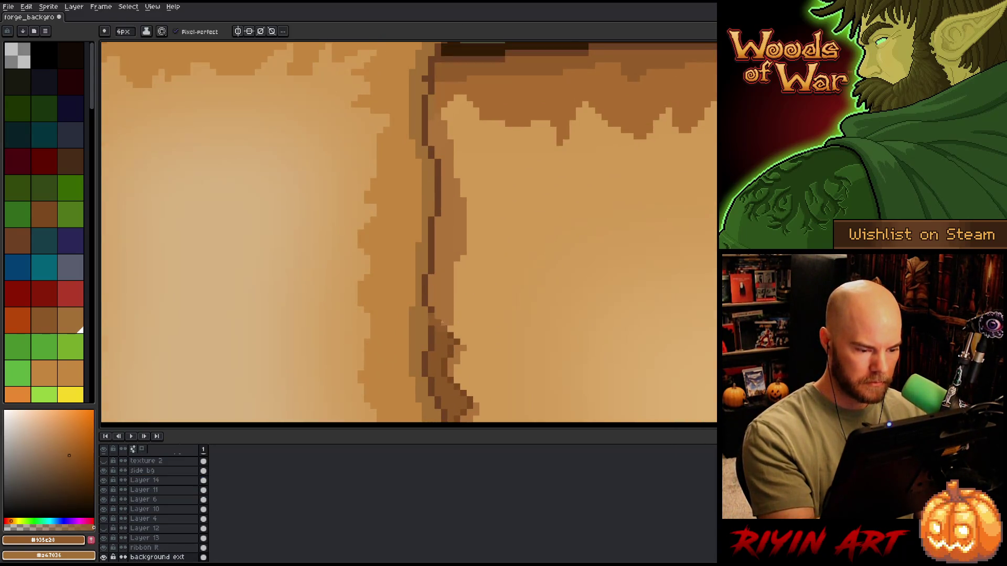
{"action": "left_click", "coordinate": [449, 325], "text": "alt"}
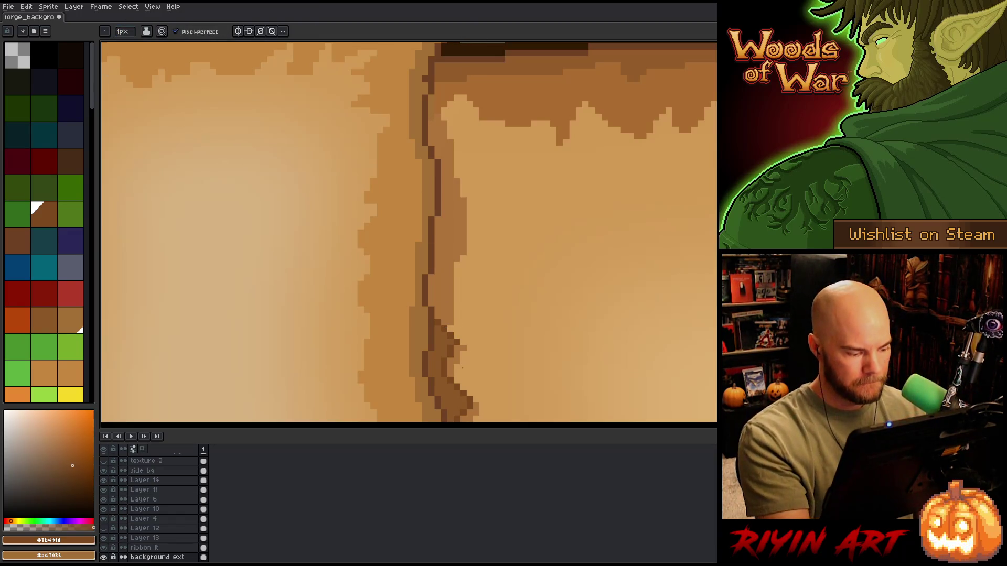
{"action": "left_click", "coordinate": [158, 480]}
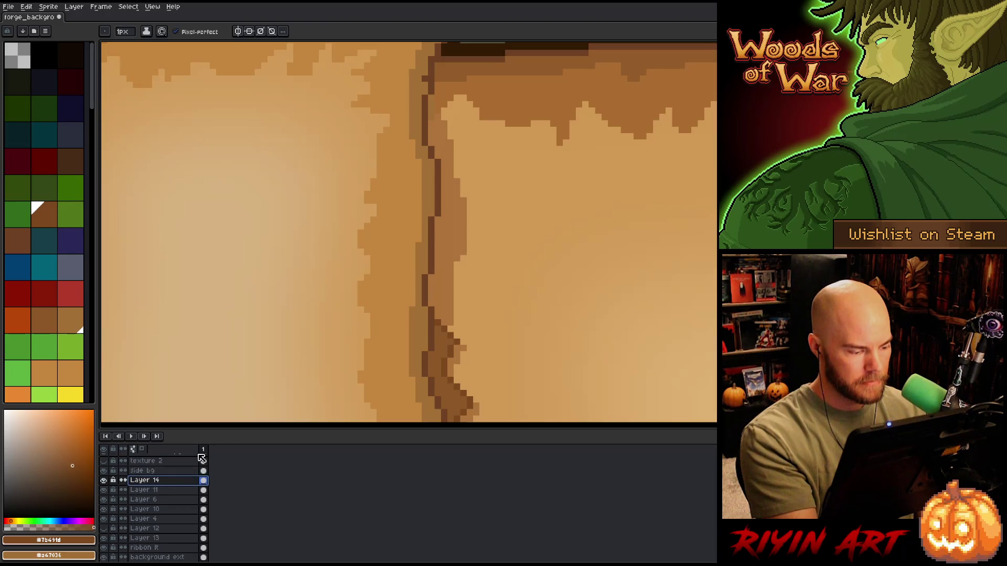
{"action": "left_click_drag", "start_coordinate": [405, 386], "coordinate": [405, 421]}
{"action": "key", "text": "ctrl+z"}
Add a new layer above Layer 14 and draw a dark line up the page edge
{"action": "key", "text": "shift+b"}
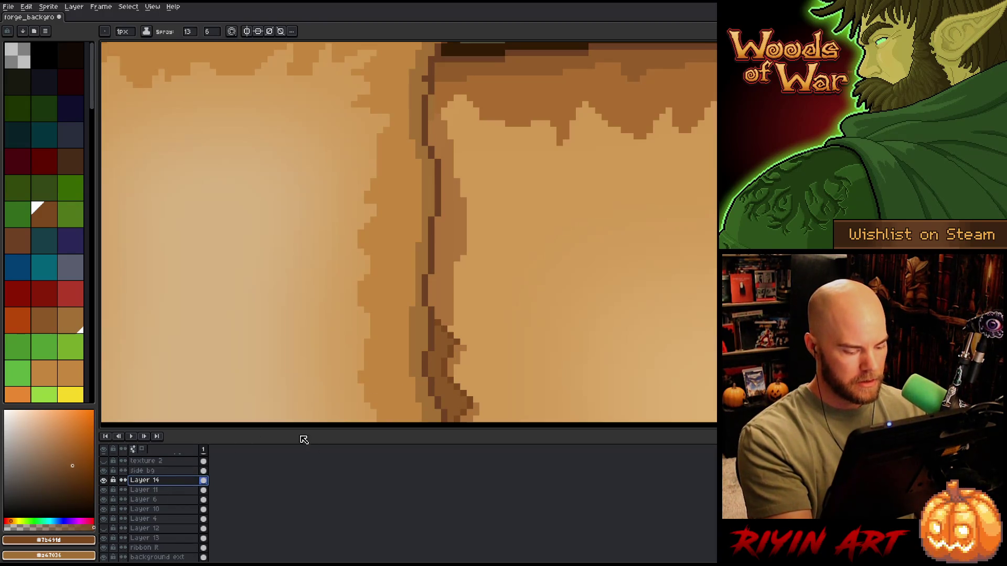
{"action": "key", "text": "shift+n"}
{"action": "key", "text": "b"}
{"action": "key", "text": "shift+b"}
{"action": "key", "text": "b"}
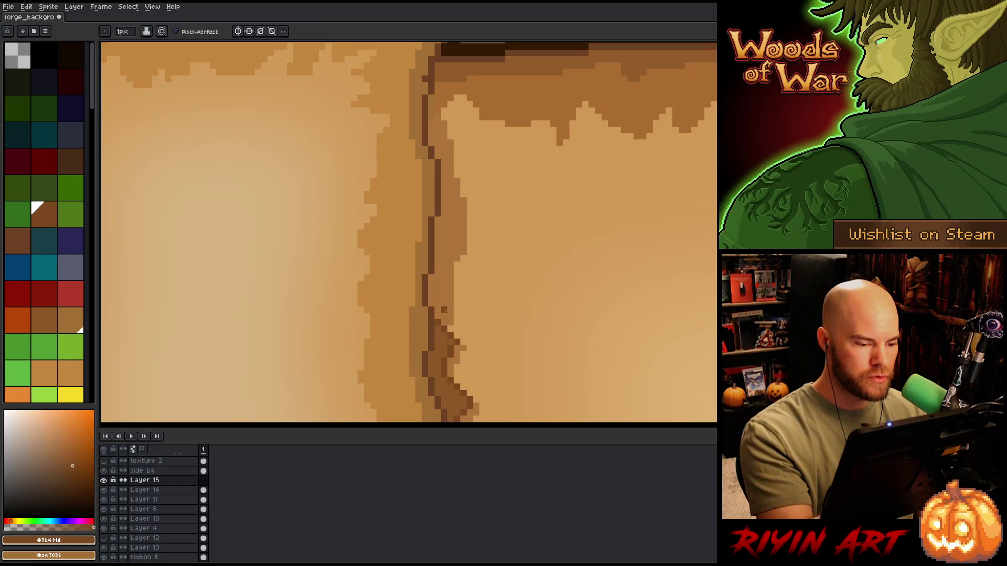
{"action": "mouse_move", "coordinate": [445, 318]}
{"action": "left_mouse_down"}
{"action": "mouse_move", "coordinate": [451, 185]}
{"action": "mouse_move", "coordinate": [438, 95]}
{"action": "left_mouse_up"}
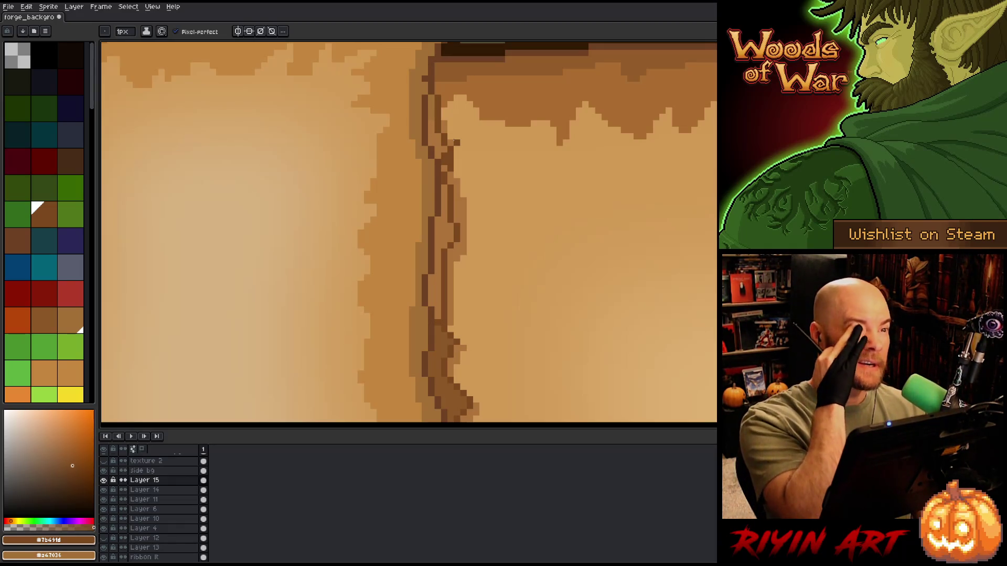
Sample browns and add short dark 1px strokes along the fold between the pages
{"action": "left_click_drag", "start_coordinate": [449, 139], "coordinate": [425, 127]}
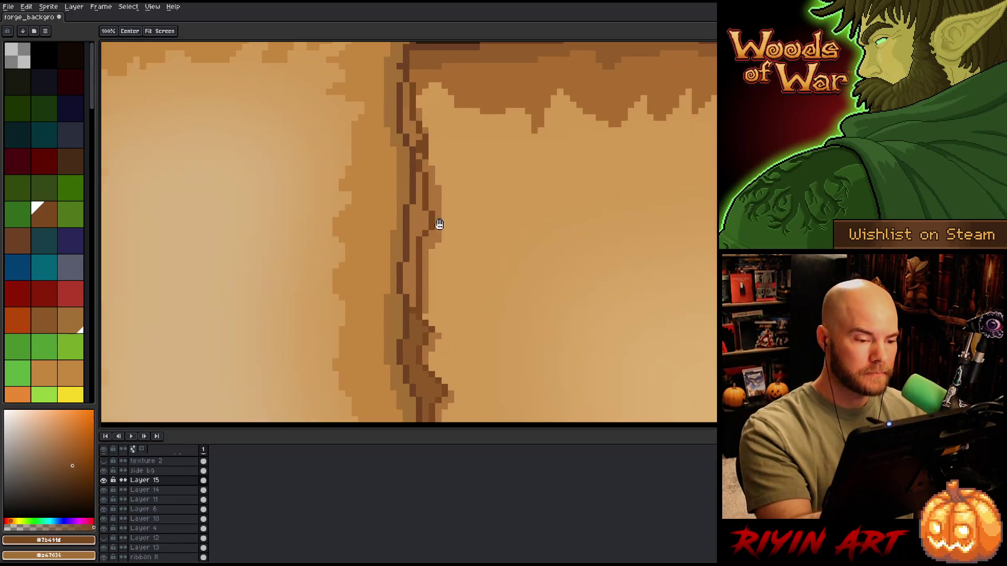
{"action": "left_click", "coordinate": [417, 141], "text": "alt"}
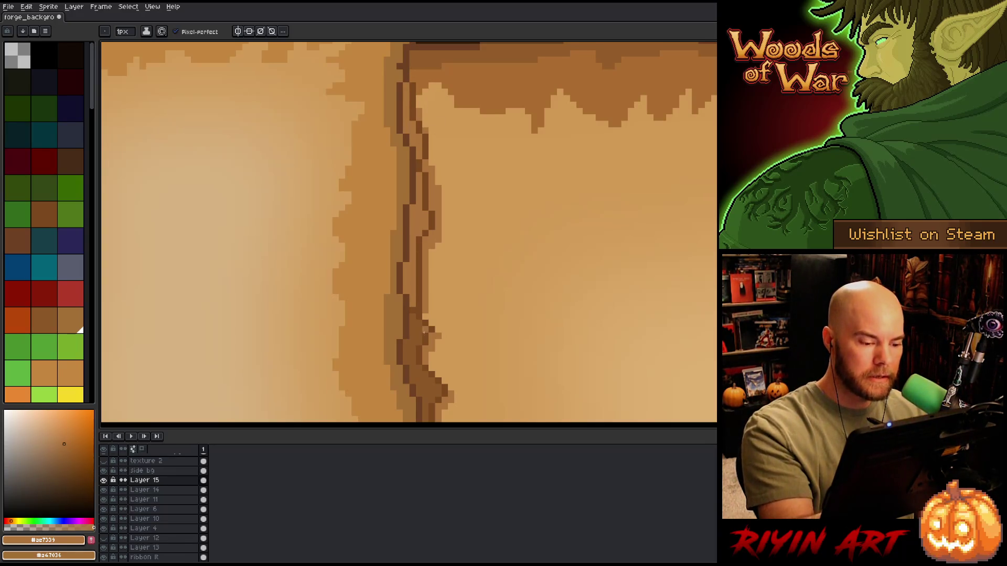
{"action": "left_click", "coordinate": [420, 331], "text": "alt"}
{"action": "left_click_drag", "start_coordinate": [413, 313], "coordinate": [414, 212]}
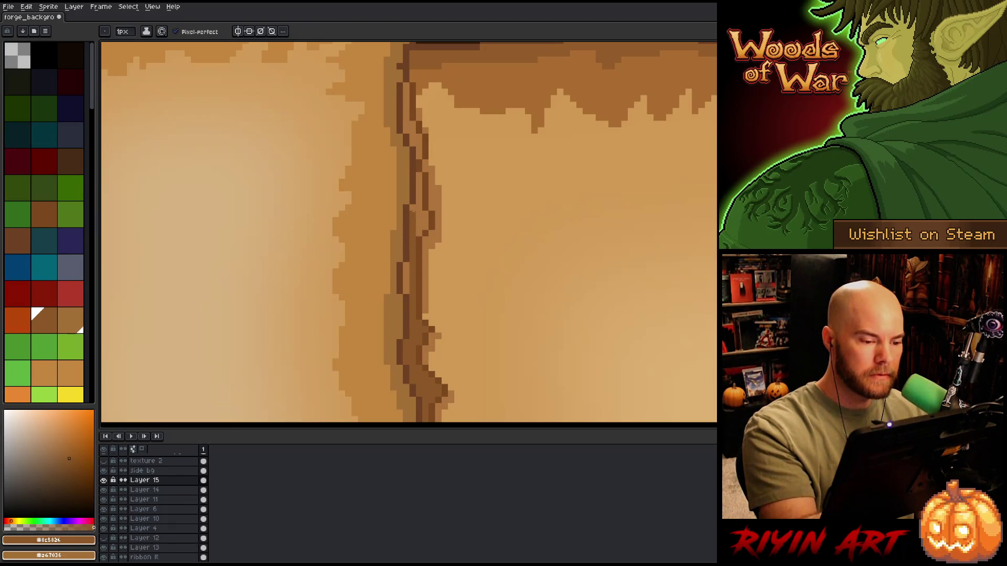
{"action": "left_click_drag", "start_coordinate": [406, 268], "coordinate": [405, 293]}
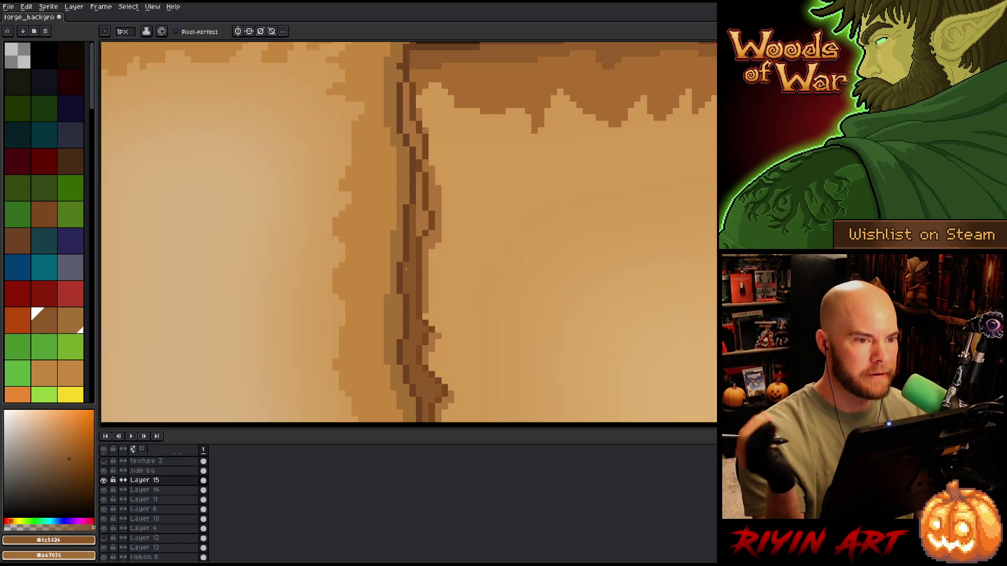
{"action": "left_click", "coordinate": [701, 362]}
{"action": "left_click_drag", "start_coordinate": [420, 237], "coordinate": [420, 173]}
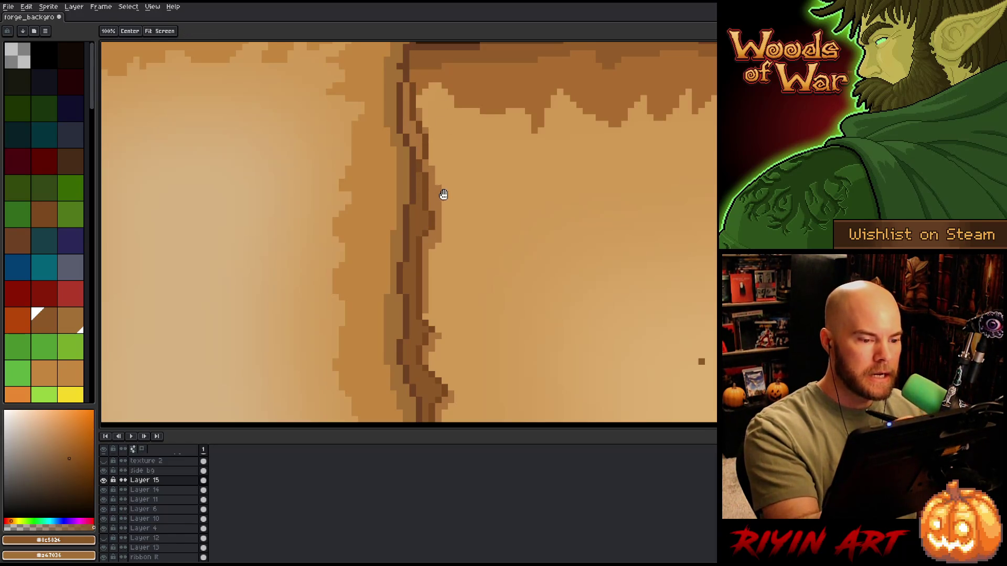
{"action": "scroll", "coordinate": [411, 210], "scroll_direction": "up", "scroll_amount": 3}
{"action": "left_click_drag", "start_coordinate": [413, 241], "coordinate": [399, 167]}
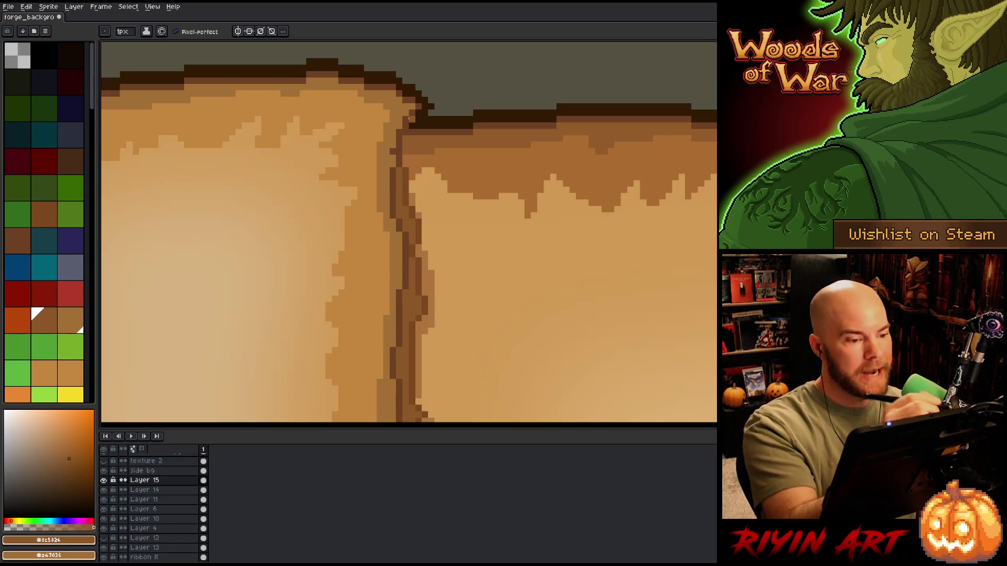
{"action": "left_click", "coordinate": [398, 150], "text": "alt"}
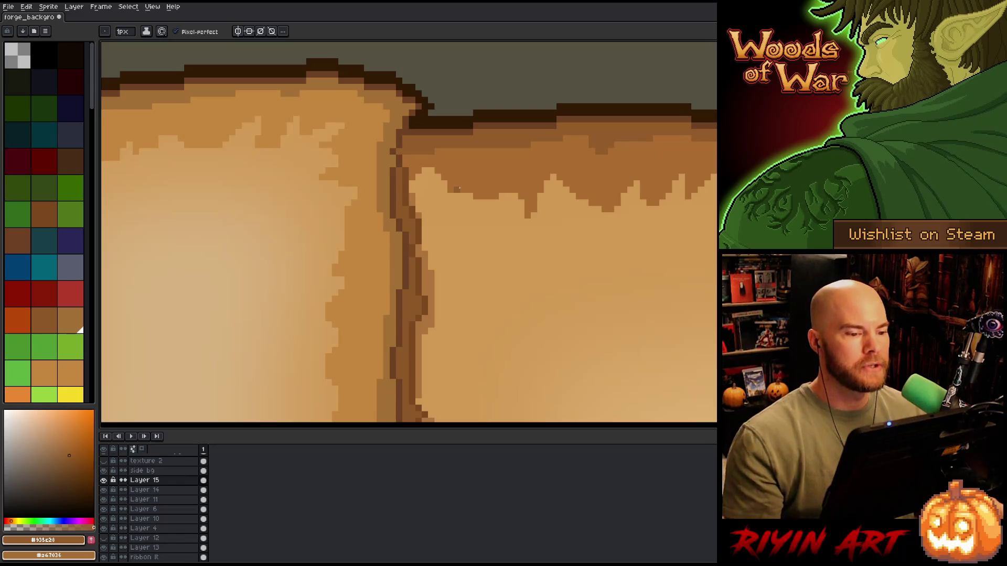
Zoom out and pan until the full open book with its five tabs fits the view
{"action": "scroll", "coordinate": [605, 359], "scroll_direction": "down", "scroll_amount": 1}
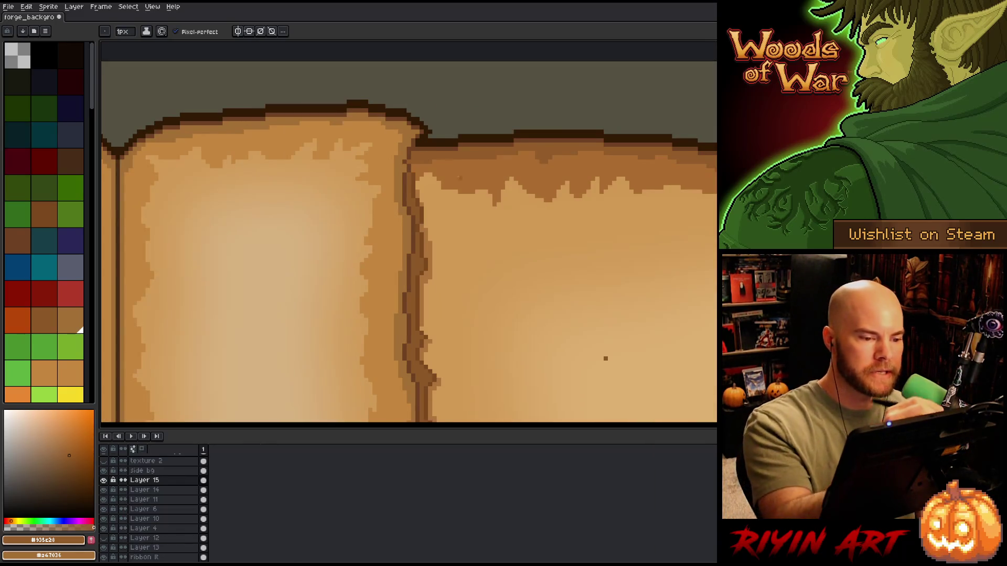
{"action": "left_click_drag", "start_coordinate": [603, 359], "coordinate": [589, 267]}
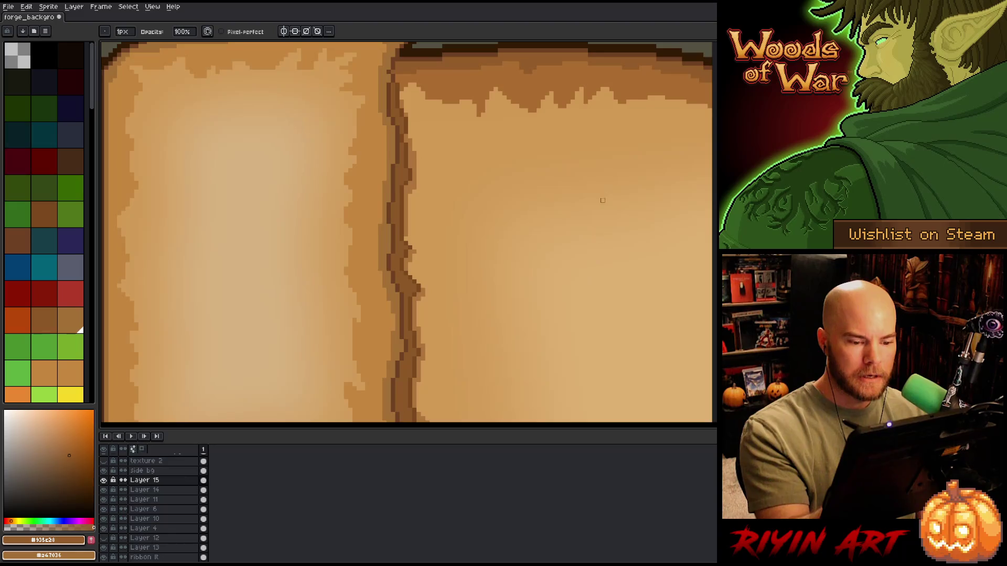
{"action": "scroll", "coordinate": [602, 196], "scroll_direction": "down", "scroll_amount": 4}
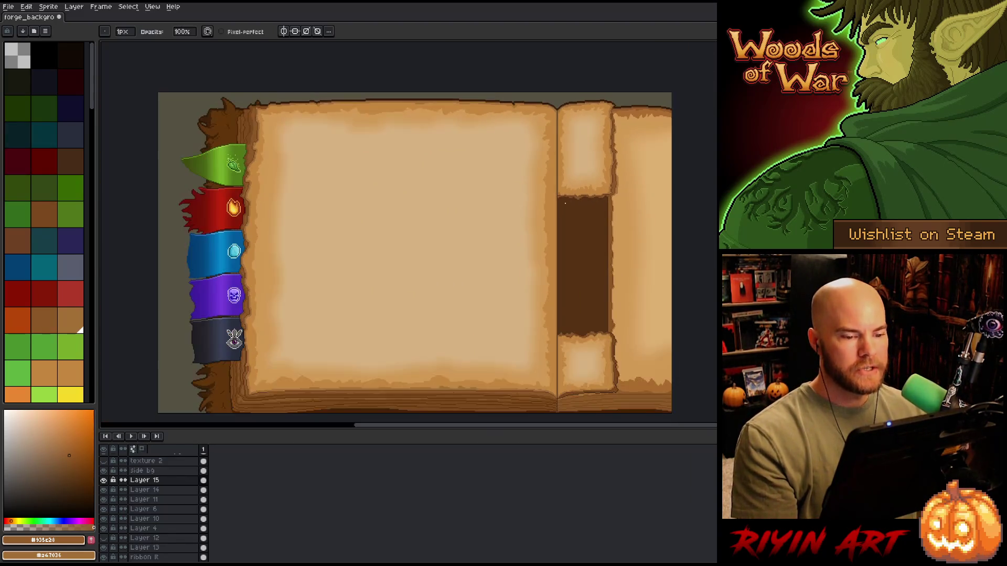
Show the guide layer, make it active, and select the area inside its frame
{"action": "left_click_drag", "start_coordinate": [402, 240], "coordinate": [426, 201]}
{"action": "scroll", "coordinate": [111, 487], "scroll_direction": "up", "scroll_amount": 3}
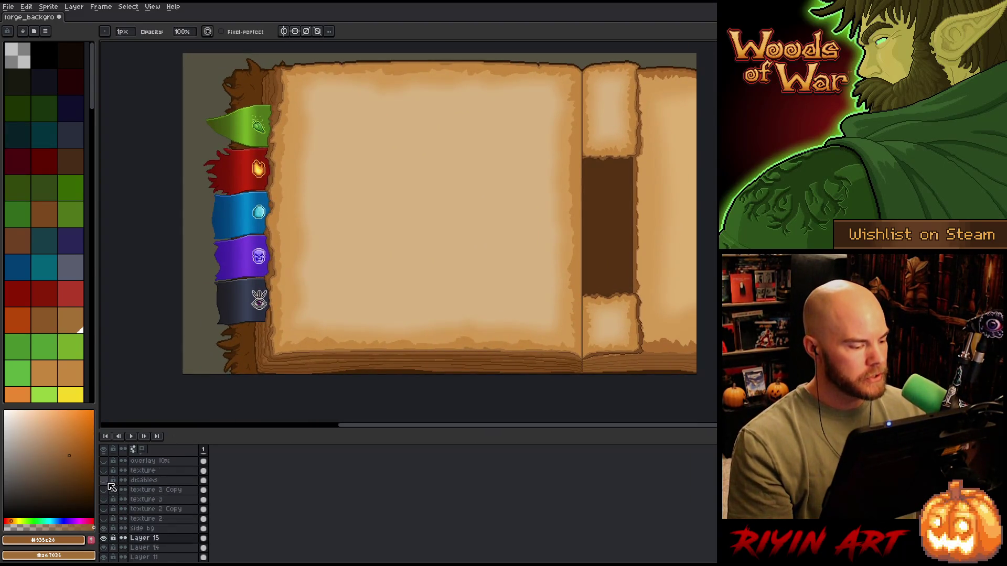
{"action": "scroll", "coordinate": [112, 487], "scroll_direction": "up", "scroll_amount": 2}
{"action": "left_click", "coordinate": [104, 459]}
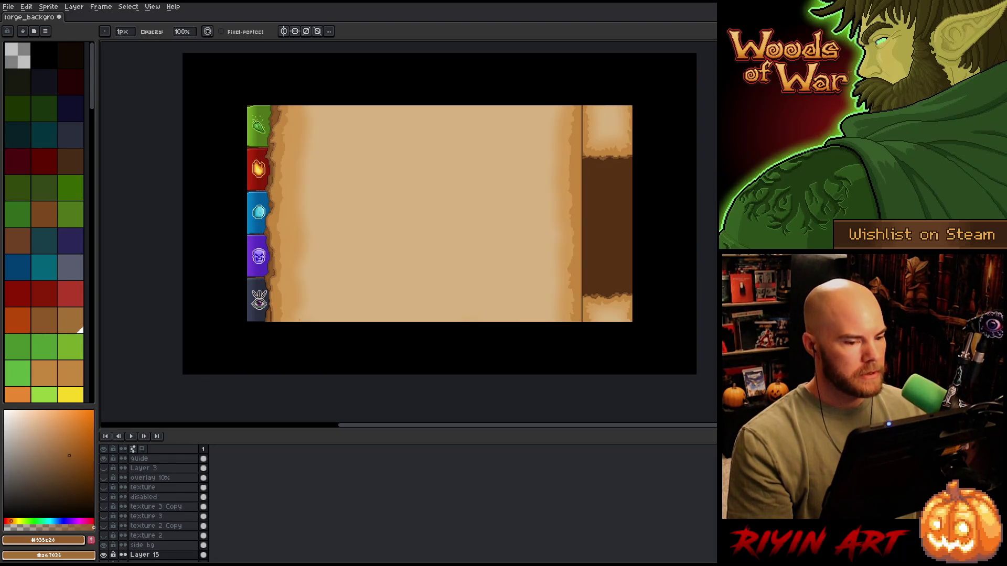
{"action": "left_click", "coordinate": [139, 458]}
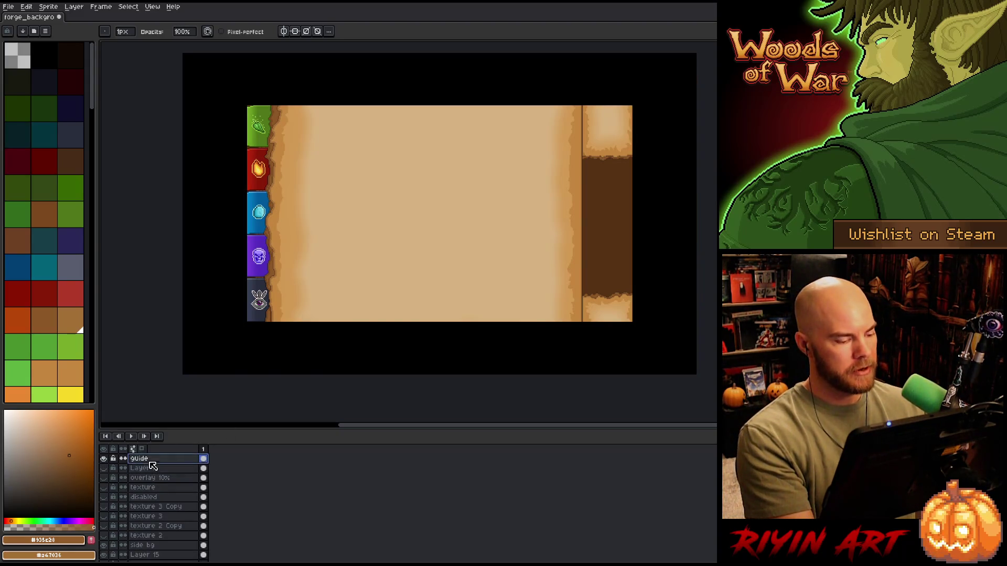
{"action": "key", "text": "ctrl+a"}
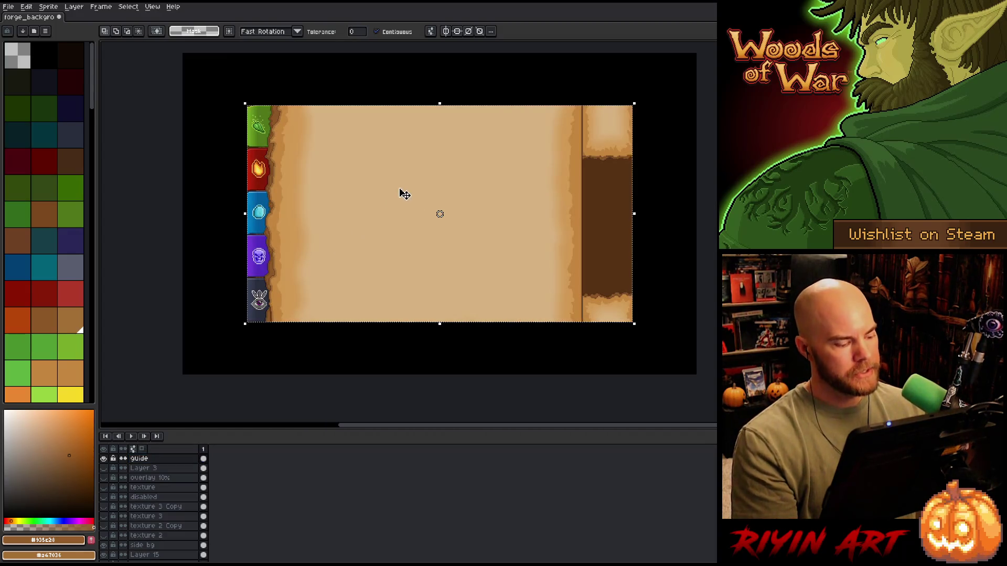
{"action": "scroll", "coordinate": [417, 175], "scroll_direction": "up", "scroll_amount": 1}
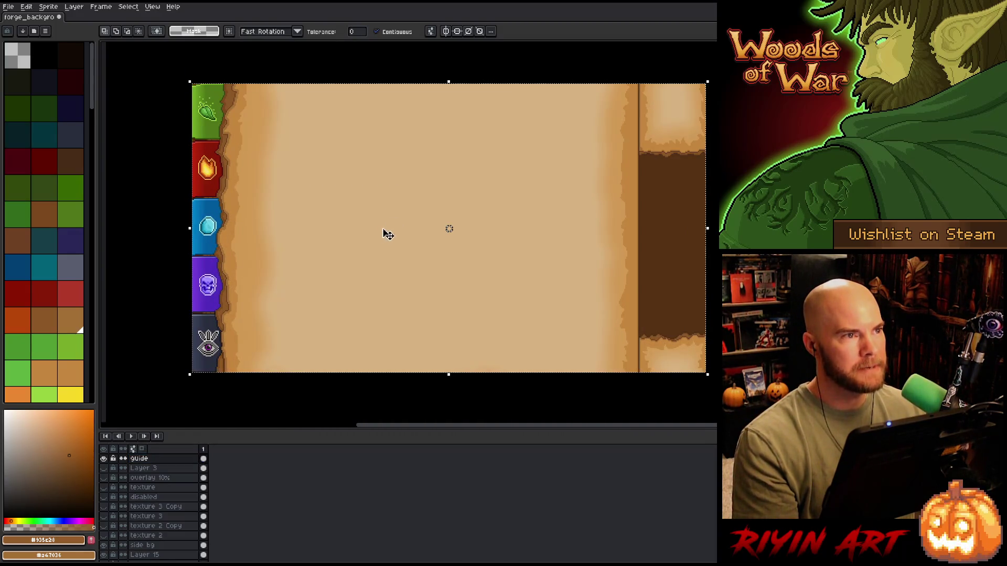
{"action": "scroll", "coordinate": [382, 231], "scroll_direction": "down", "scroll_amount": 1}
{"action": "left_click_drag", "start_coordinate": [438, 225], "coordinate": [398, 238]}
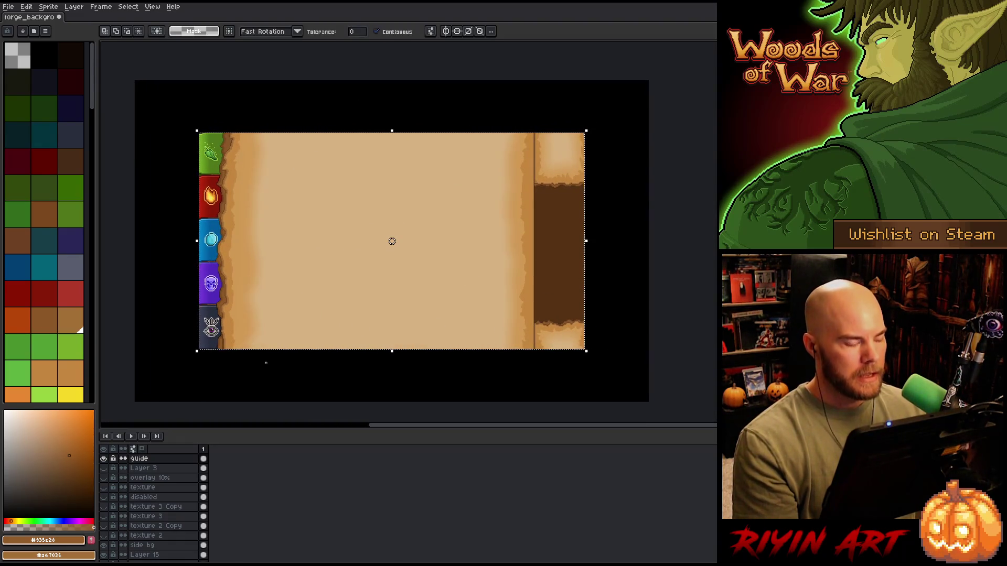
Hide and lock the guide layer, switch to the marquee, then deselect and reselect
{"action": "left_click", "coordinate": [104, 459]}
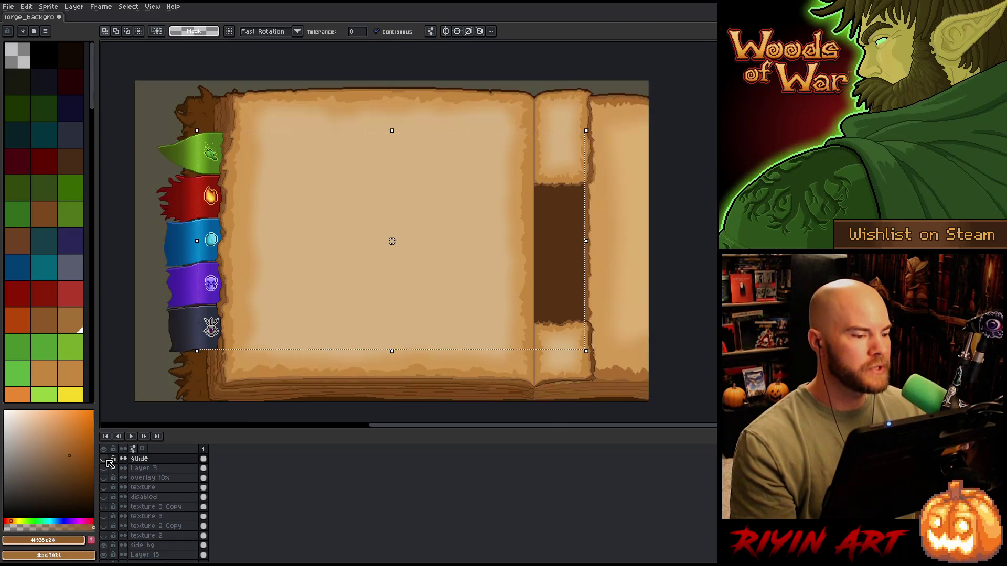
{"action": "left_click", "coordinate": [113, 459]}
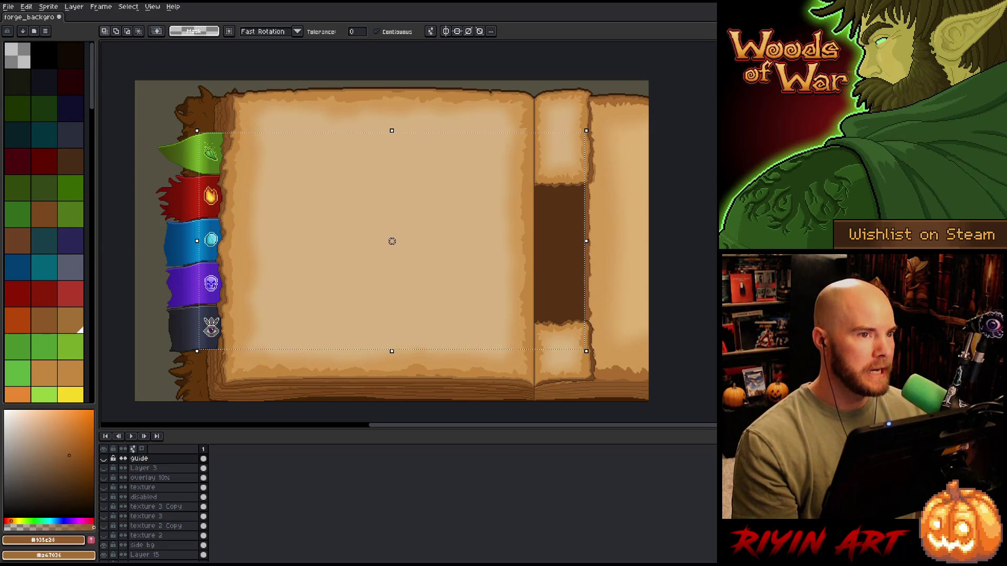
{"action": "key", "text": "m"}
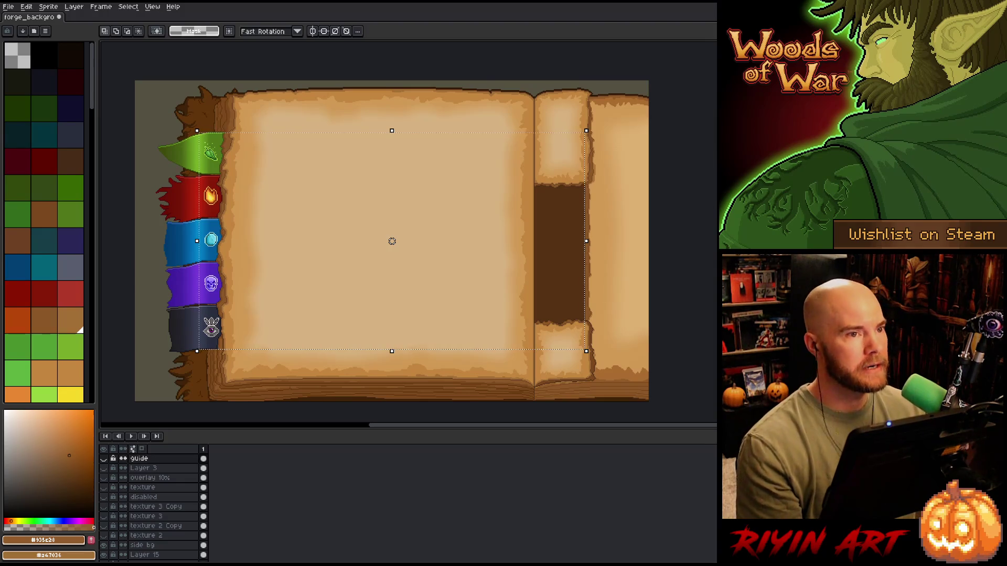
{"action": "key", "text": "ctrl+d"}
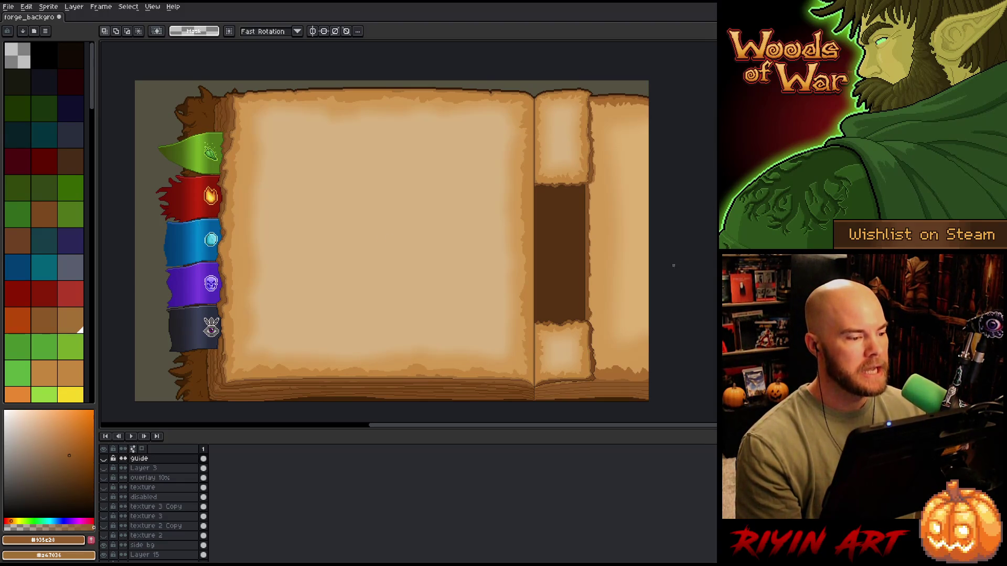
{"action": "key", "text": "ctrl+shift+d"}
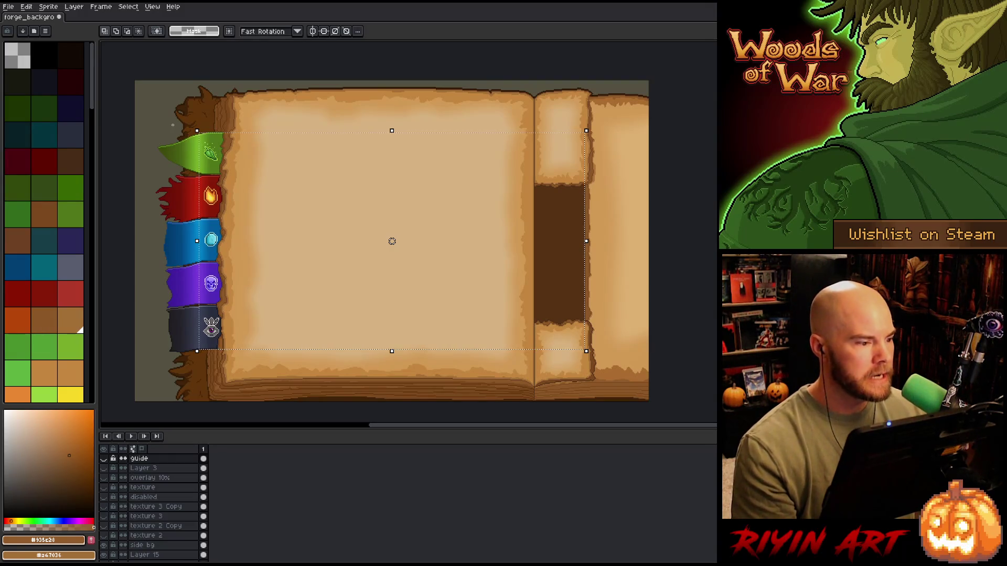
Drag a rectangular selection over the book and tabs, then tighten its lower-right corner
{"action": "mouse_move", "coordinate": [169, 125]}
{"action": "left_mouse_down"}
{"action": "mouse_move", "coordinate": [432, 301]}
{"action": "mouse_move", "coordinate": [619, 370]}
{"action": "left_mouse_up"}
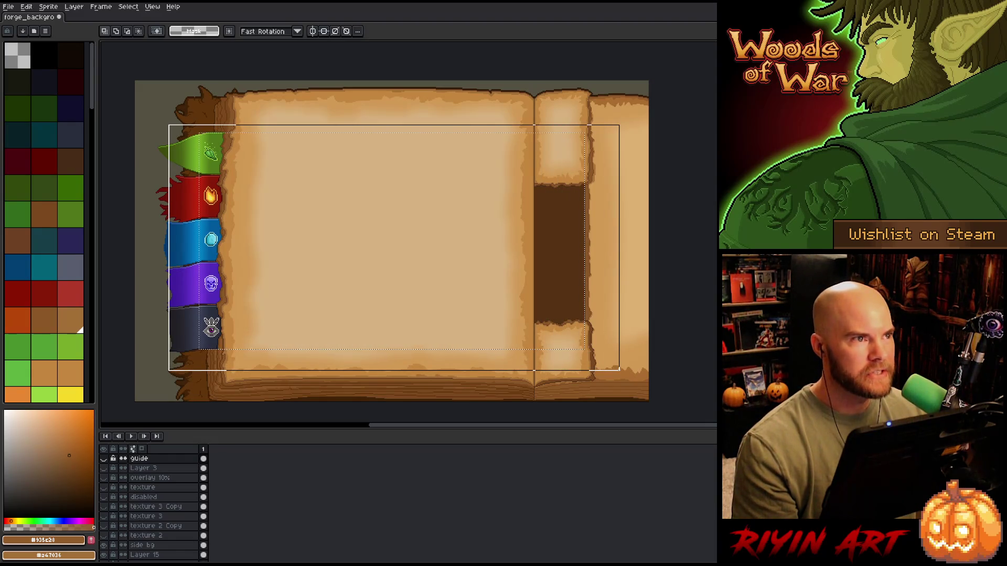
{"action": "mouse_move", "coordinate": [619, 370]}
{"action": "left_mouse_down"}
{"action": "mouse_move", "coordinate": [572, 359]}
{"action": "mouse_move", "coordinate": [580, 364]}
{"action": "left_mouse_up"}
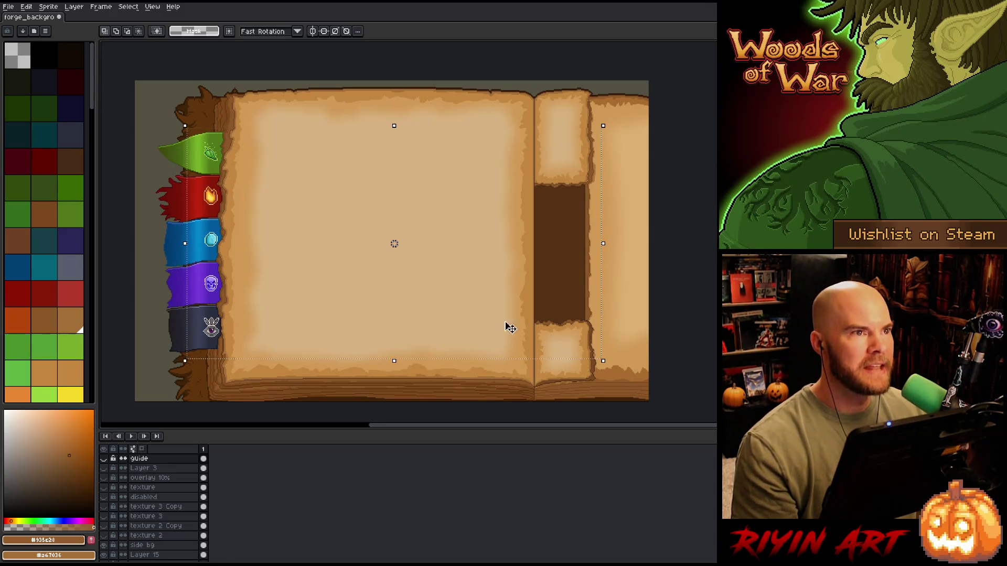
{"action": "scroll", "coordinate": [413, 209], "scroll_direction": "up", "scroll_amount": 1}
{"action": "scroll", "coordinate": [412, 217], "scroll_direction": "down", "scroll_amount": 1}
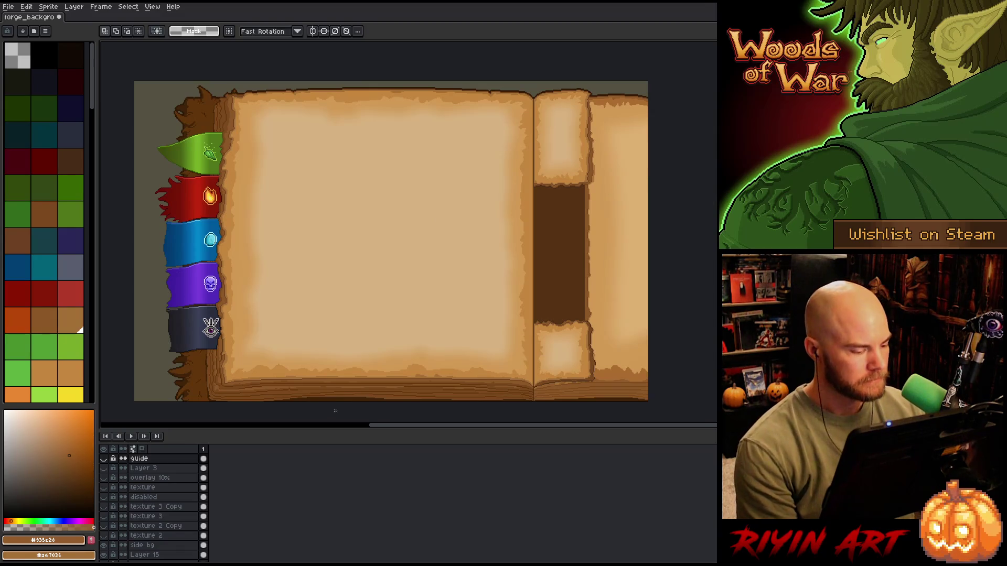
{"action": "scroll", "coordinate": [169, 491], "scroll_direction": "down", "scroll_amount": 3}
{"action": "scroll", "coordinate": [133, 506], "scroll_direction": "up", "scroll_amount": 2}
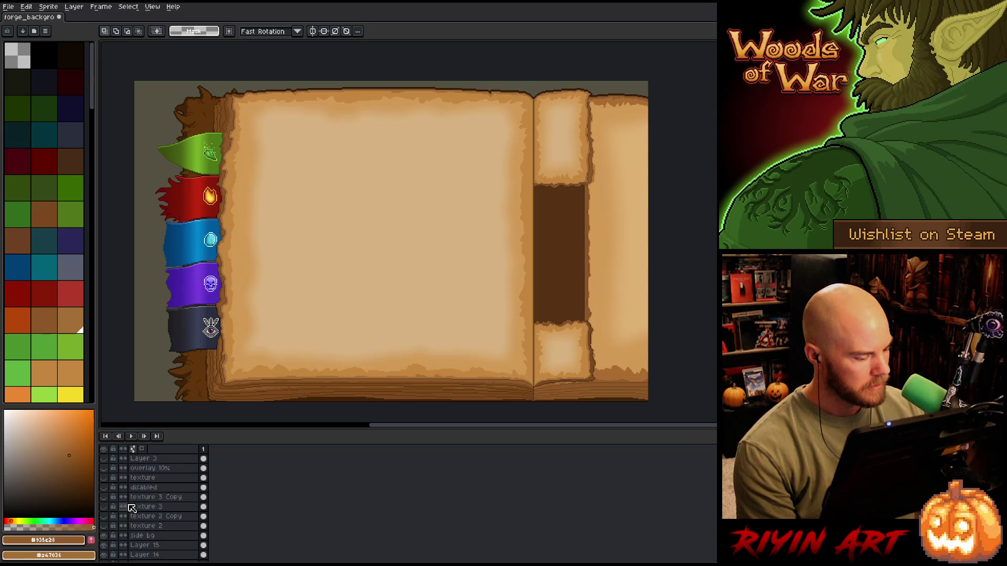
Show the texture and texture 3 Copy layers, then zoom in on the ribbon tabs
{"action": "left_click", "coordinate": [104, 502]}
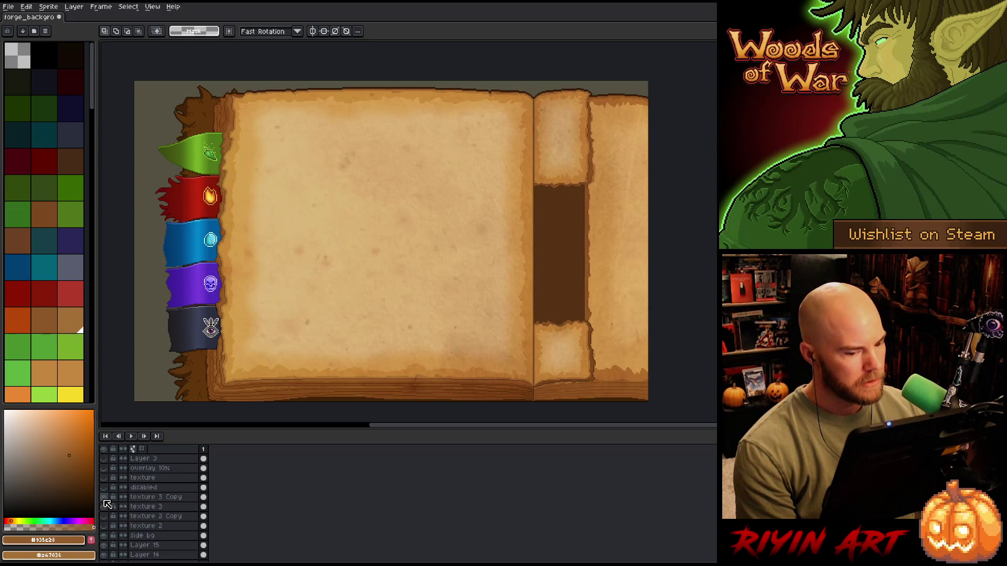
{"action": "left_click", "coordinate": [103, 497]}
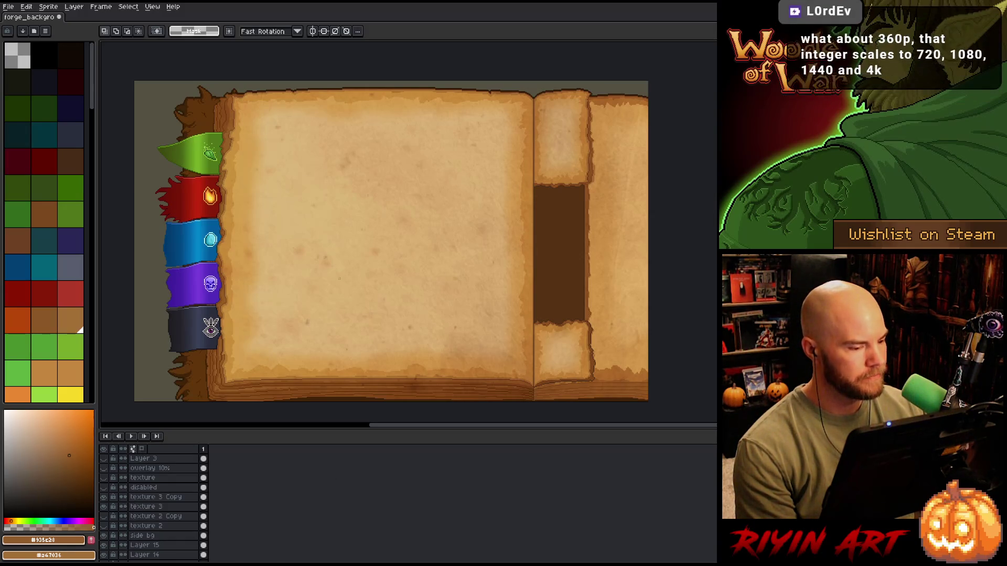
{"action": "scroll", "coordinate": [342, 262], "scroll_direction": "down", "scroll_amount": 1}
{"action": "scroll", "coordinate": [342, 262], "scroll_direction": "up", "scroll_amount": 1}
{"action": "scroll", "coordinate": [351, 290], "scroll_direction": "down", "scroll_amount": 1}
{"action": "scroll", "coordinate": [351, 290], "scroll_direction": "up", "scroll_amount": 1}
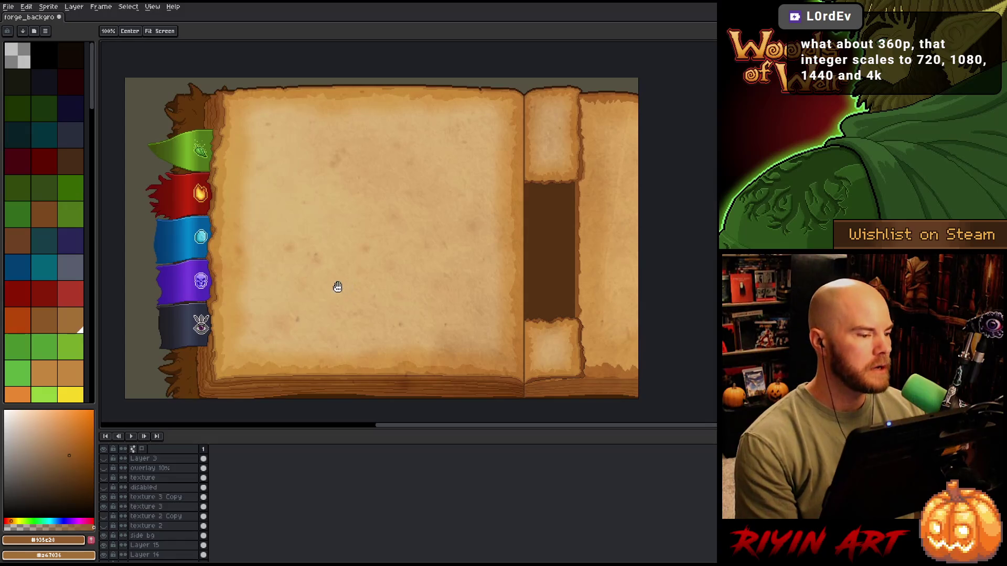
{"action": "scroll", "coordinate": [163, 157], "scroll_direction": "up", "scroll_amount": 3}
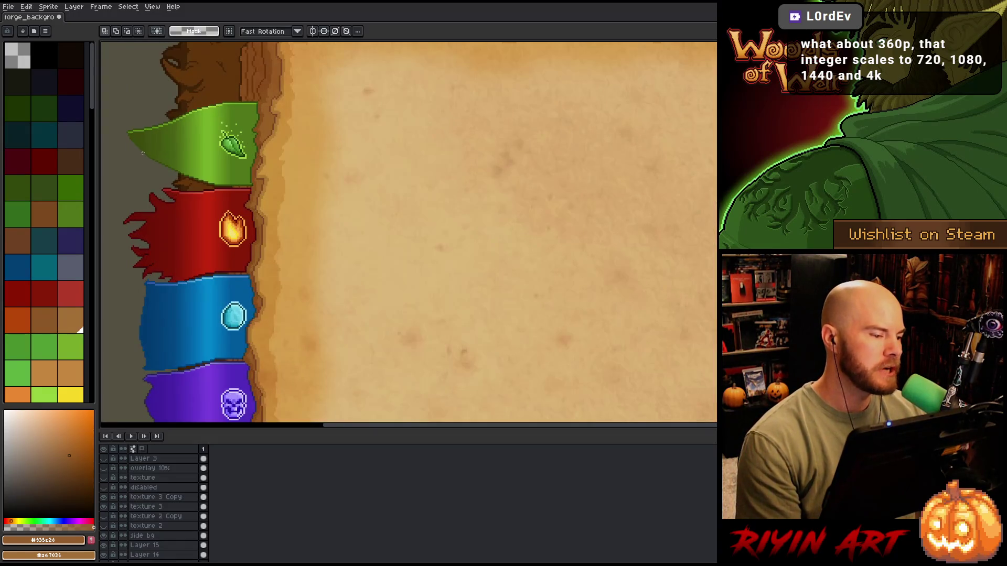
{"action": "scroll", "coordinate": [215, 196], "scroll_direction": "down", "scroll_amount": 2}
{"action": "mouse_move", "coordinate": [178, 241]}
{"action": "left_mouse_down"}
{"action": "mouse_move", "coordinate": [294, 239]}
{"action": "mouse_move", "coordinate": [269, 242]}
{"action": "left_mouse_up"}
{"action": "scroll", "coordinate": [294, 239], "scroll_direction": "up", "scroll_amount": 1}
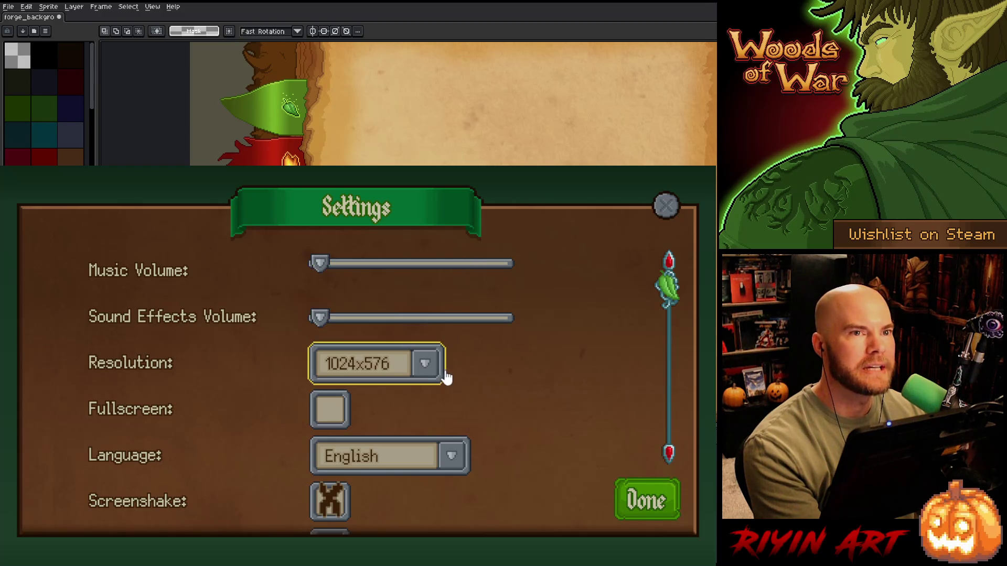
Choose 1280x600 from the Resolution dropdown
{"action": "left_click", "coordinate": [428, 375]}
{"action": "scroll", "coordinate": [401, 399], "scroll_direction": "down", "scroll_amount": 4}
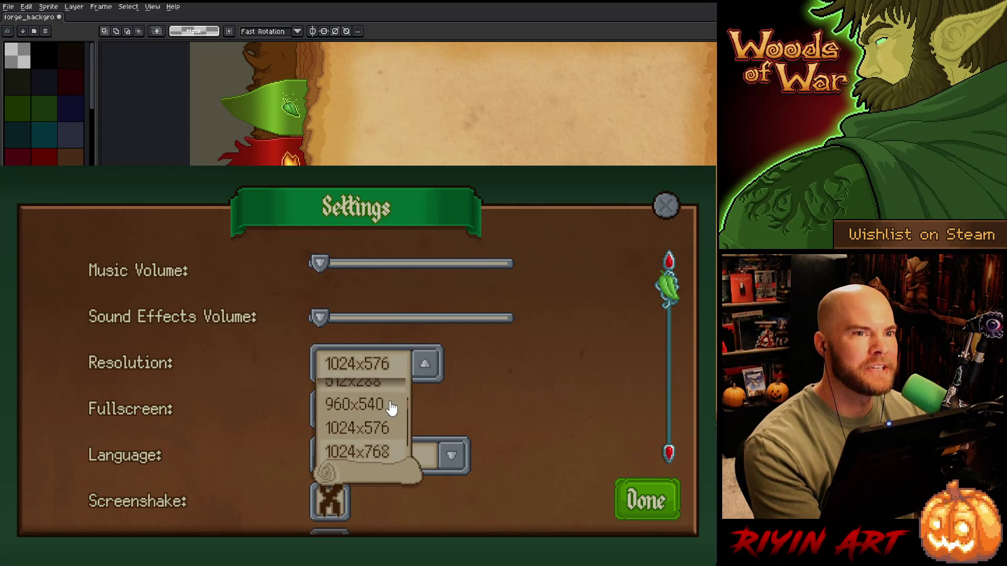
{"action": "scroll", "coordinate": [389, 410], "scroll_direction": "down", "scroll_amount": 1}
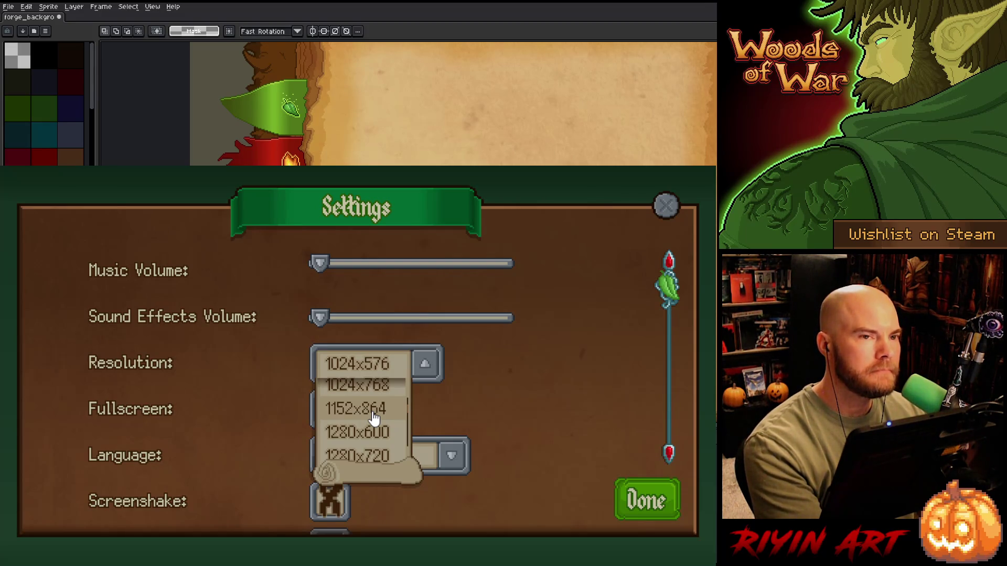
{"action": "scroll", "coordinate": [374, 417], "scroll_direction": "down", "scroll_amount": 2}
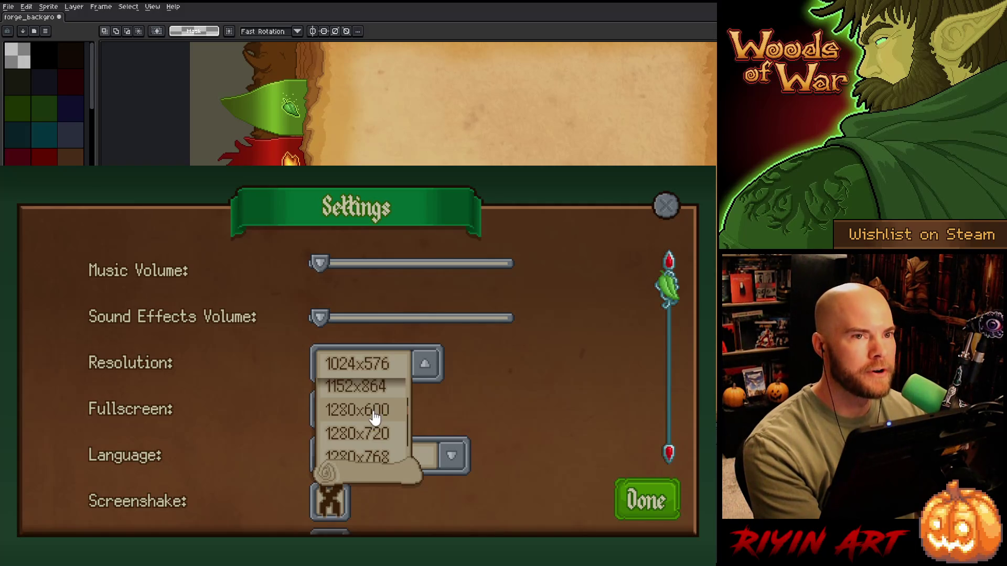
{"action": "left_click", "coordinate": [375, 412]}
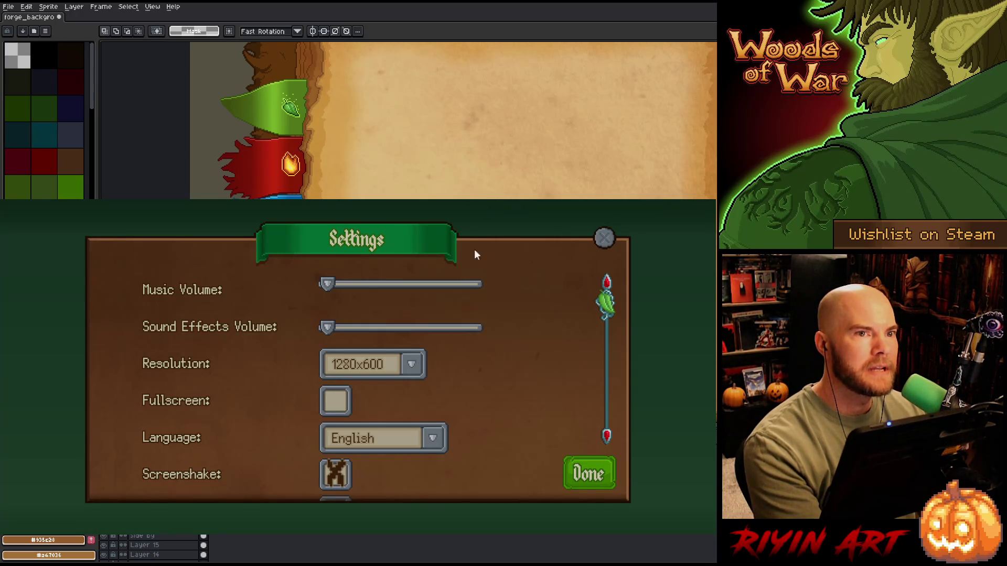
Switch the resolution to 1152x864 and close Settings with Done
{"action": "left_click", "coordinate": [401, 364]}
{"action": "scroll", "coordinate": [381, 409], "scroll_direction": "down", "scroll_amount": 4}
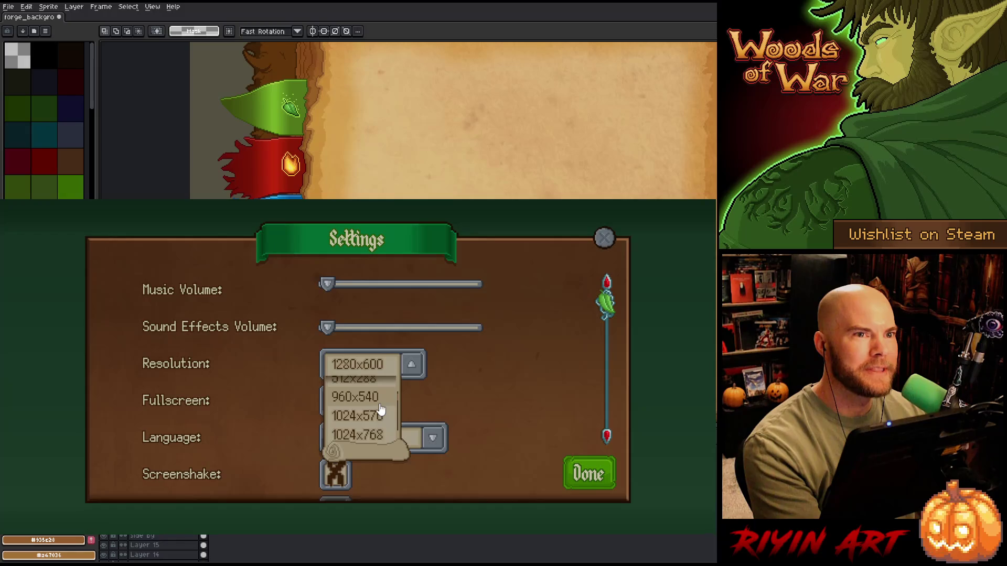
{"action": "left_click", "coordinate": [370, 417]}
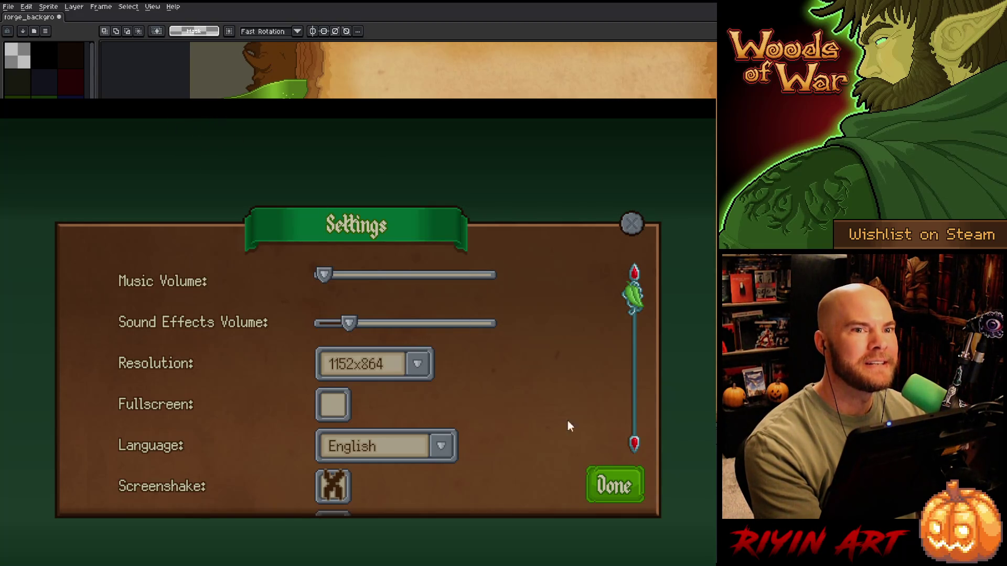
{"action": "left_click", "coordinate": [611, 490]}
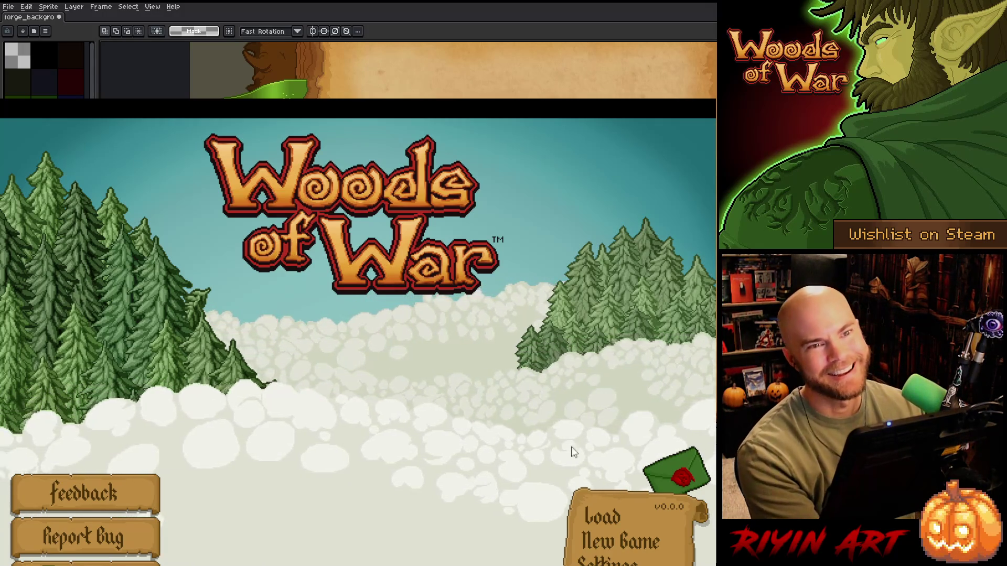
Set the resolution to 1024x576 in Settings, confirm, and quit the game with Alt+F4
{"action": "left_click", "coordinate": [608, 560]}
{"action": "left_click", "coordinate": [375, 366]}
{"action": "scroll", "coordinate": [372, 425], "scroll_direction": "down", "scroll_amount": 2}
{"action": "scroll", "coordinate": [376, 422], "scroll_direction": "down", "scroll_amount": 4}
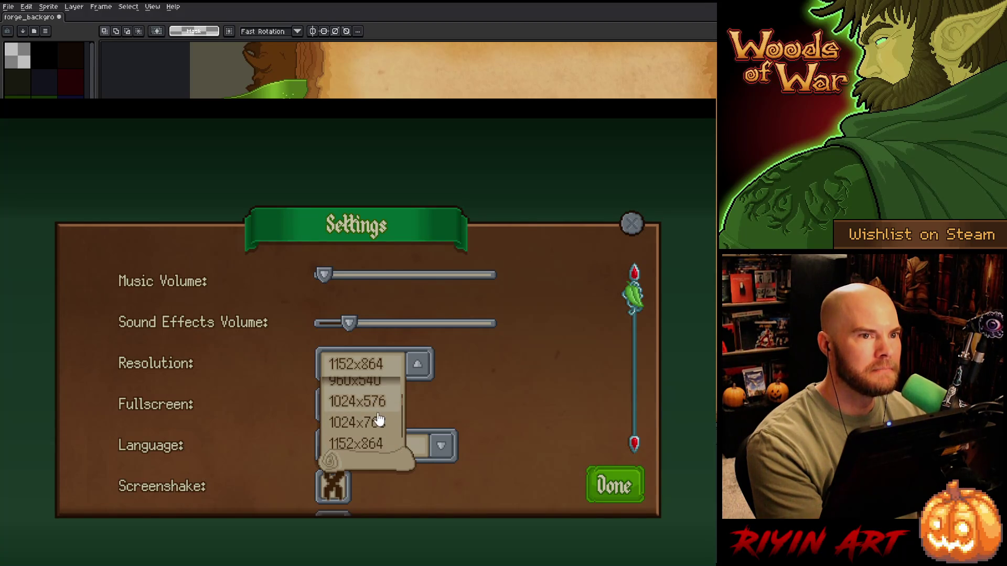
{"action": "scroll", "coordinate": [375, 423], "scroll_direction": "down", "scroll_amount": 7}
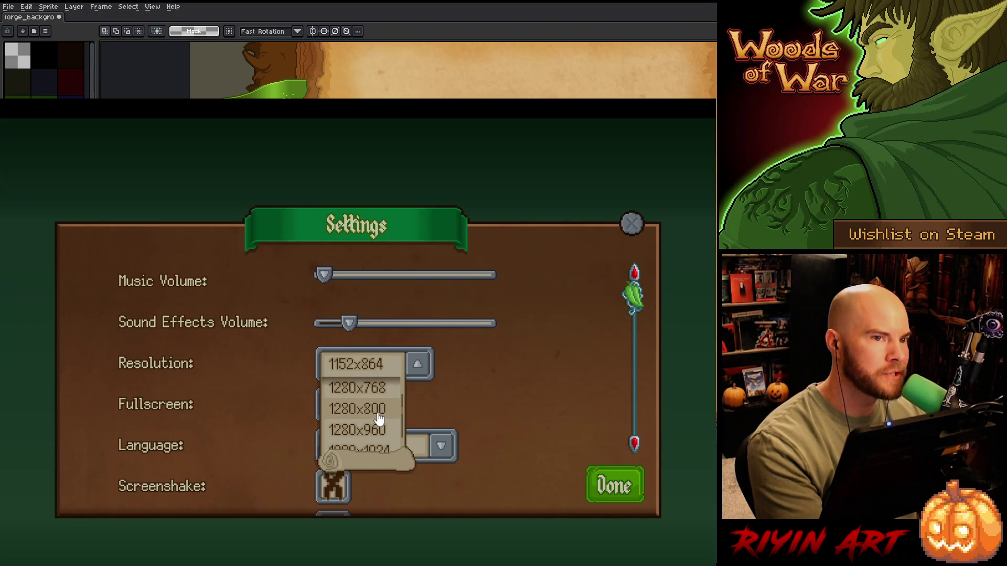
{"action": "scroll", "coordinate": [371, 433], "scroll_direction": "down", "scroll_amount": 4}
{"action": "scroll", "coordinate": [366, 439], "scroll_direction": "up", "scroll_amount": 7}
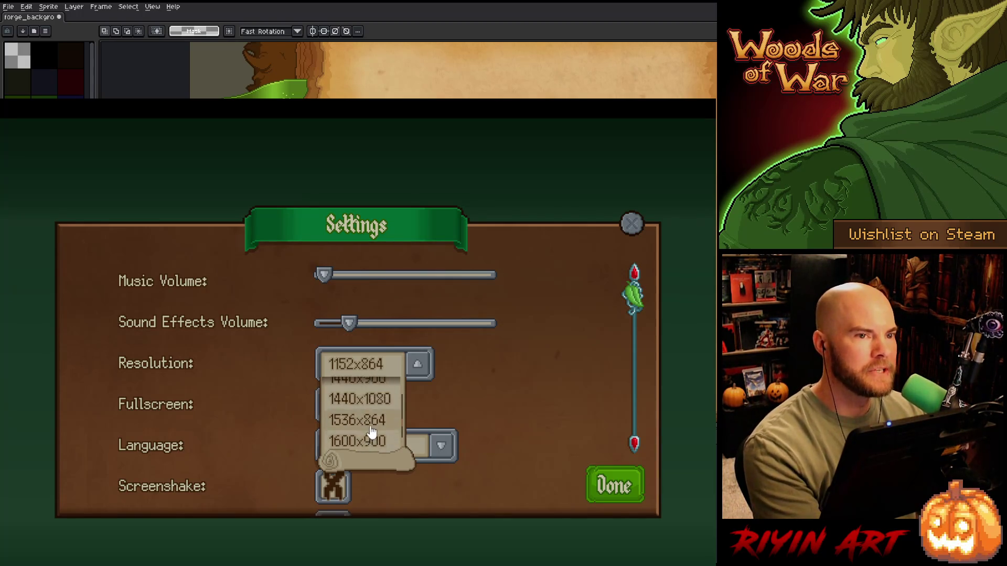
{"action": "scroll", "coordinate": [370, 428], "scroll_direction": "up", "scroll_amount": 5}
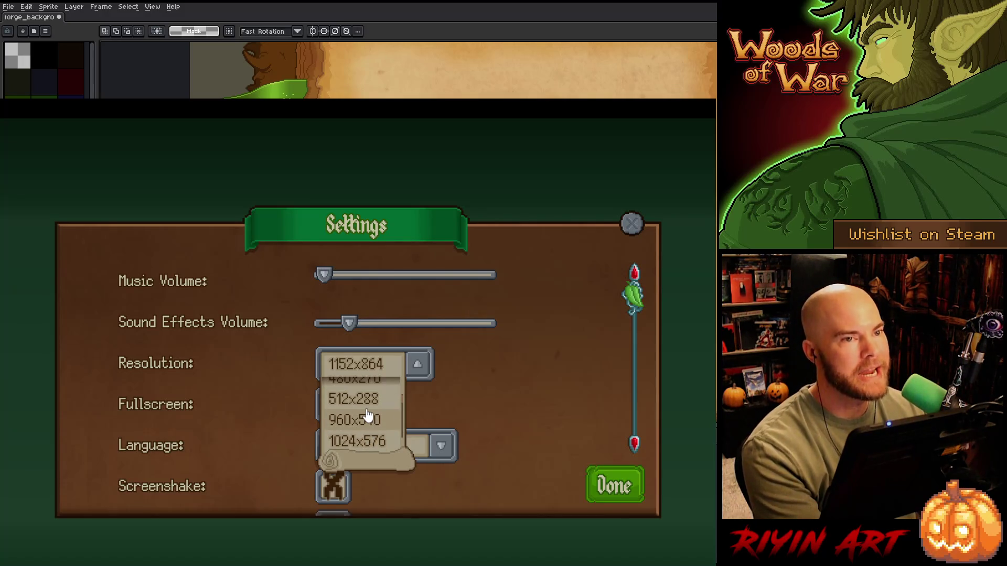
{"action": "left_click", "coordinate": [361, 442]}
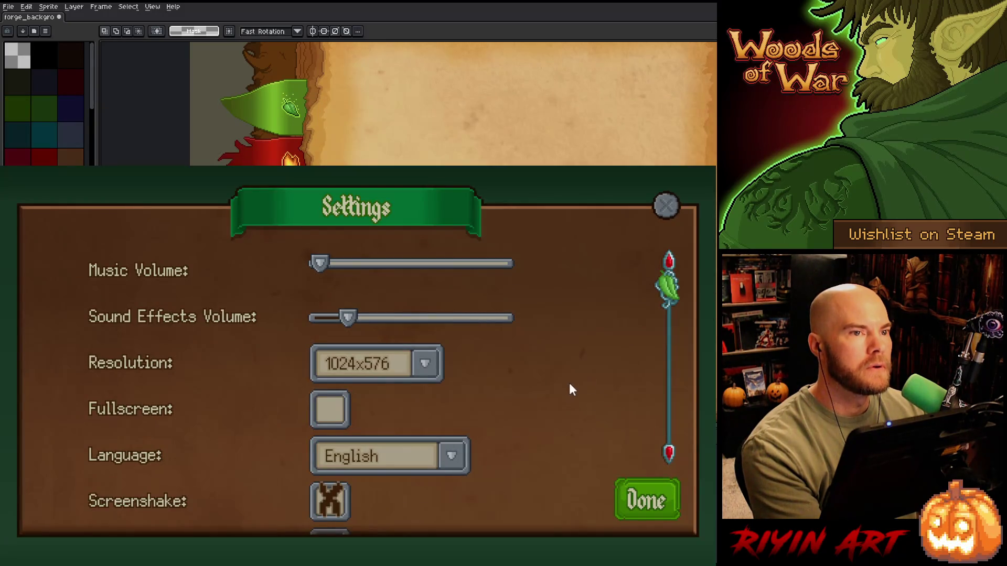
{"action": "left_click", "coordinate": [639, 496]}
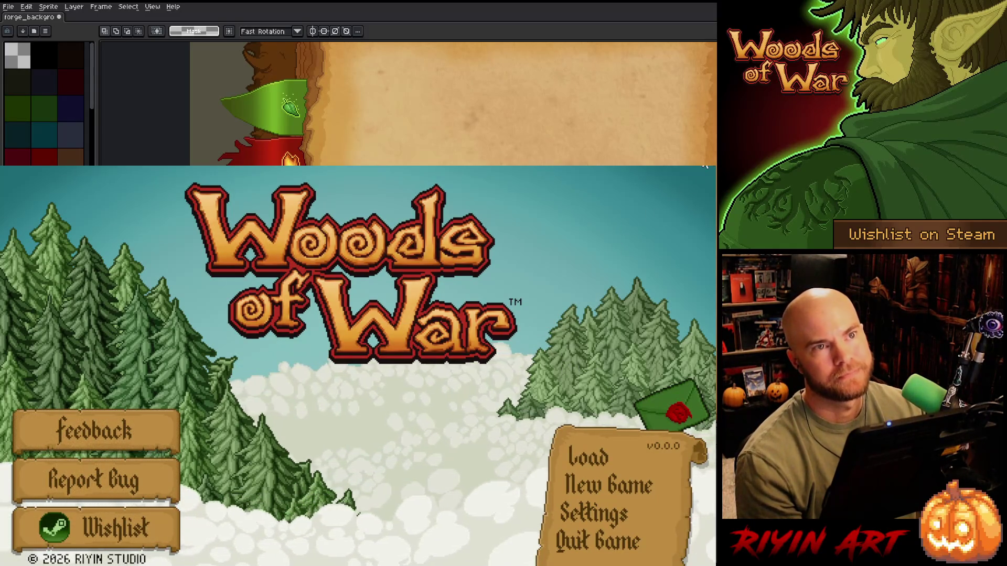
{"action": "key", "text": "alt+F4"}
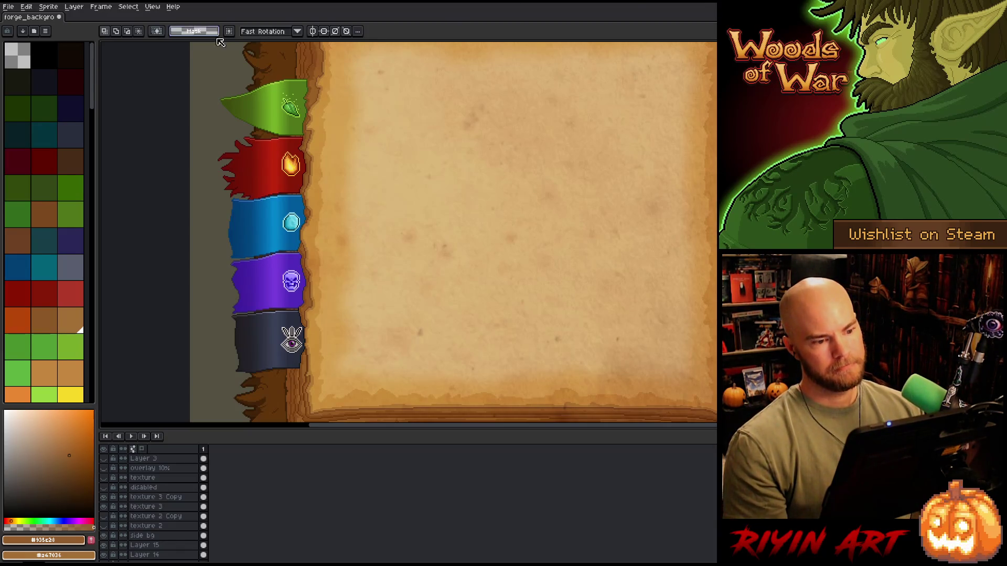
Select the layer under the green ribbon with the Move tool's auto-select
{"action": "key", "text": "minus"}
{"action": "key", "text": "plus"}
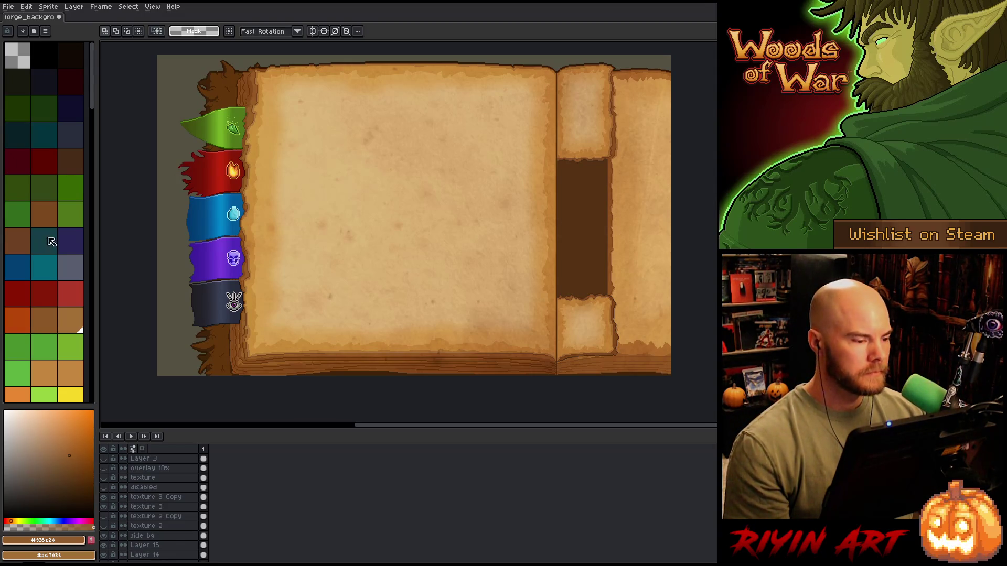
{"action": "key", "text": "v"}
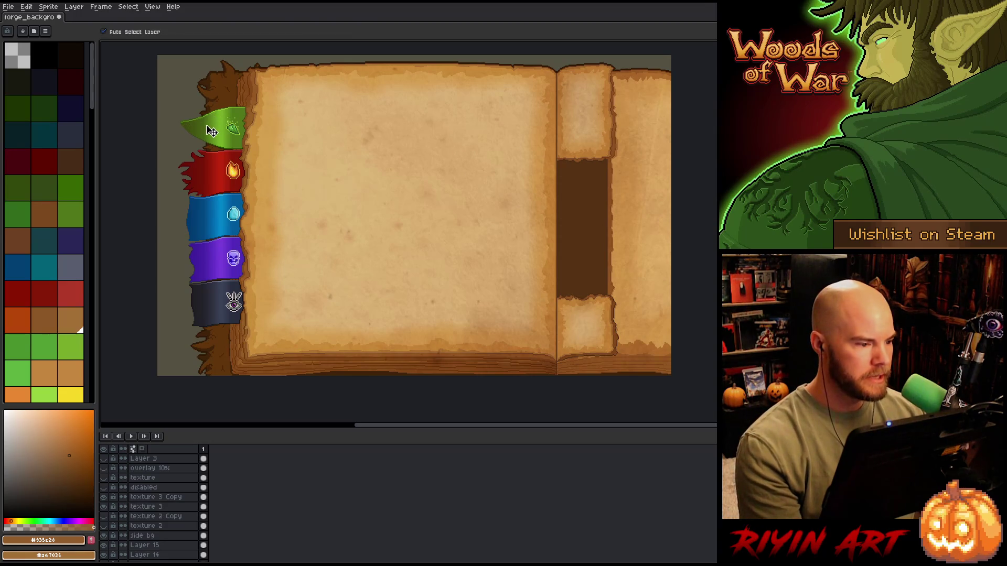
{"action": "left_click", "coordinate": [214, 132]}
{"action": "scroll", "coordinate": [146, 483], "scroll_direction": "down", "scroll_amount": 3}
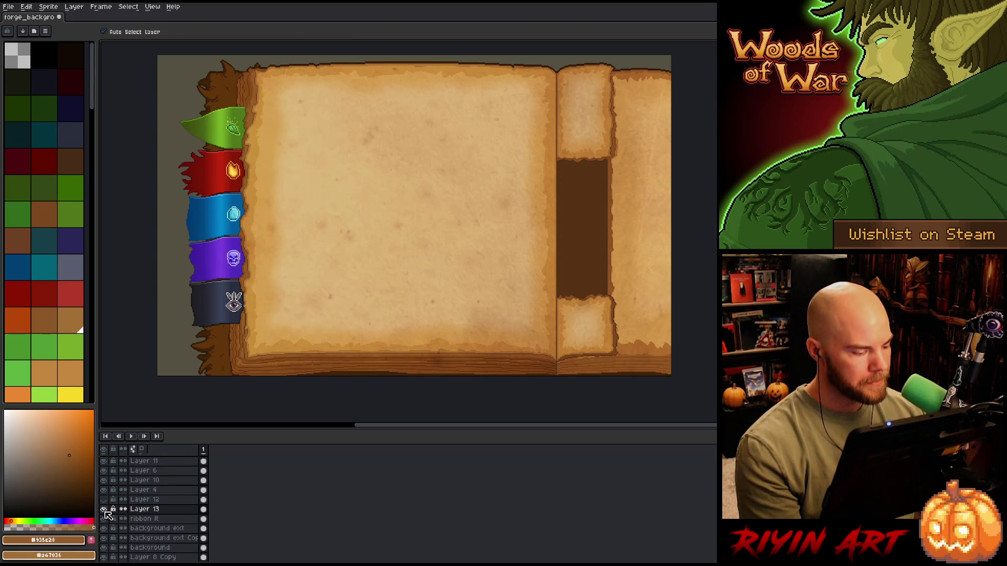
Rename Layer 13 to 'ribbon sh' and save the file
{"action": "double_click", "coordinate": [141, 511]}
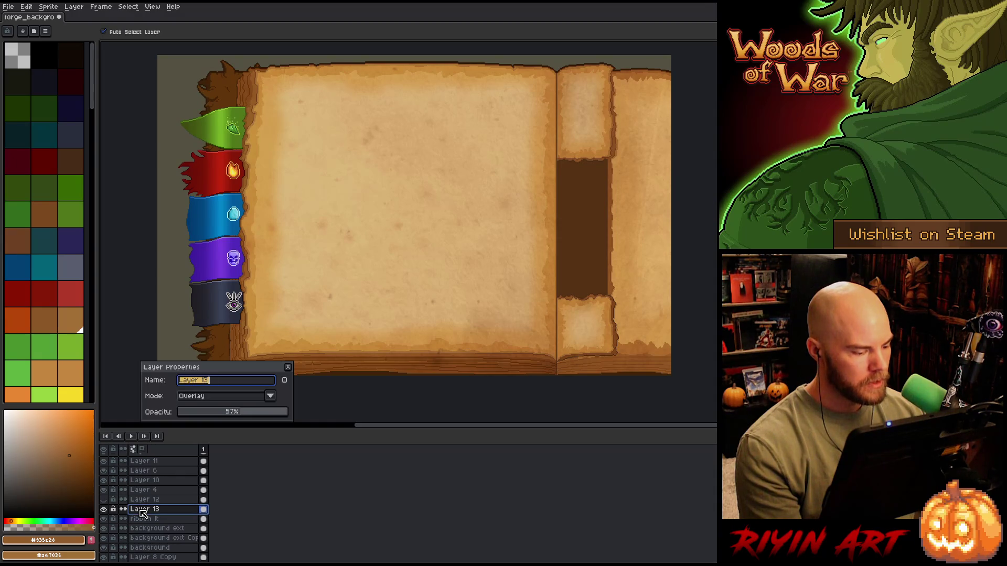
{"action": "type", "text": "ribbon sh"}
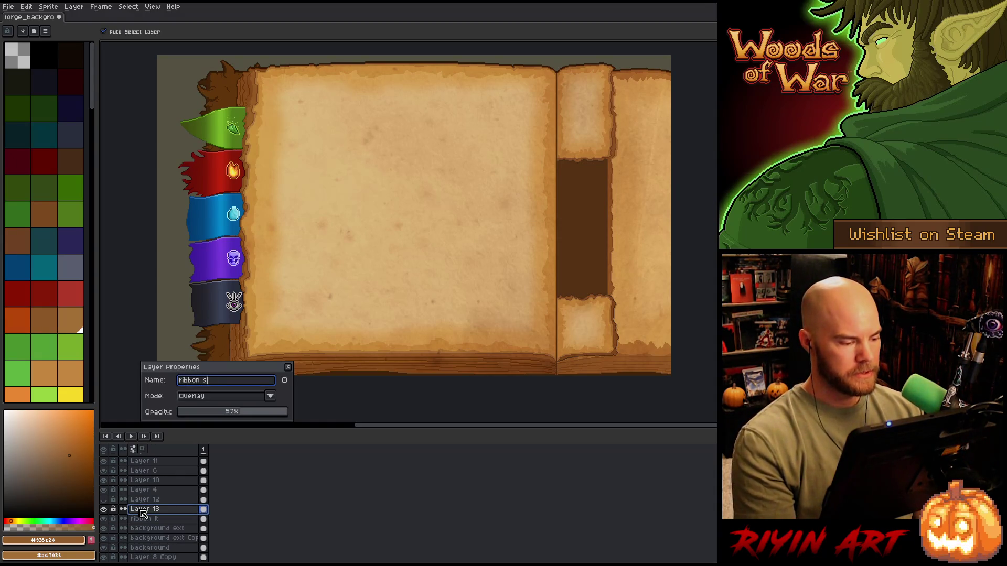
{"action": "key", "text": "Return"}
{"action": "key", "text": "ctrl+s"}
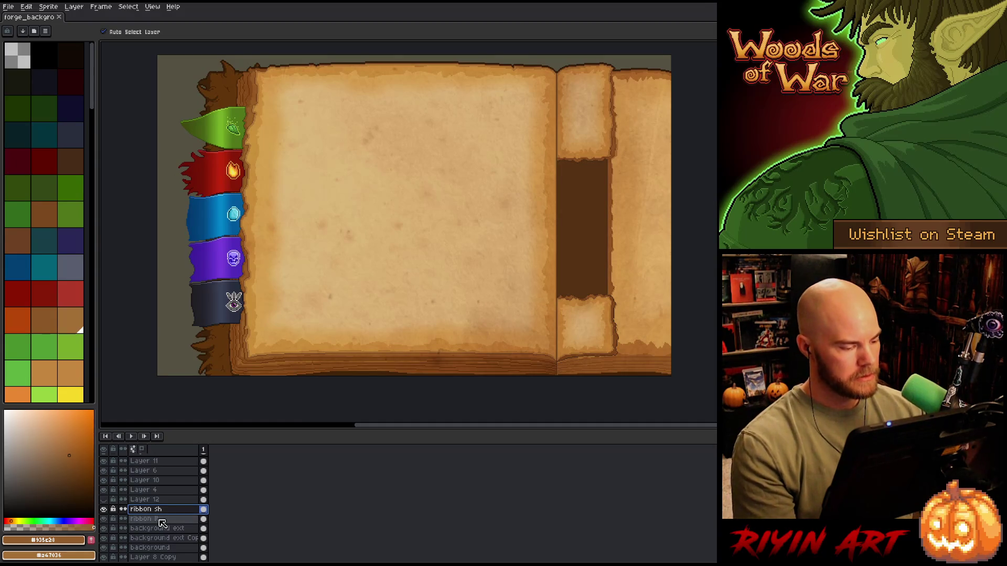
{"action": "left_click", "coordinate": [153, 530]}
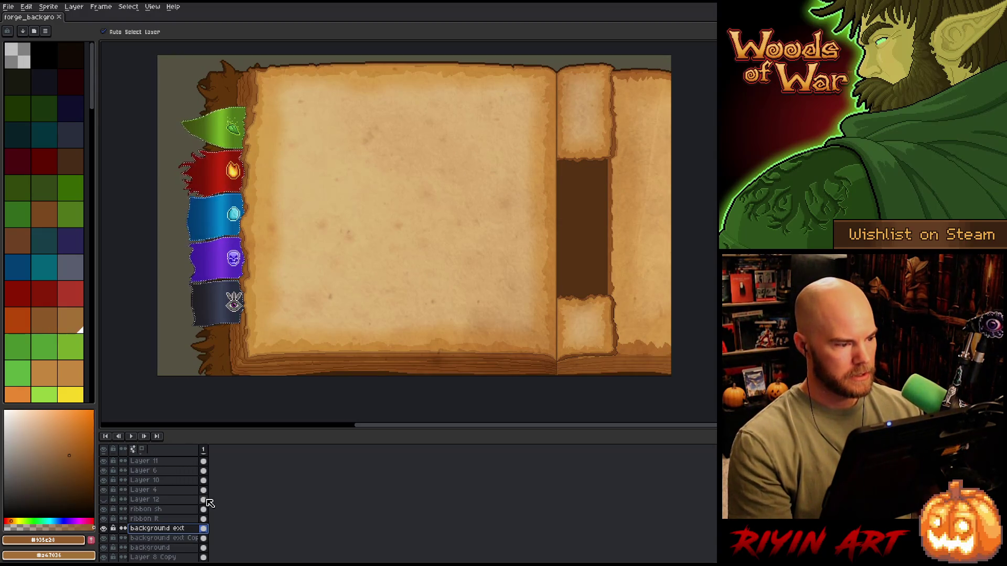
Try a rectangular selection beside the ribbons, reposition it, then clear it
{"action": "scroll", "coordinate": [202, 142], "scroll_direction": "up", "scroll_amount": 2}
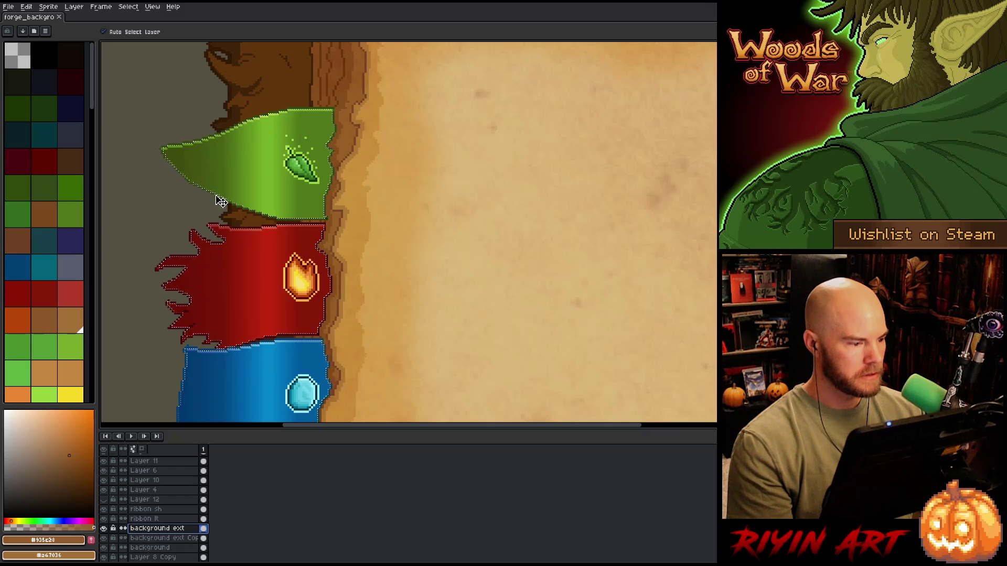
{"action": "key", "text": "m"}
{"action": "scroll", "coordinate": [188, 177], "scroll_direction": "up", "scroll_amount": 1}
{"action": "scroll", "coordinate": [189, 177], "scroll_direction": "up", "scroll_amount": 2}
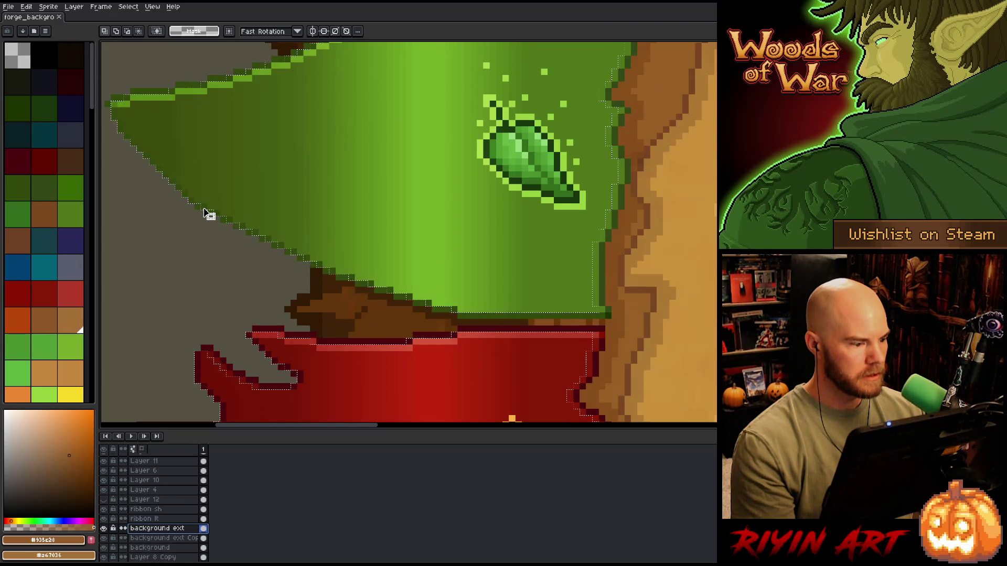
{"action": "mouse_move", "coordinate": [208, 215]}
{"action": "left_mouse_down"}
{"action": "mouse_move", "coordinate": [198, 213]}
{"action": "mouse_move", "coordinate": [248, 265]}
{"action": "mouse_move", "coordinate": [321, 265]}
{"action": "left_mouse_up"}
{"action": "key", "text": "space"}
{"action": "left_click_drag", "start_coordinate": [308, 205], "coordinate": [324, 219]}
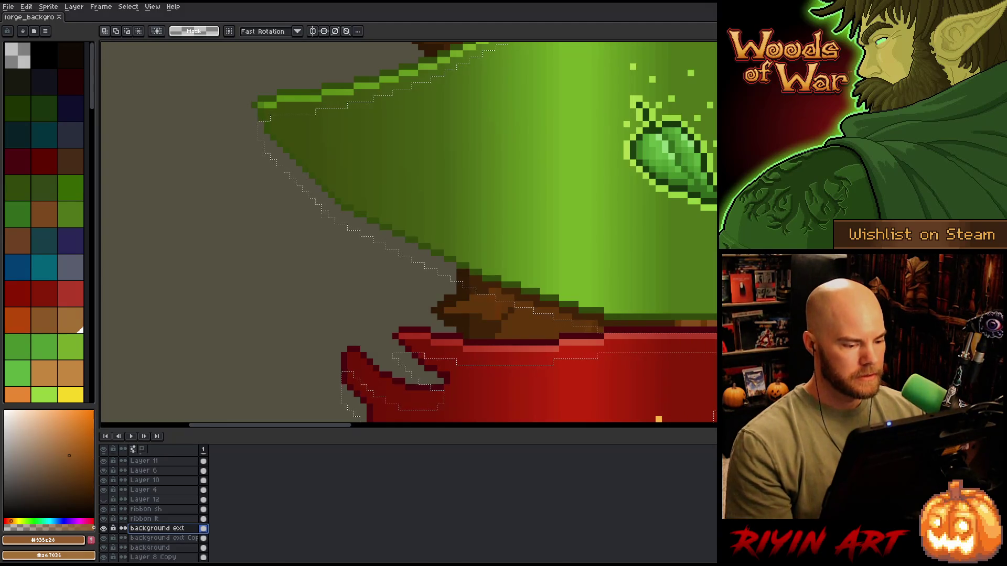
{"action": "scroll", "coordinate": [328, 234], "scroll_direction": "down", "scroll_amount": 3}
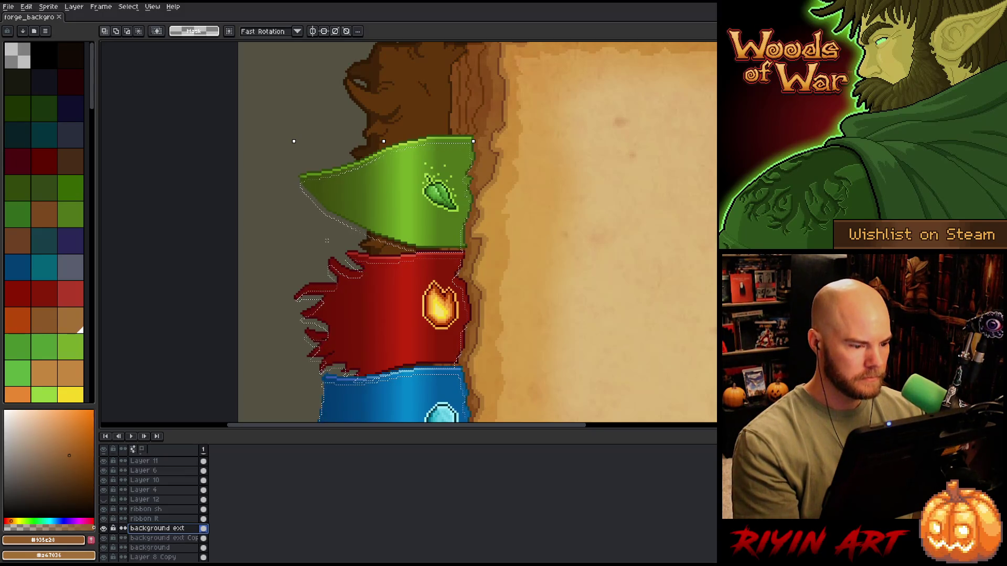
{"action": "key", "text": "ctrl+d"}
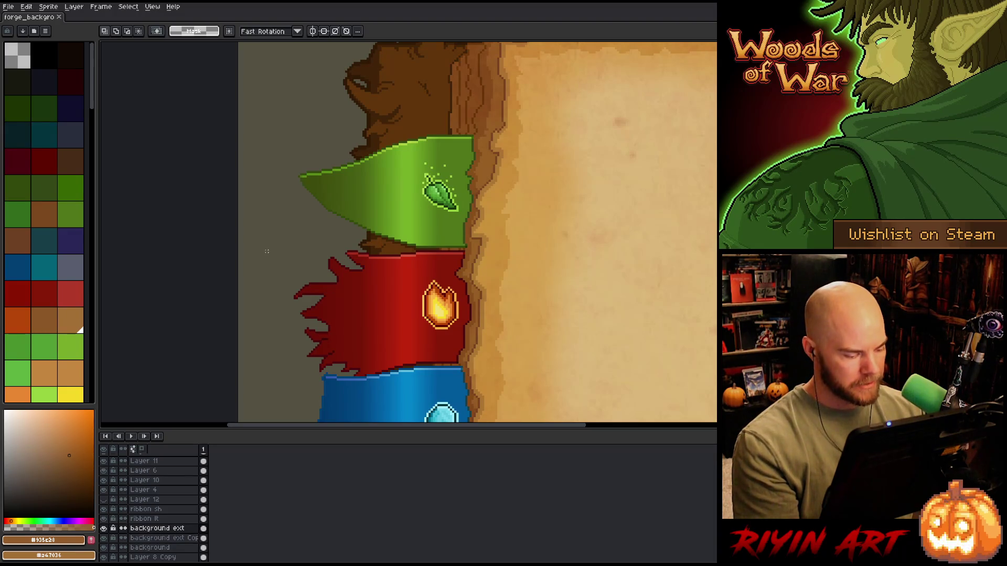
Magic-wand the grey background left of the ribbons and shift the selection down one pixel
{"action": "key", "text": "w"}
{"action": "left_click", "coordinate": [267, 251]}
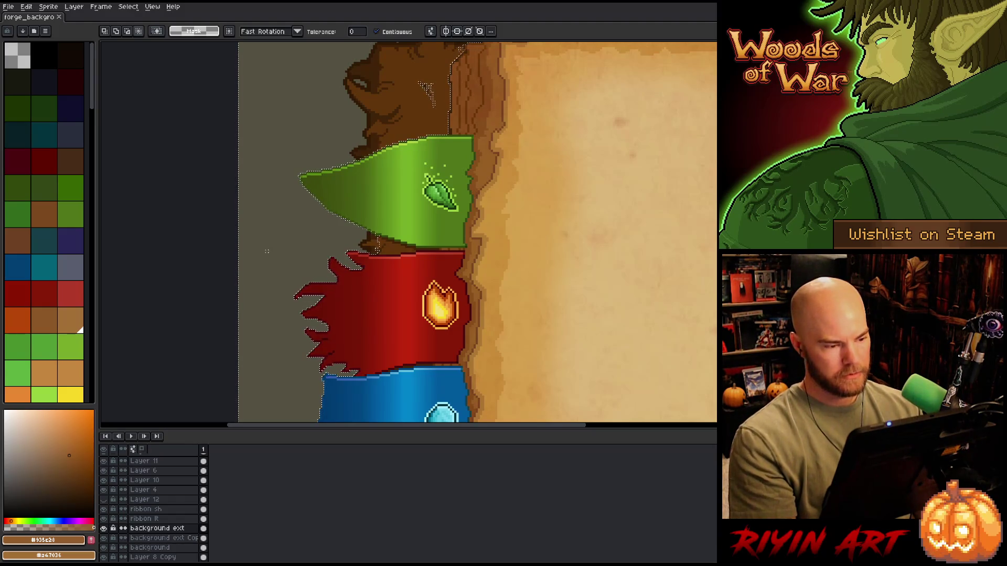
{"action": "scroll", "coordinate": [315, 198], "scroll_direction": "up", "scroll_amount": 3}
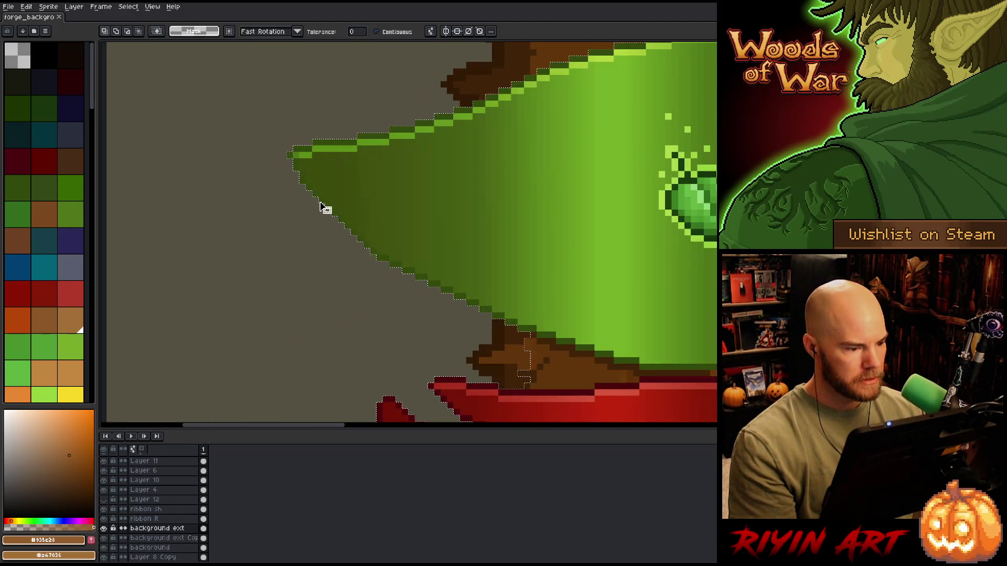
{"action": "left_click_drag", "start_coordinate": [322, 213], "coordinate": [323, 222]}
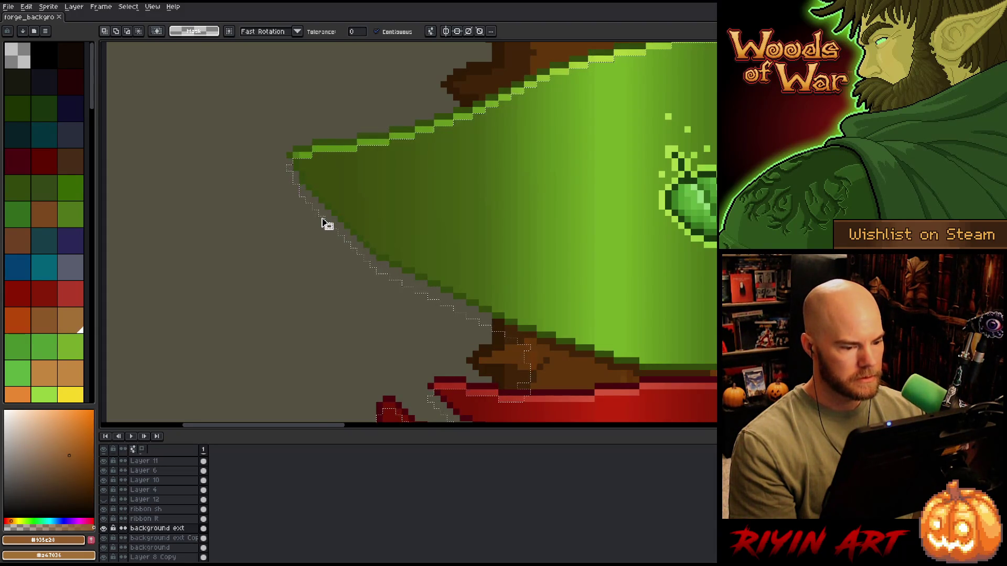
{"action": "scroll", "coordinate": [368, 238], "scroll_direction": "down", "scroll_amount": 5}
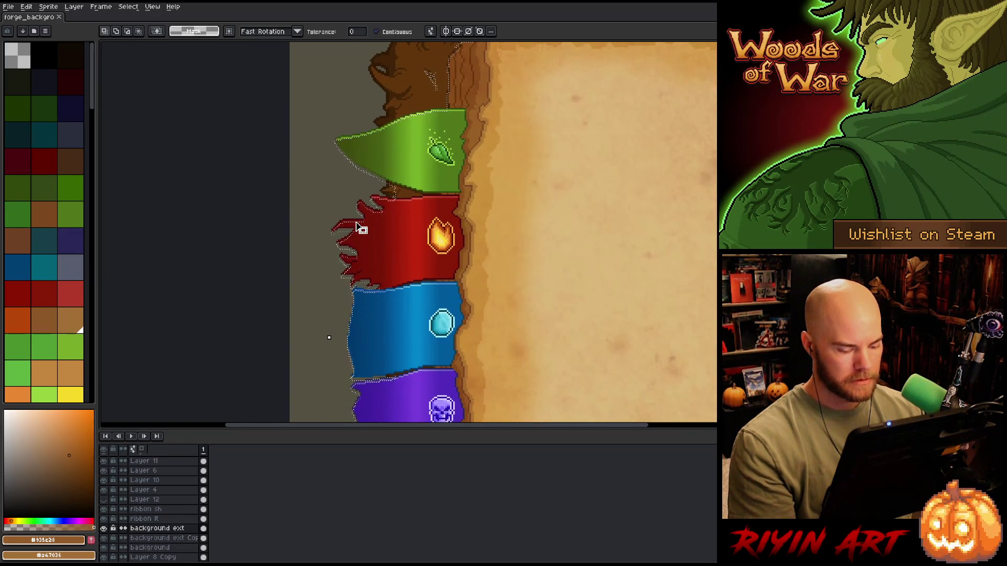
{"action": "key", "text": "m"}
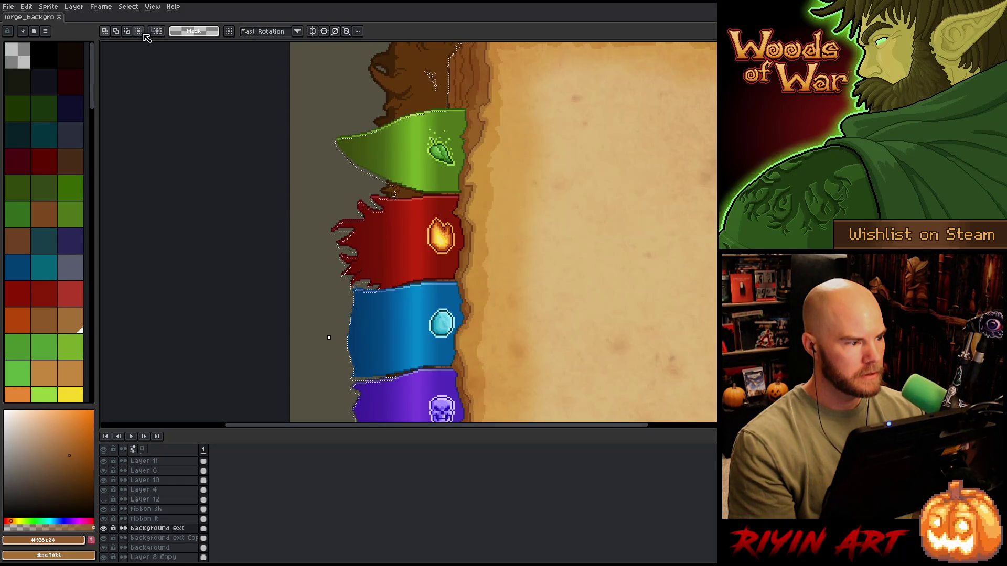
{"action": "scroll", "coordinate": [329, 337], "scroll_direction": "down", "scroll_amount": 2}
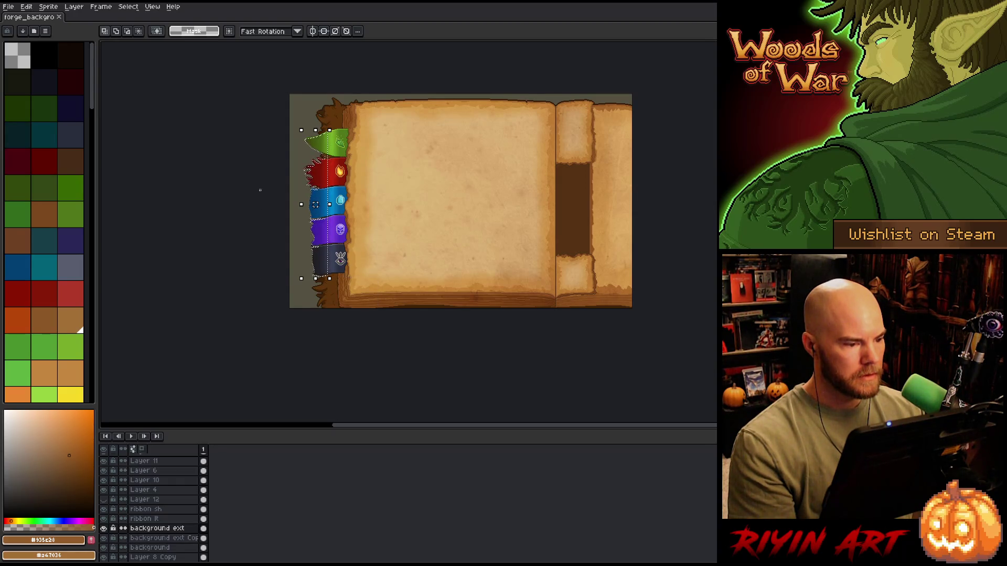
Hide the background ext Copy and background layers, then make Layer 8 Copy active
{"action": "left_click", "coordinate": [145, 540]}
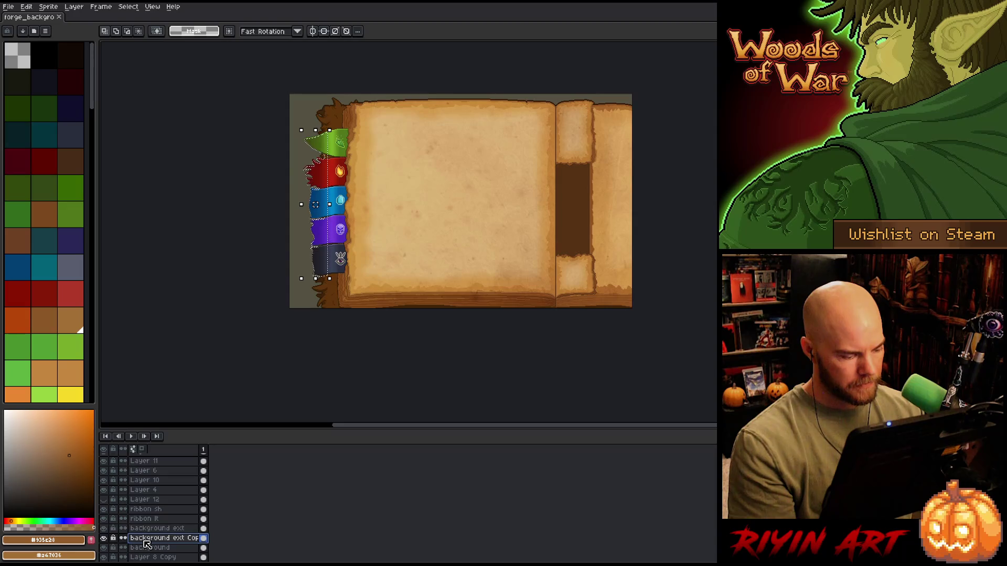
{"action": "left_click", "coordinate": [103, 538]}
{"action": "left_click", "coordinate": [103, 547]}
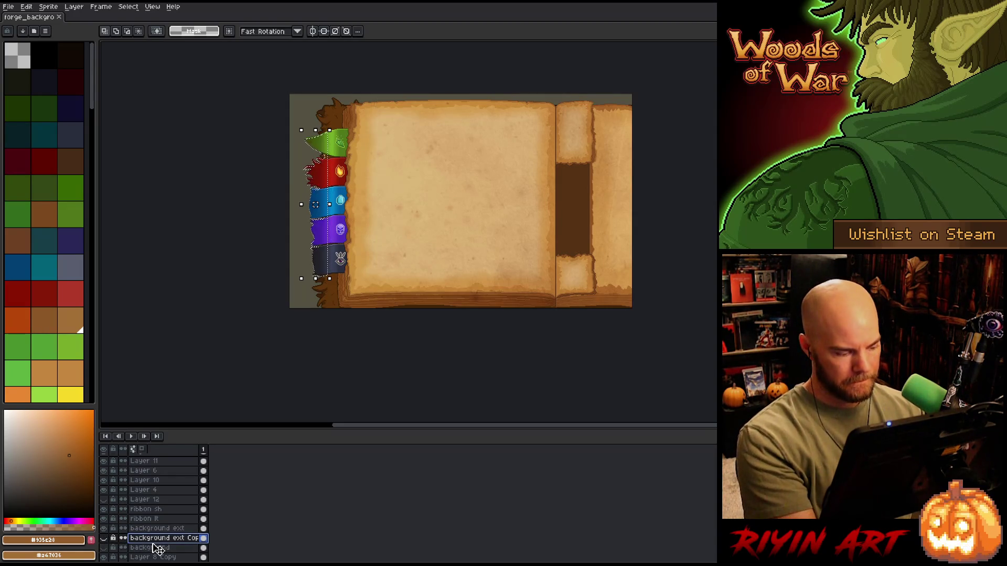
{"action": "scroll", "coordinate": [157, 549], "scroll_direction": "down", "scroll_amount": 1}
{"action": "left_click", "coordinate": [150, 528]}
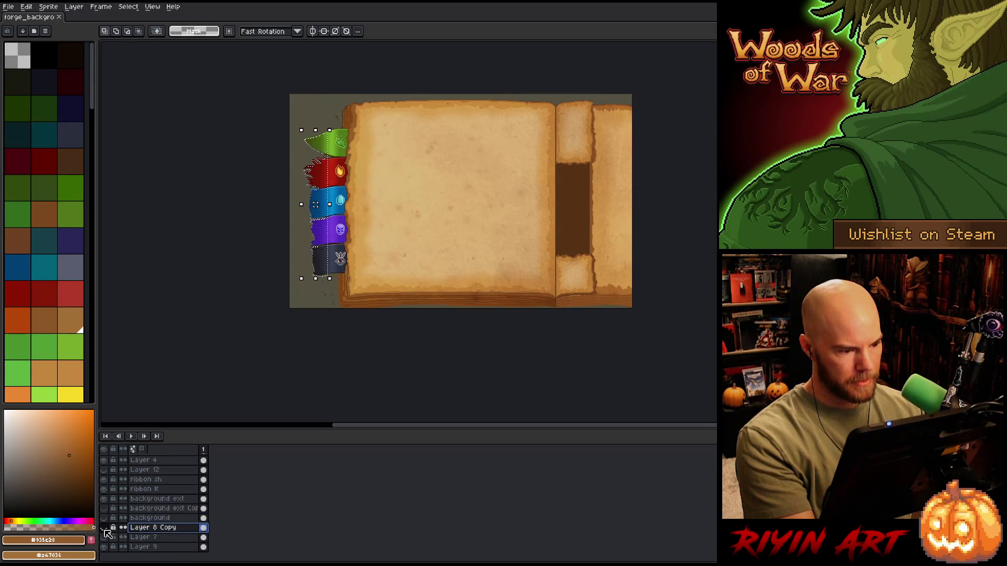
Add a new layer named 'ribbon bg sh'
{"action": "left_click", "coordinate": [142, 537]}
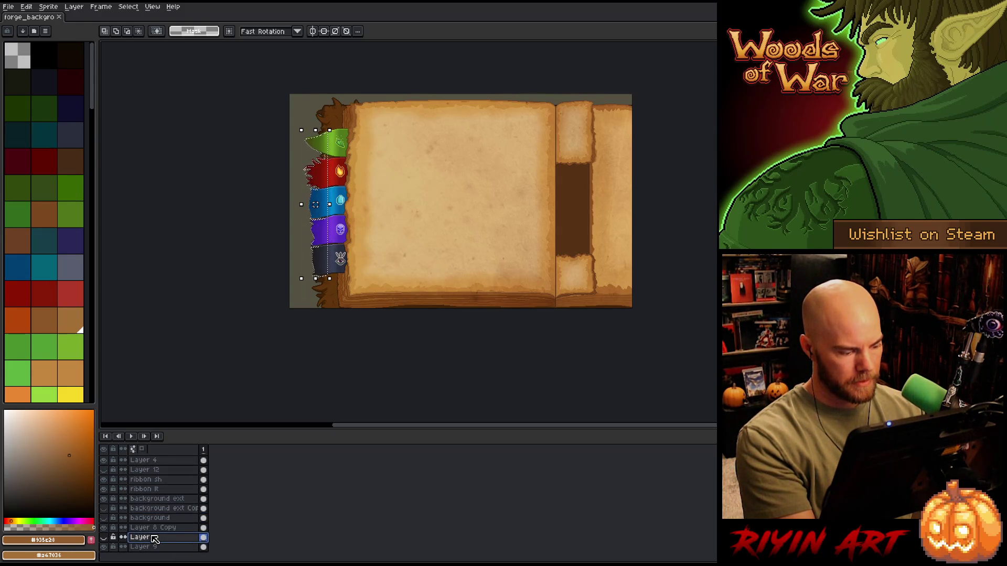
{"action": "key", "text": "shift+n"}
{"action": "double_click", "coordinate": [158, 538]}
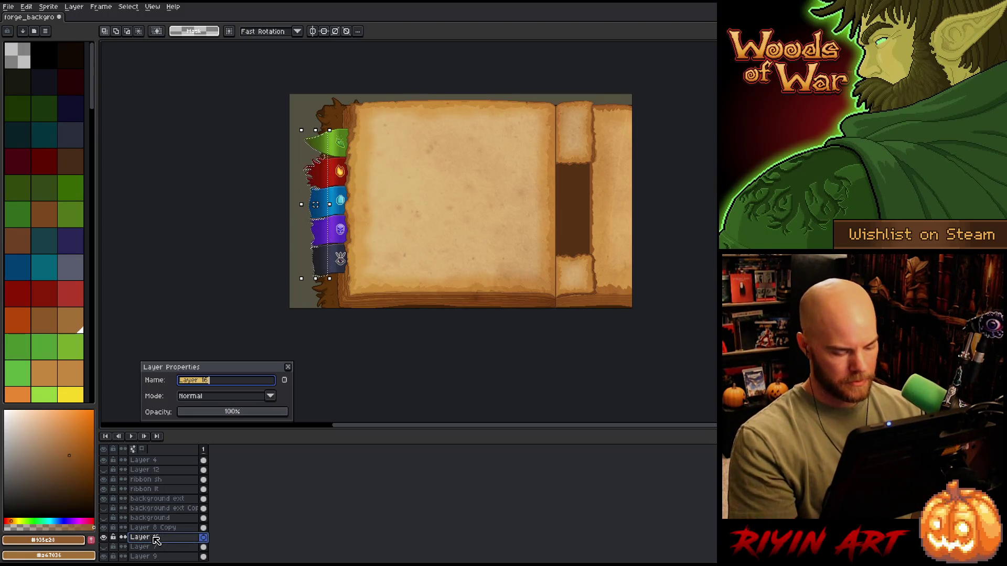
{"action": "type", "text": "ribbon sha"}
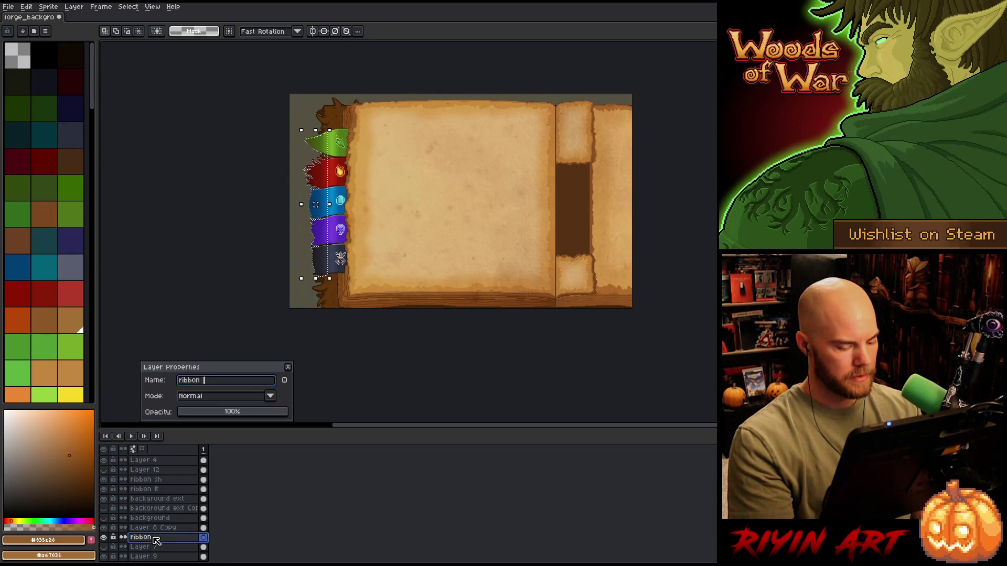
{"action": "type", "text": "bg sh"}
{"action": "key", "text": "Return"}
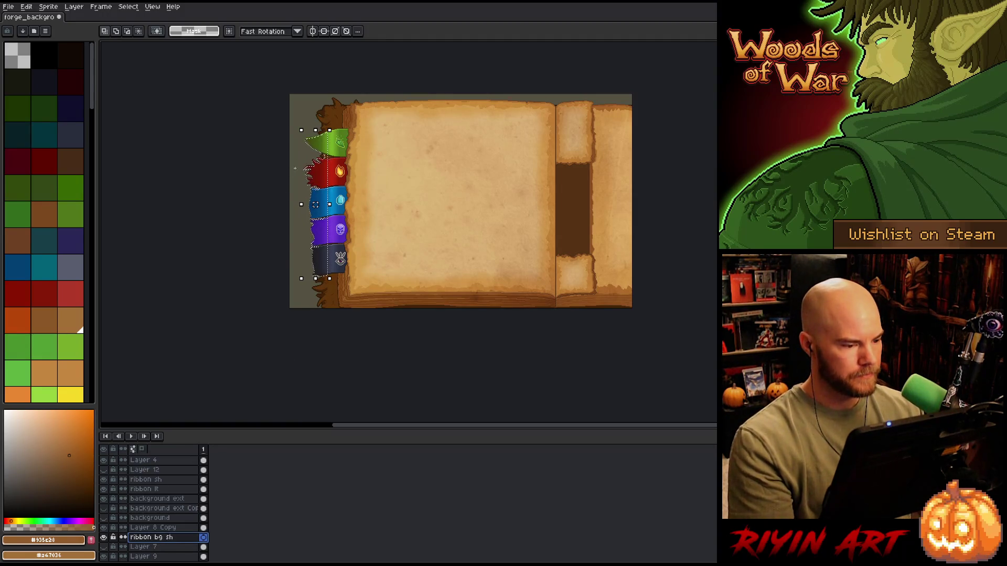
Paint dark shadow pixels along the ribbon edges
{"action": "scroll", "coordinate": [334, 145], "scroll_direction": "up", "scroll_amount": 2}
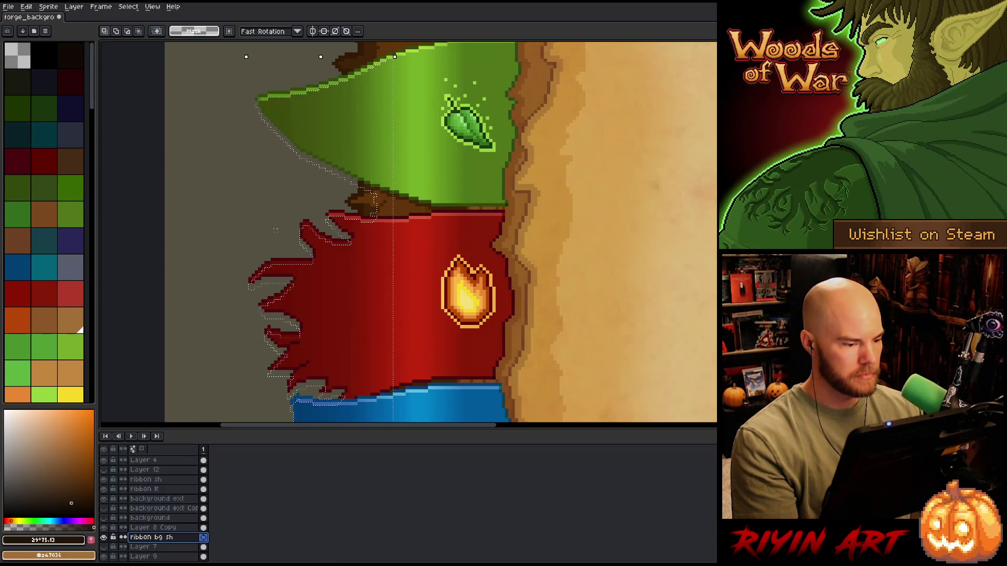
{"action": "left_click", "coordinate": [273, 220]}
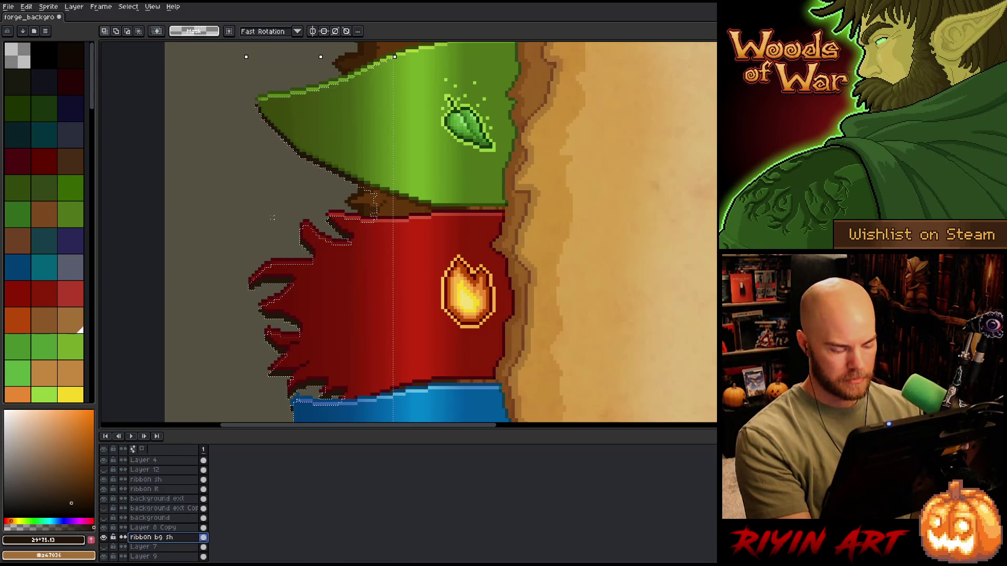
{"action": "scroll", "coordinate": [273, 230], "scroll_direction": "down", "scroll_amount": 2}
{"action": "scroll", "coordinate": [273, 237], "scroll_direction": "down", "scroll_amount": 1}
{"action": "scroll", "coordinate": [261, 187], "scroll_direction": "up", "scroll_amount": 3}
{"action": "scroll", "coordinate": [281, 219], "scroll_direction": "up", "scroll_amount": 3}
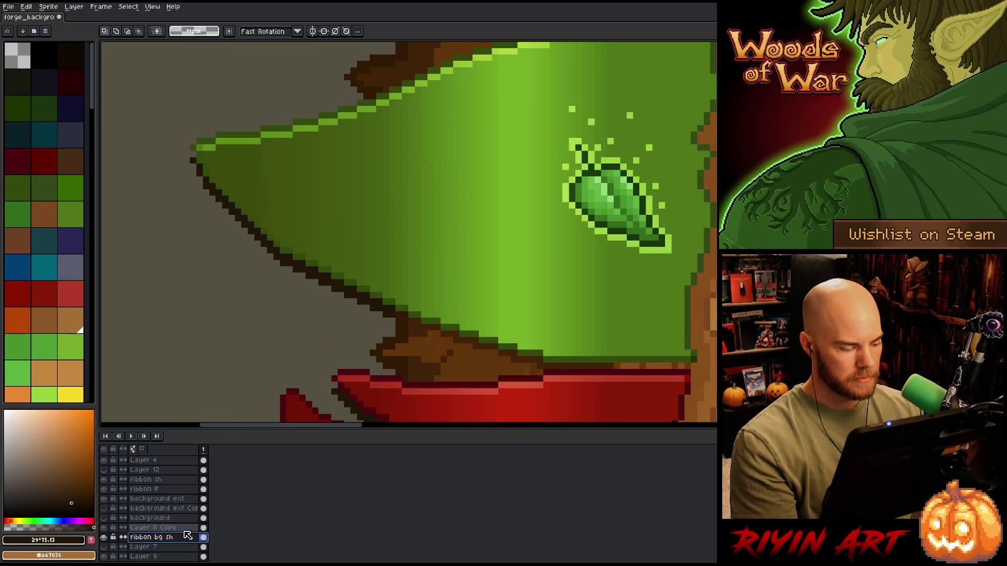
Lower the ribbon bg sh layer opacity to 53% in Layer Properties
{"action": "double_click", "coordinate": [161, 539]}
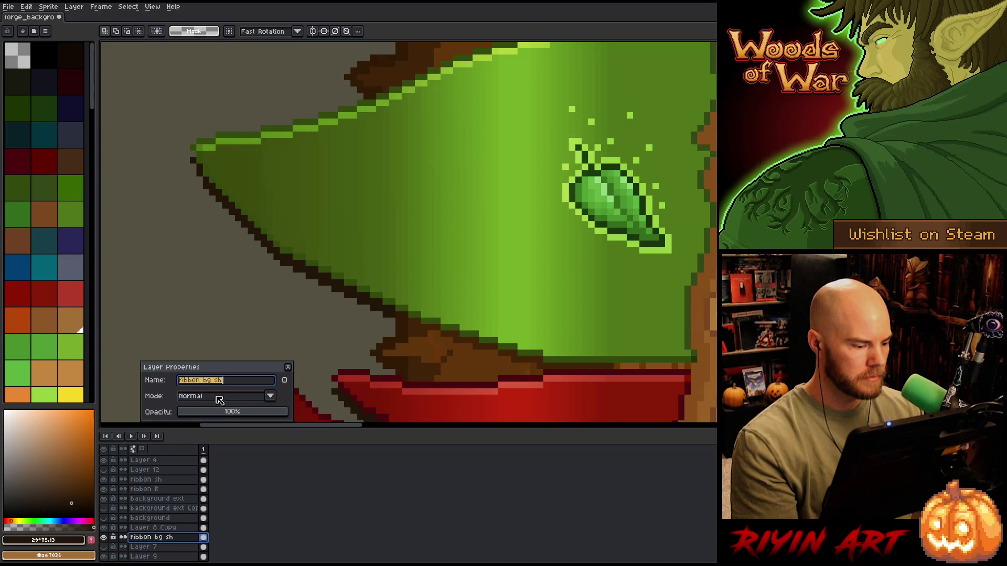
{"action": "left_click", "coordinate": [257, 414]}
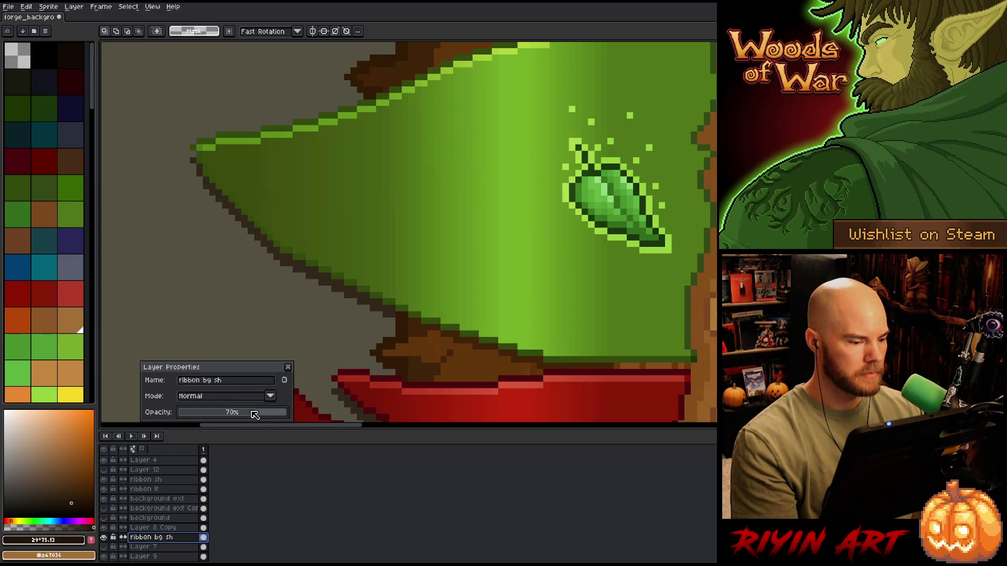
{"action": "left_click_drag", "start_coordinate": [276, 417], "coordinate": [239, 417]}
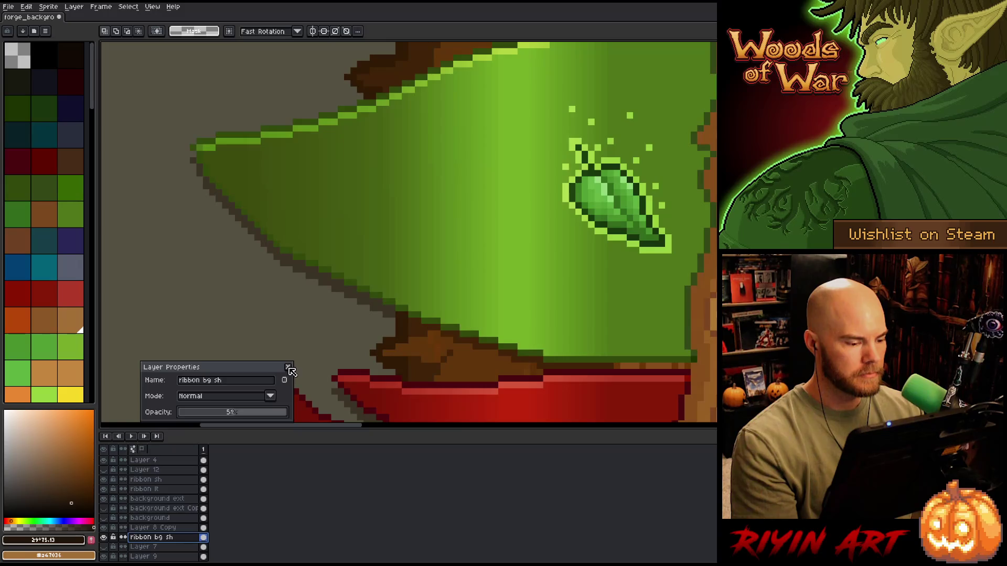
{"action": "left_click", "coordinate": [288, 367]}
{"action": "scroll", "coordinate": [290, 293], "scroll_direction": "down", "scroll_amount": 3}
{"action": "scroll", "coordinate": [290, 292], "scroll_direction": "down", "scroll_amount": 1}
{"action": "scroll", "coordinate": [286, 281], "scroll_direction": "up", "scroll_amount": 3}
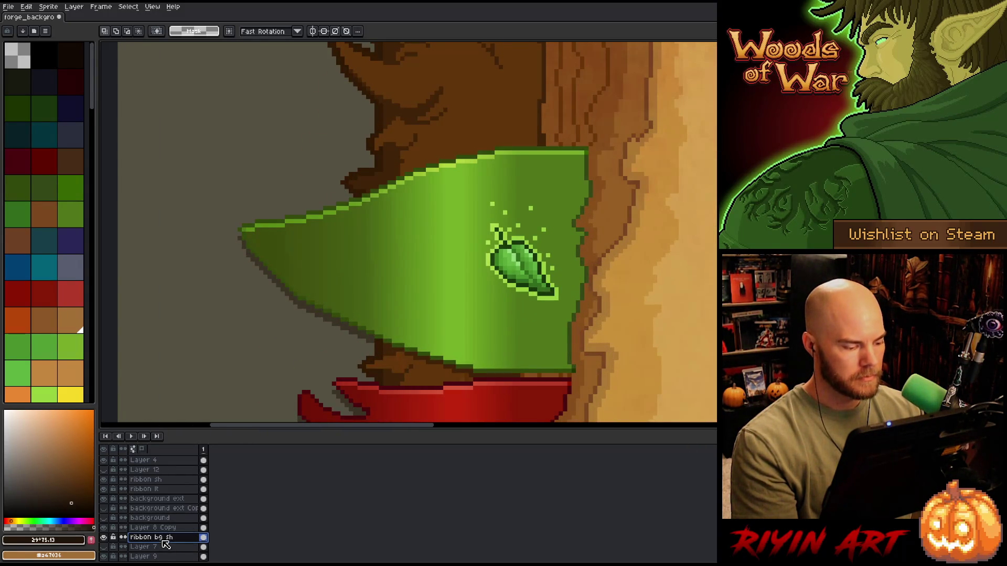
Raise the ribbon bg sh opacity to 61% and bring the ribbons into view
{"action": "double_click", "coordinate": [157, 537]}
{"action": "left_click_drag", "start_coordinate": [243, 414], "coordinate": [246, 414]}
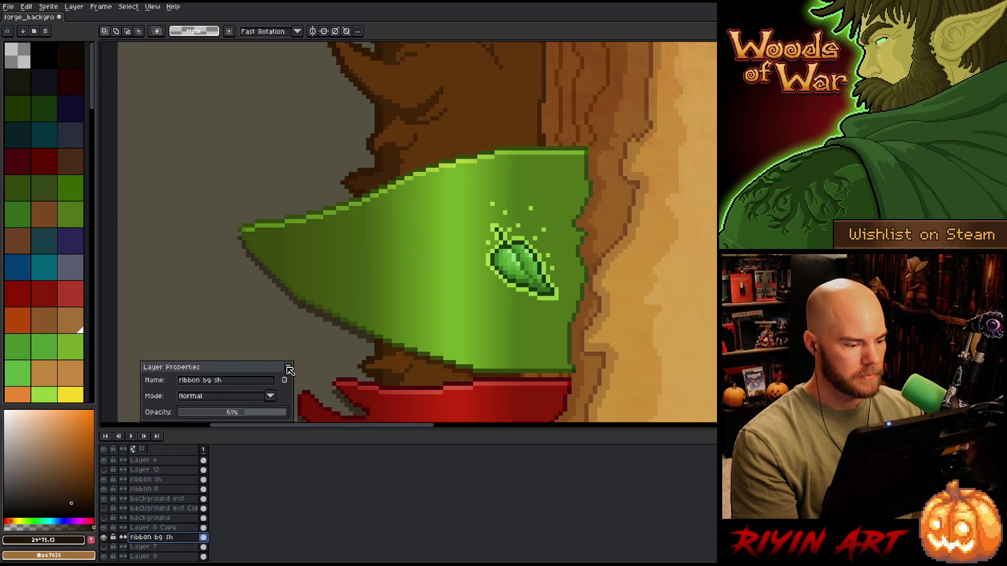
{"action": "left_click", "coordinate": [287, 367]}
{"action": "scroll", "coordinate": [305, 273], "scroll_direction": "down", "scroll_amount": 3}
{"action": "left_click_drag", "start_coordinate": [351, 333], "coordinate": [330, 173]}
{"action": "scroll", "coordinate": [330, 173], "scroll_direction": "down", "scroll_amount": 1}
{"action": "left_click_drag", "start_coordinate": [386, 276], "coordinate": [315, 206]}
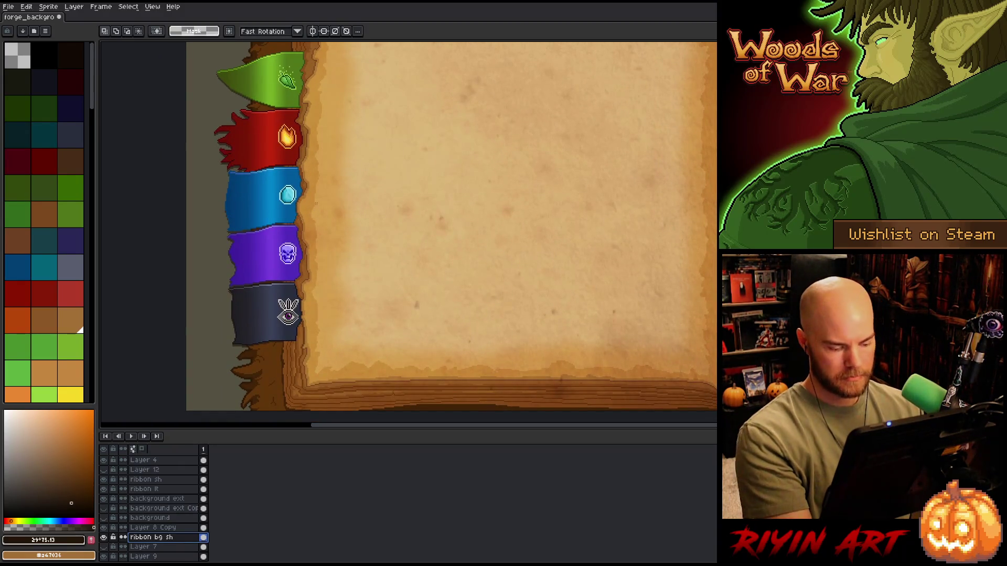
{"action": "key", "text": "ctrl+t"}
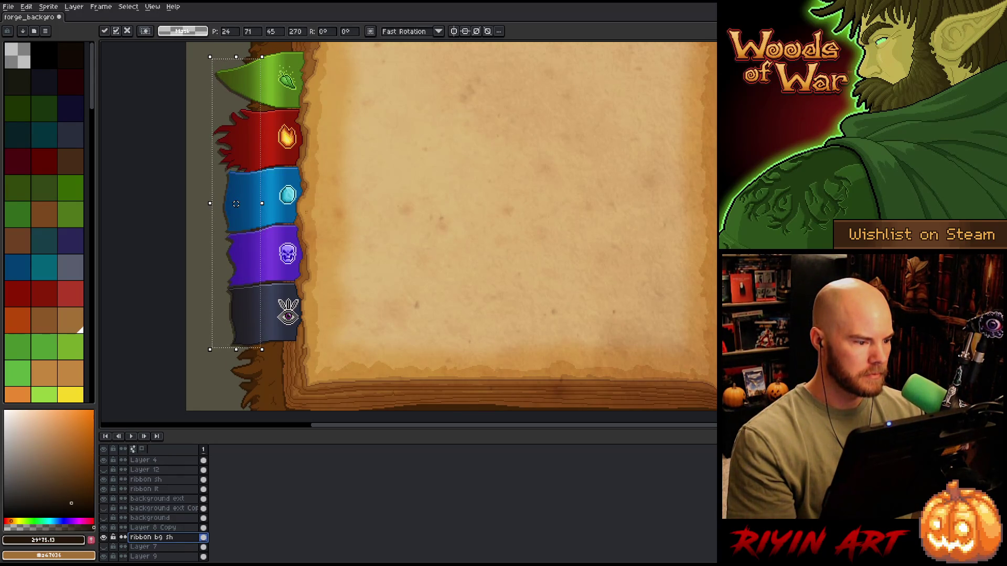
Nudge the ribbon shadow one pixel right and apply the transform
{"action": "key", "text": "Right"}
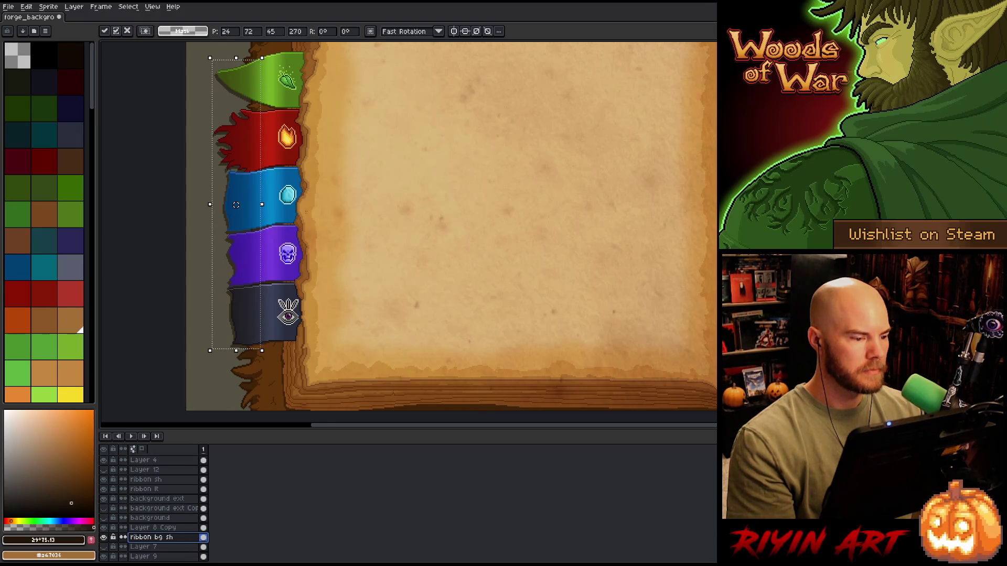
{"action": "key", "text": "Return"}
{"action": "scroll", "coordinate": [410, 145], "scroll_direction": "down", "scroll_amount": 2}
{"action": "mouse_move", "coordinate": [326, 197]}
{"action": "left_mouse_down"}
{"action": "mouse_move", "coordinate": [301, 205]}
{"action": "mouse_move", "coordinate": [315, 202]}
{"action": "left_mouse_up"}
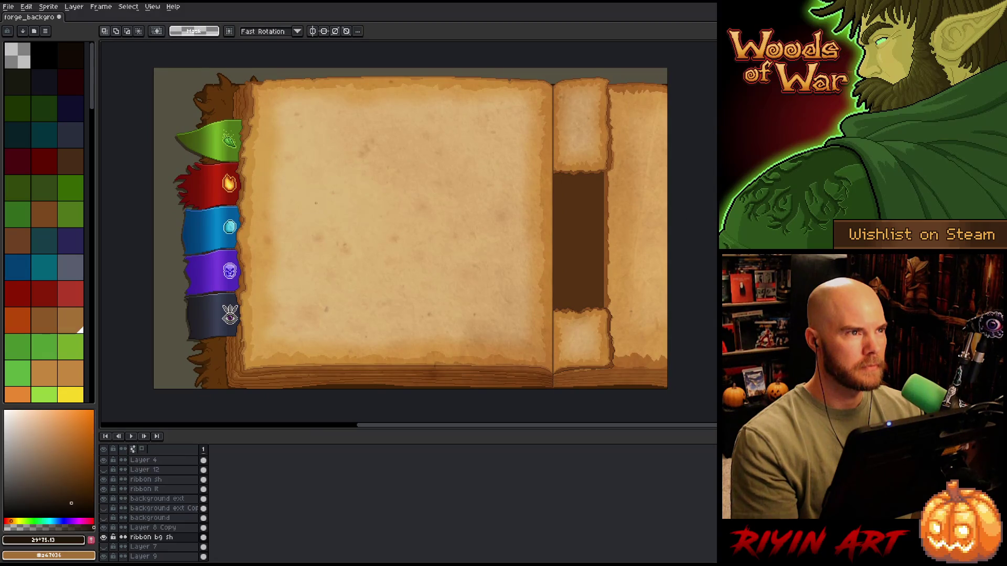
Save the book sprite with Ctrl+S
{"action": "right_click", "coordinate": [486, 257]}
{"action": "key", "text": "Escape"}
{"action": "key", "text": "ctrl+s"}
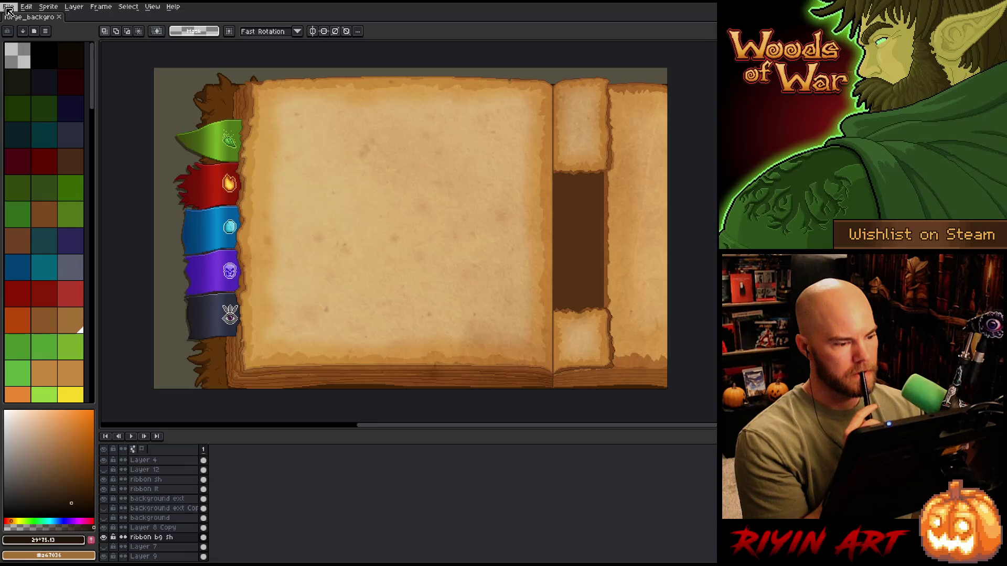
{"action": "left_click", "coordinate": [8, 7]}
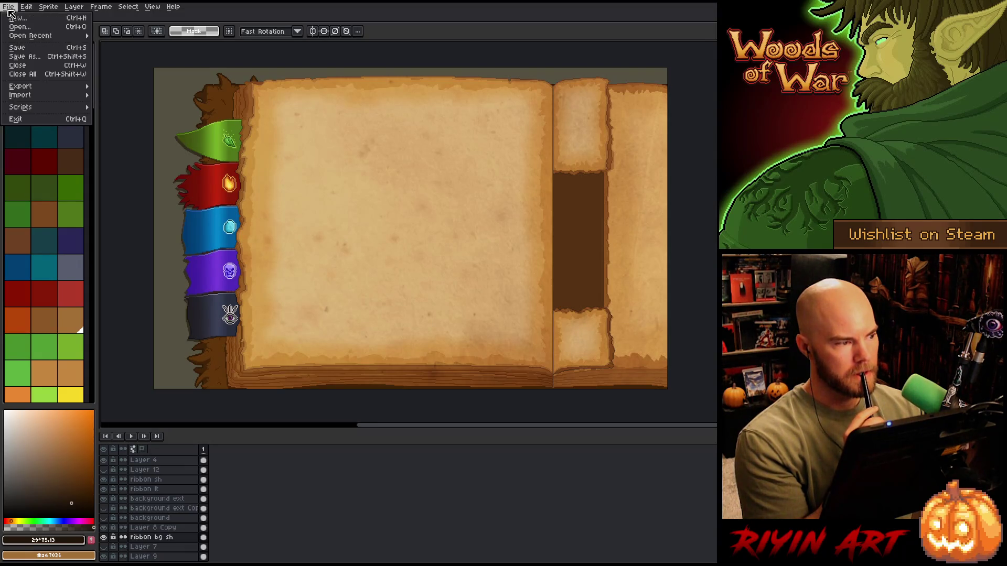
Navigate the Open dialog to the images/hideout folder
{"action": "left_click", "coordinate": [21, 29]}
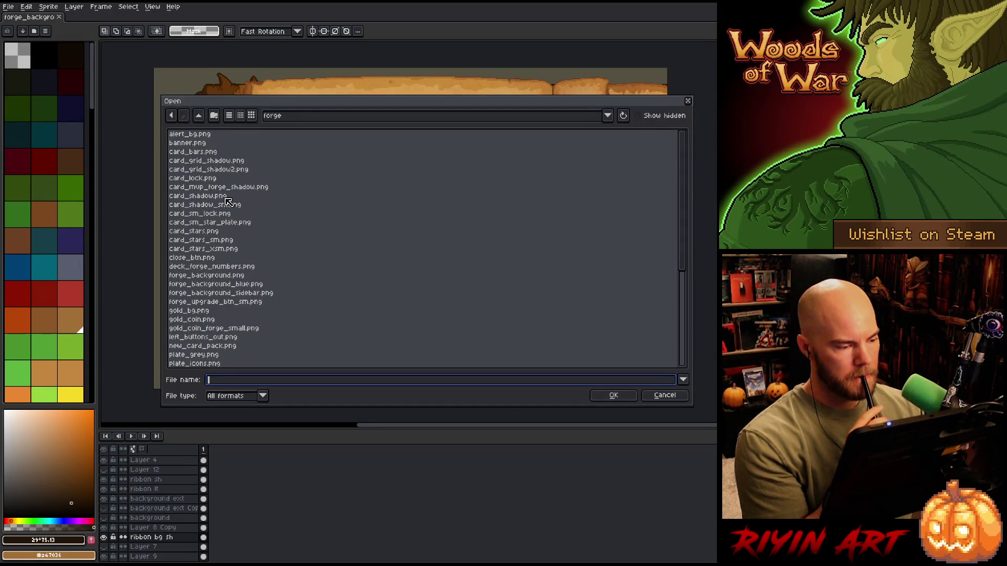
{"action": "left_click", "coordinate": [282, 122]}
{"action": "left_click", "coordinate": [284, 121]}
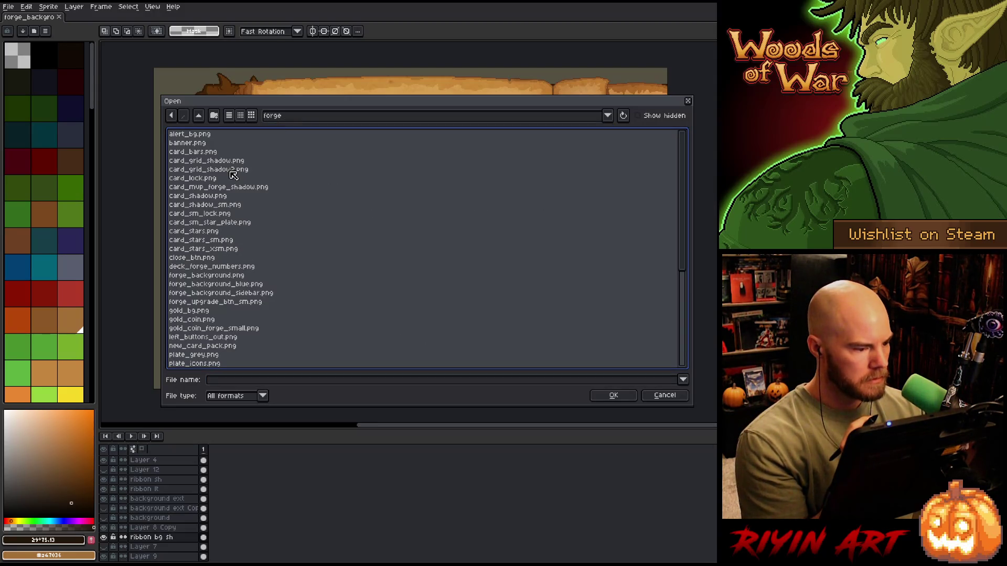
{"action": "left_click", "coordinate": [287, 116]}
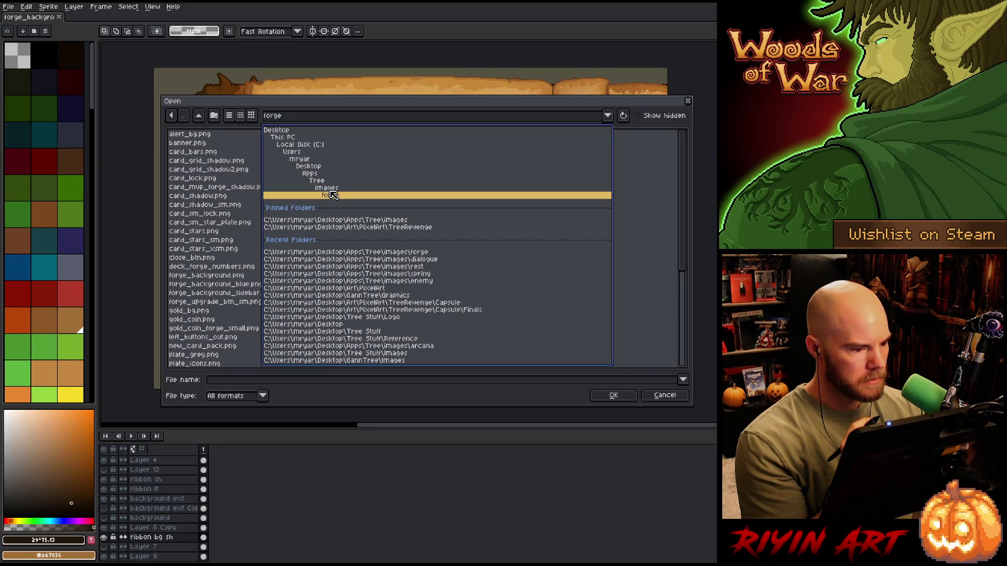
{"action": "left_click", "coordinate": [329, 187]}
{"action": "double_click", "coordinate": [198, 171]}
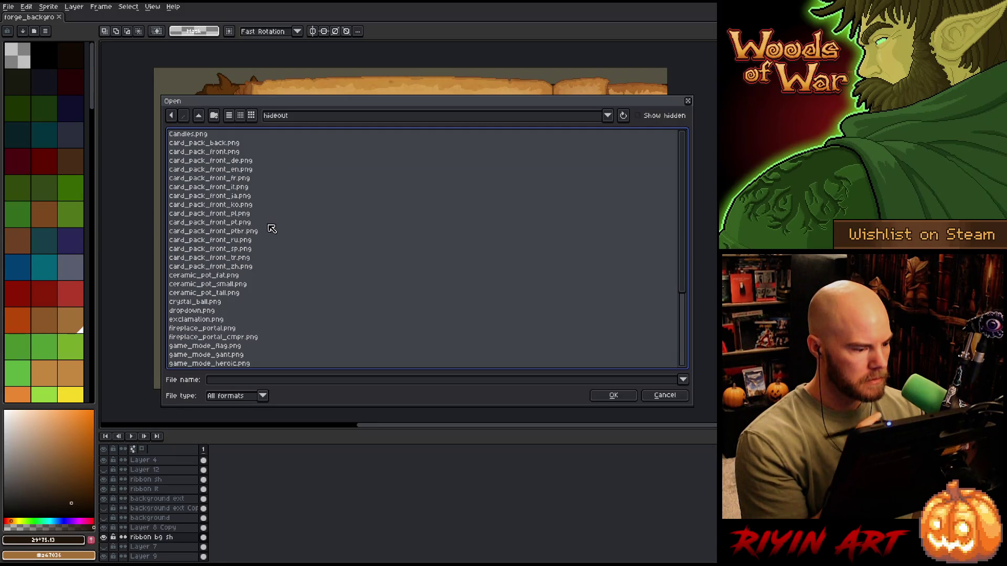
Open grimoire.png from the hideout folder
{"action": "scroll", "coordinate": [266, 247], "scroll_direction": "down", "scroll_amount": 1}
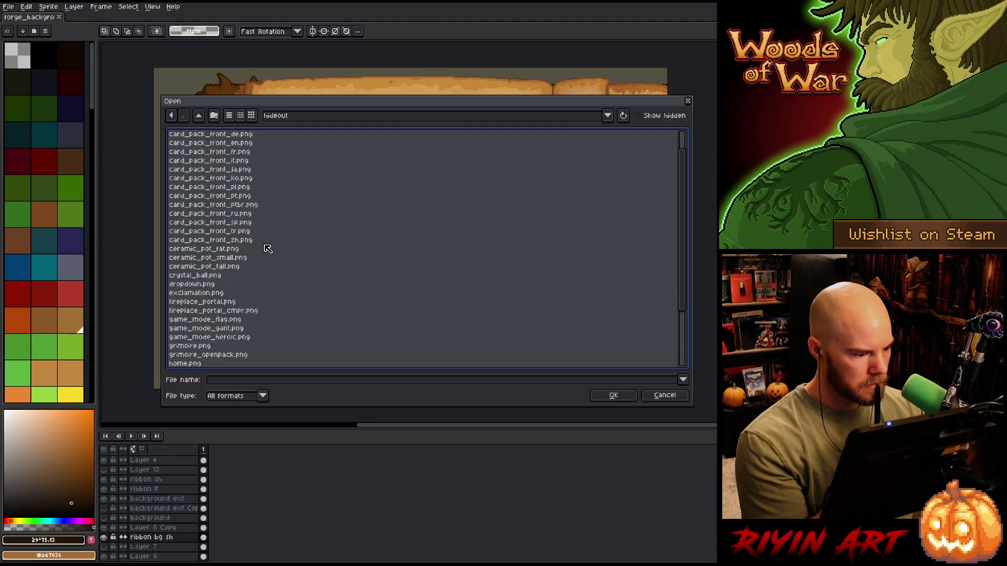
{"action": "left_click", "coordinate": [229, 356]}
{"action": "scroll", "coordinate": [233, 349], "scroll_direction": "down", "scroll_amount": 3}
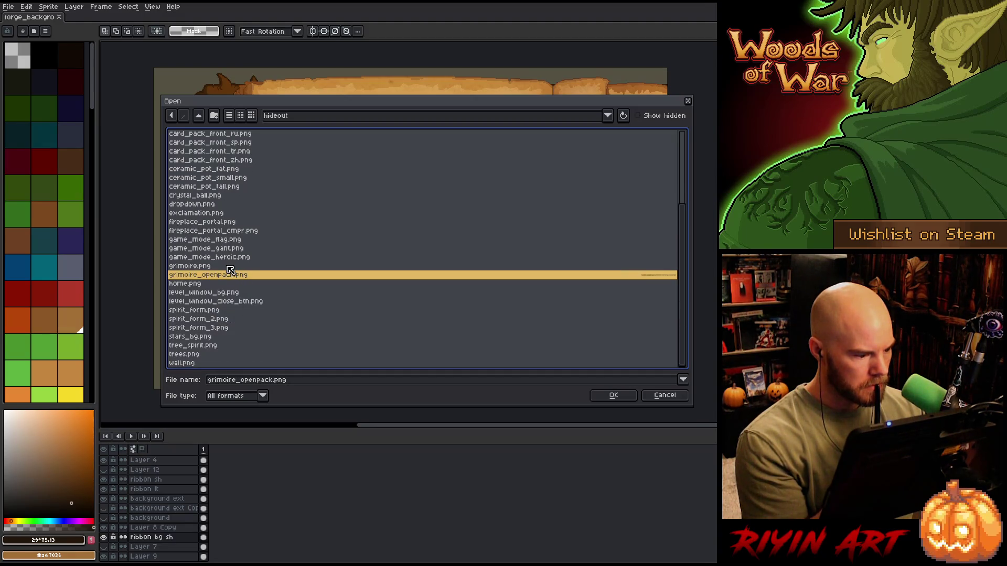
{"action": "left_click", "coordinate": [230, 269]}
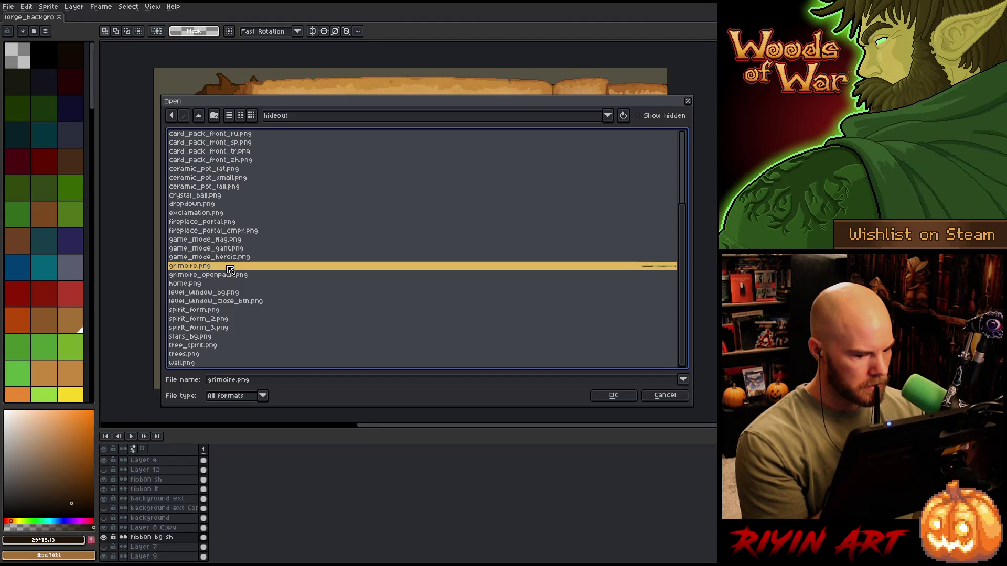
{"action": "double_click", "coordinate": [230, 268]}
{"action": "scroll", "coordinate": [297, 255], "scroll_direction": "up", "scroll_amount": 6}
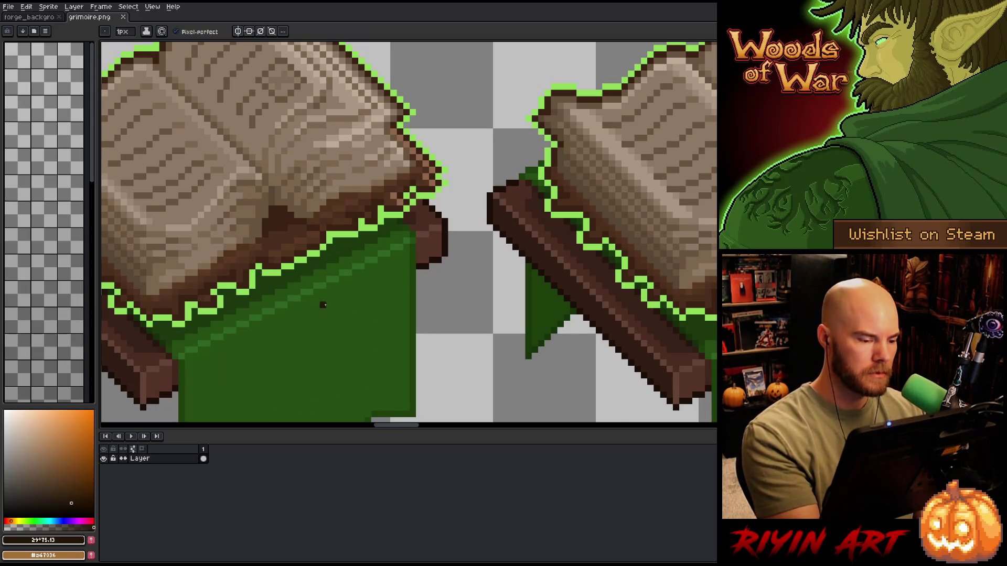
Sample a dark green and a darker green from the grimoire as the two colours
{"action": "key", "text": "i"}
{"action": "left_click", "coordinate": [332, 309]}
{"action": "key", "text": "x"}
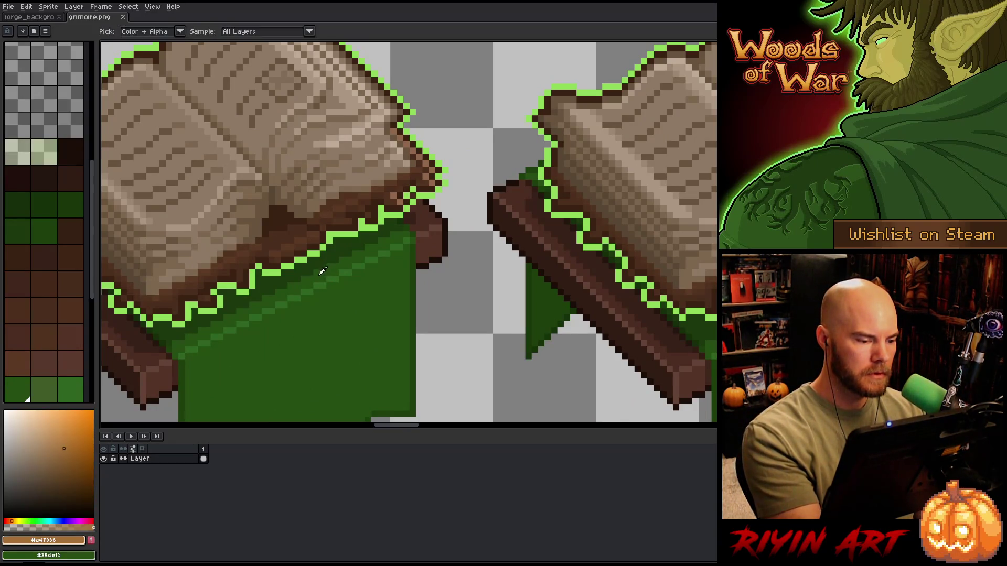
{"action": "key", "text": "x"}
{"action": "right_click", "coordinate": [314, 273]}
{"action": "key", "text": "b"}
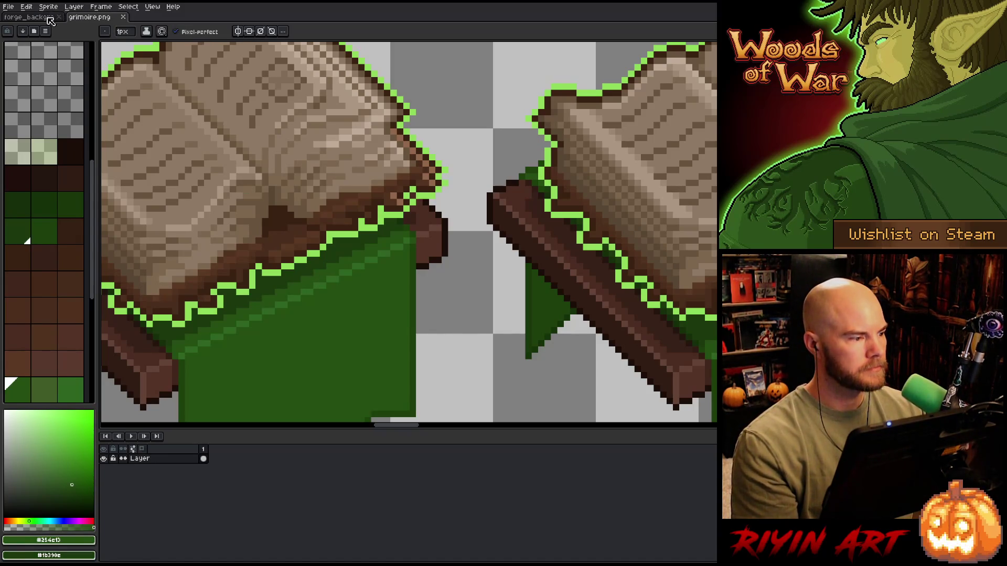
On forge_background's Layer 9, bucket-fill the grey area around the book dark green
{"action": "left_click", "coordinate": [51, 17]}
{"action": "scroll", "coordinate": [169, 140], "scroll_direction": "down", "scroll_amount": 3}
{"action": "scroll", "coordinate": [169, 140], "scroll_direction": "up", "scroll_amount": 3}
{"action": "mouse_move", "coordinate": [121, 310]}
{"action": "left_mouse_down"}
{"action": "mouse_move", "coordinate": [187, 306]}
{"action": "mouse_move", "coordinate": [178, 299]}
{"action": "left_mouse_up"}
{"action": "scroll", "coordinate": [158, 530], "scroll_direction": "down", "scroll_amount": 1}
{"action": "left_click", "coordinate": [148, 547]}
{"action": "key", "text": "g"}
{"action": "left_click", "coordinate": [217, 261]}
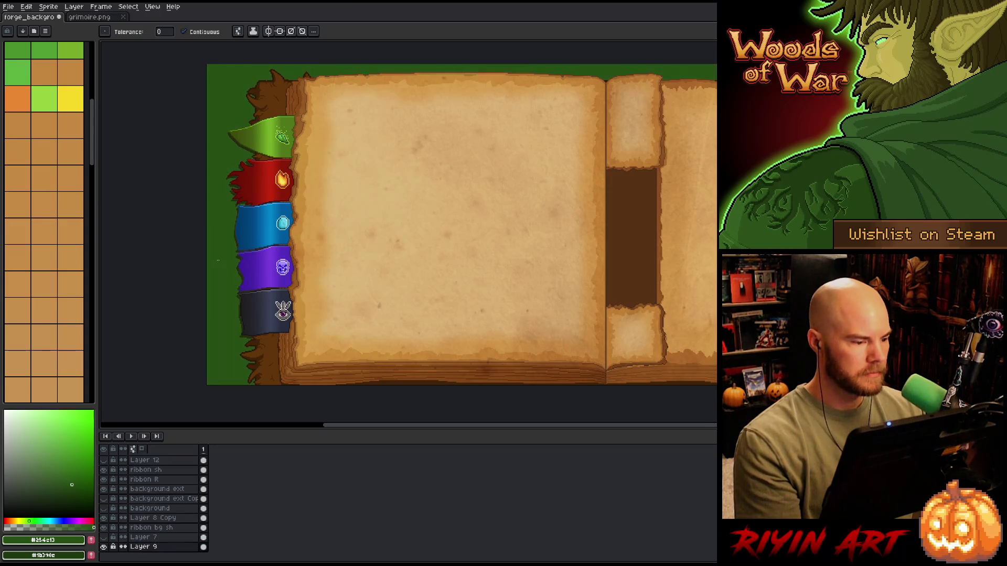
Refill the background with the darker green, then pick an even darker green
{"action": "mouse_move", "coordinate": [218, 259]}
{"action": "left_mouse_down"}
{"action": "mouse_move", "coordinate": [249, 274]}
{"action": "mouse_move", "coordinate": [243, 279]}
{"action": "left_mouse_up"}
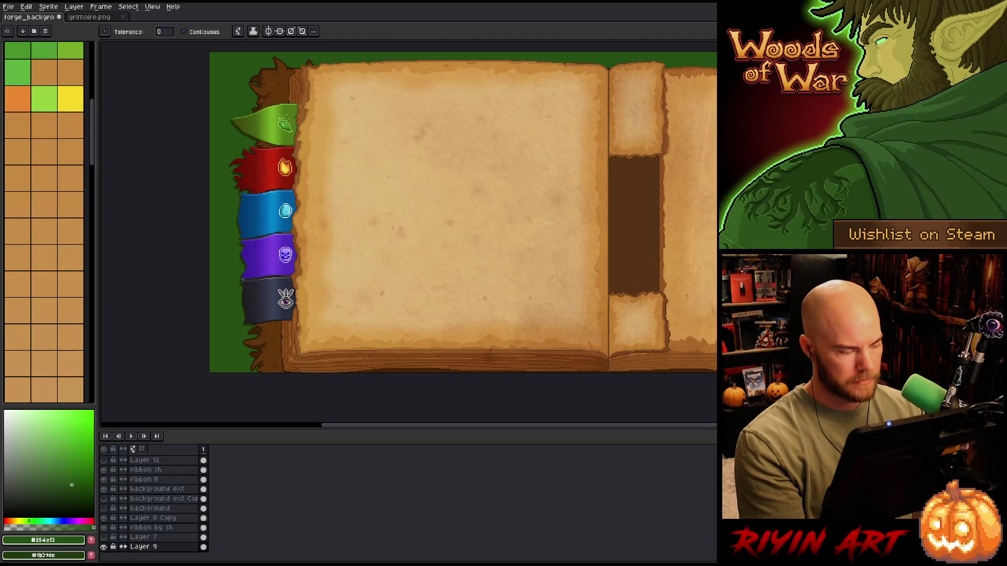
{"action": "key", "text": "x"}
{"action": "left_click", "coordinate": [233, 290]}
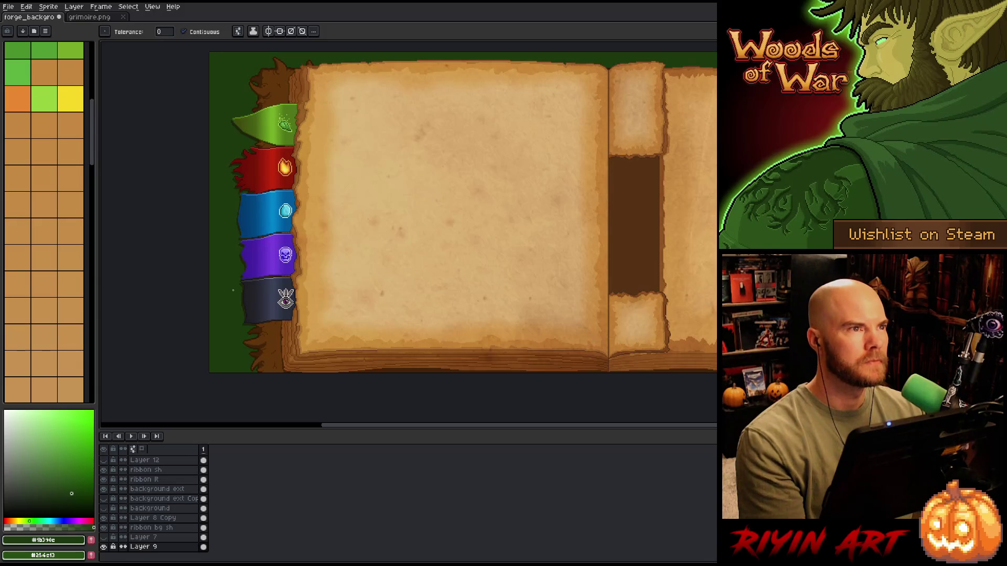
{"action": "key", "text": "space"}
{"action": "mouse_move", "coordinate": [304, 281]}
{"action": "left_mouse_down"}
{"action": "mouse_move", "coordinate": [279, 281]}
{"action": "mouse_move", "coordinate": [244, 303]}
{"action": "left_mouse_up"}
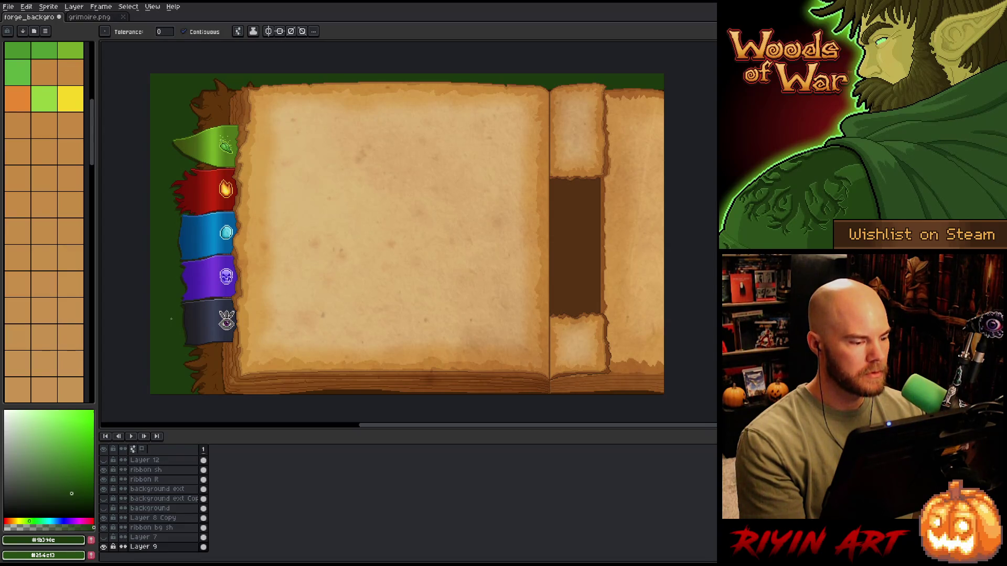
{"action": "left_click", "coordinate": [76, 499]}
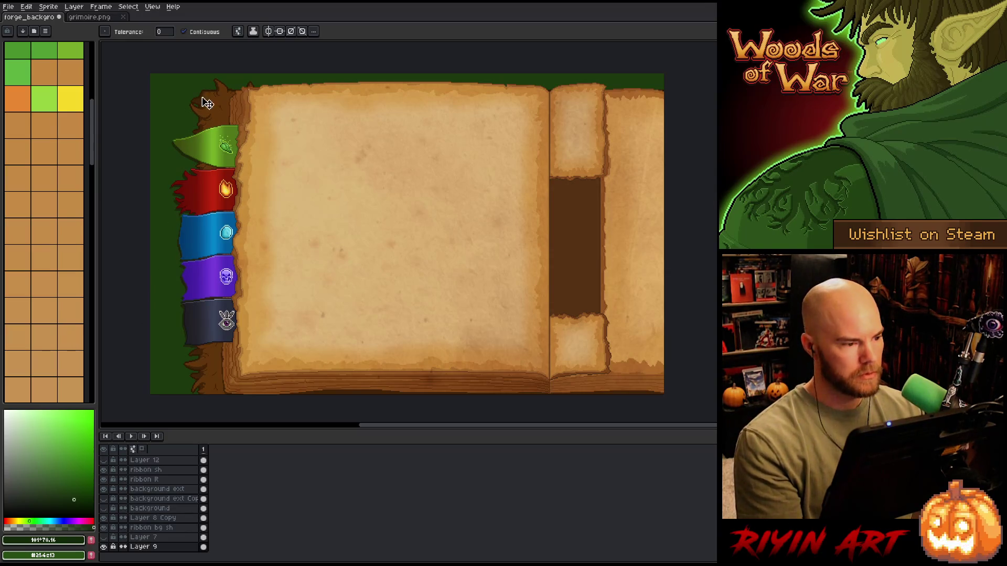
On Layer 8 Copy, magic-wand the green background, narrow it to the ribbon side, and nudge it one pixel right
{"action": "key", "text": "v"}
{"action": "left_click", "coordinate": [219, 114]}
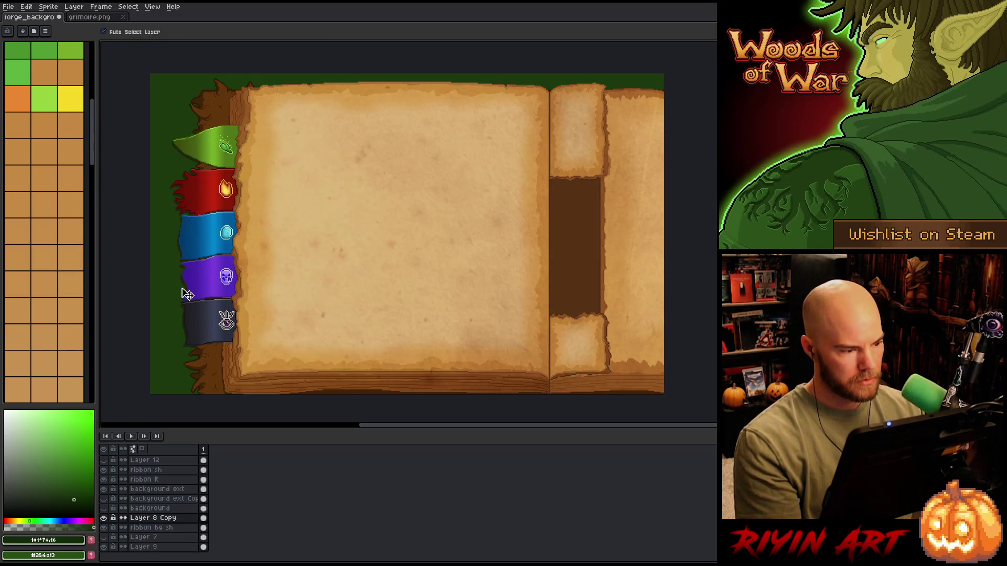
{"action": "key", "text": "w"}
{"action": "left_click", "coordinate": [155, 244]}
{"action": "key", "text": "Delete"}
{"action": "key", "text": "ctrl+z"}
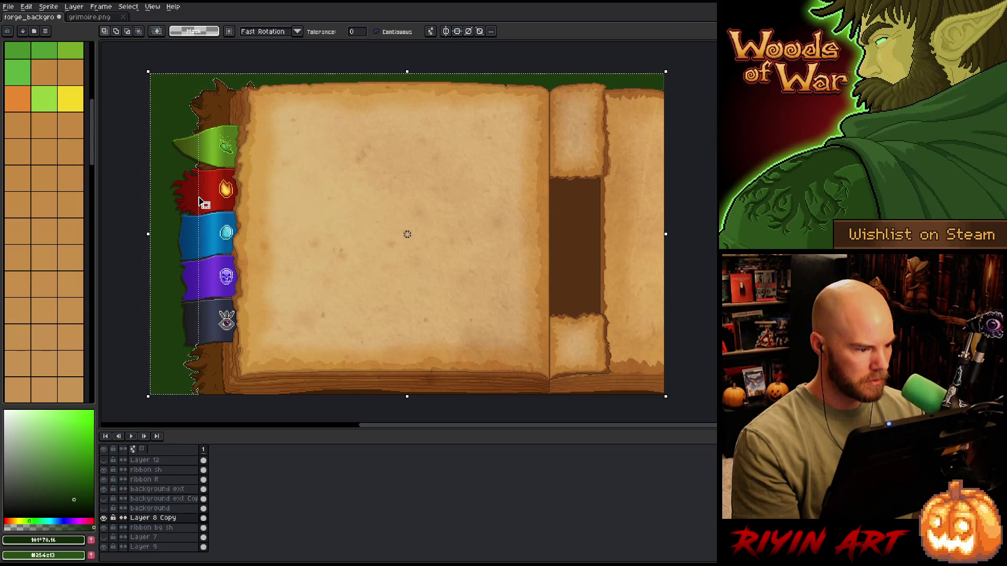
{"action": "left_click", "coordinate": [205, 173]}
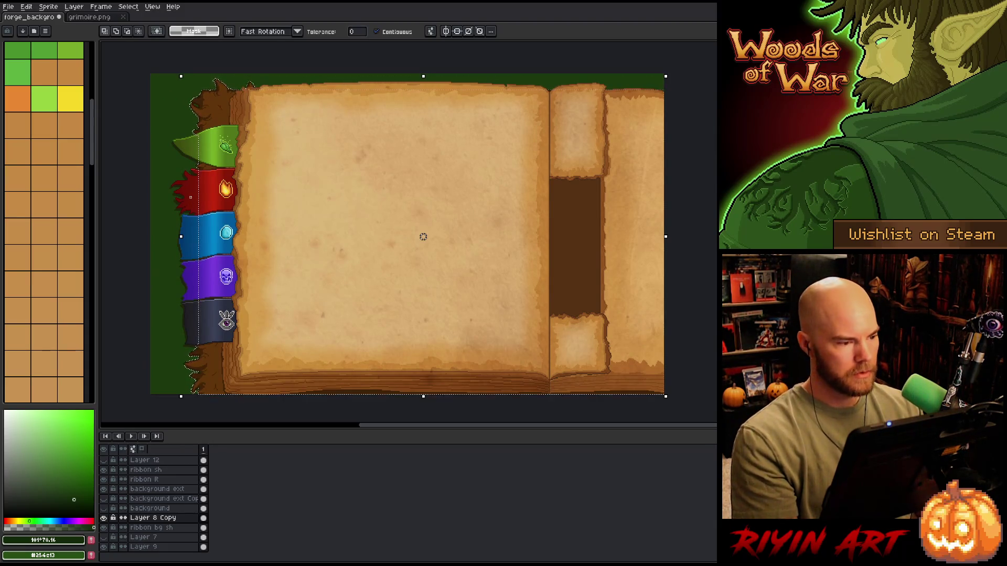
{"action": "scroll", "coordinate": [215, 137], "scroll_direction": "up", "scroll_amount": 2}
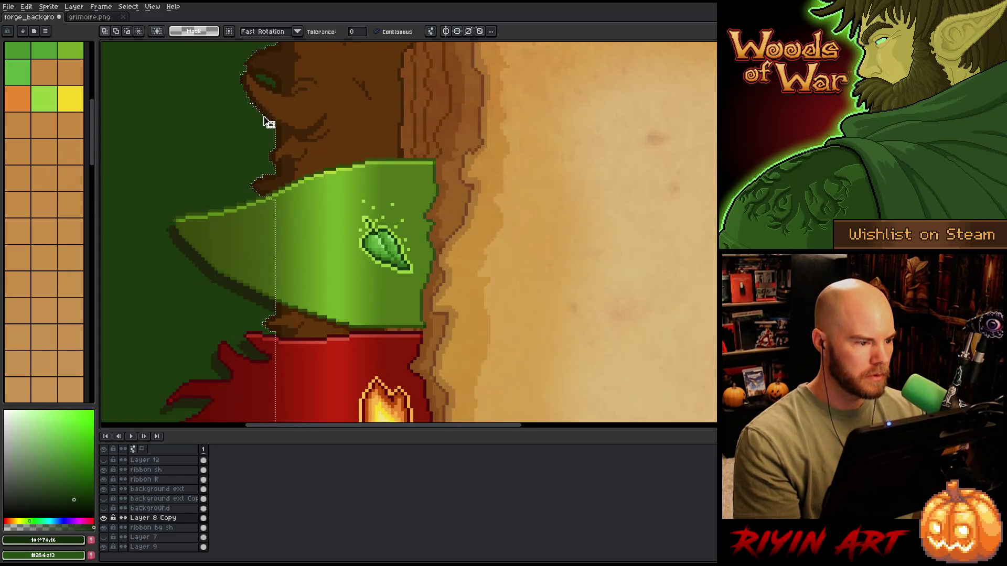
{"action": "left_click_drag", "start_coordinate": [270, 131], "coordinate": [271, 135]}
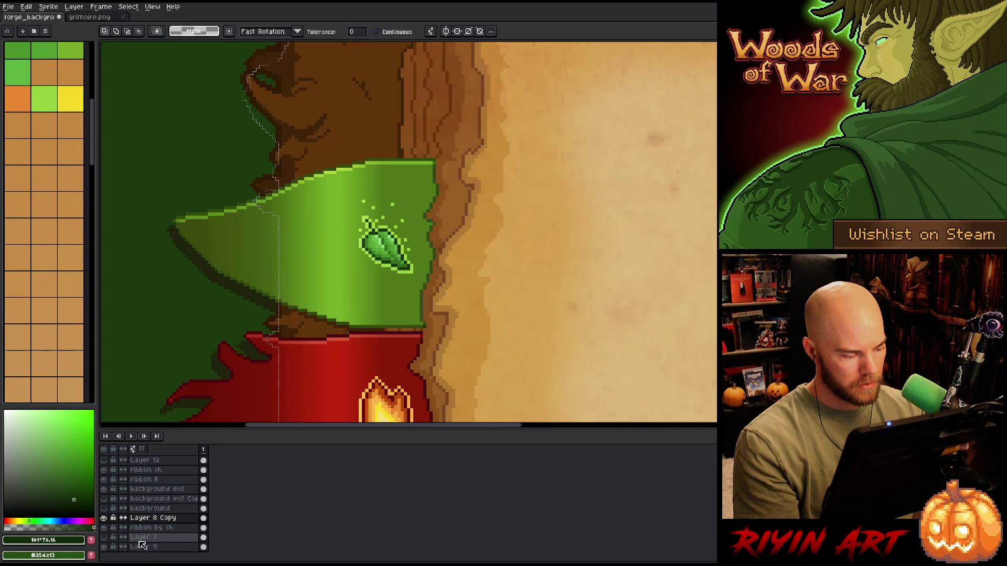
Check the ribbon bg sh layer's properties, then sample the dark brown outline colour from the canvas
{"action": "left_click", "coordinate": [126, 528]}
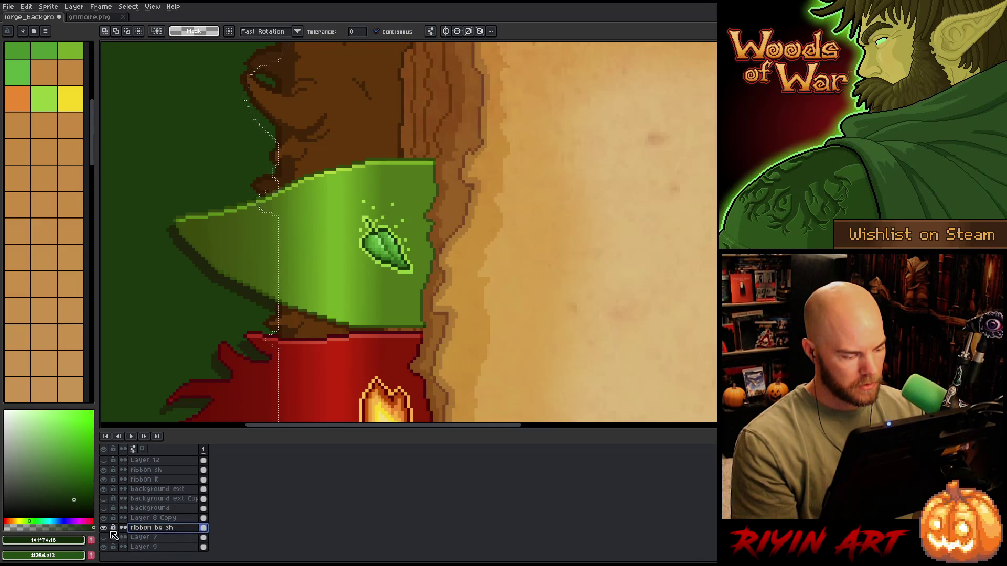
{"action": "left_click", "coordinate": [150, 540]}
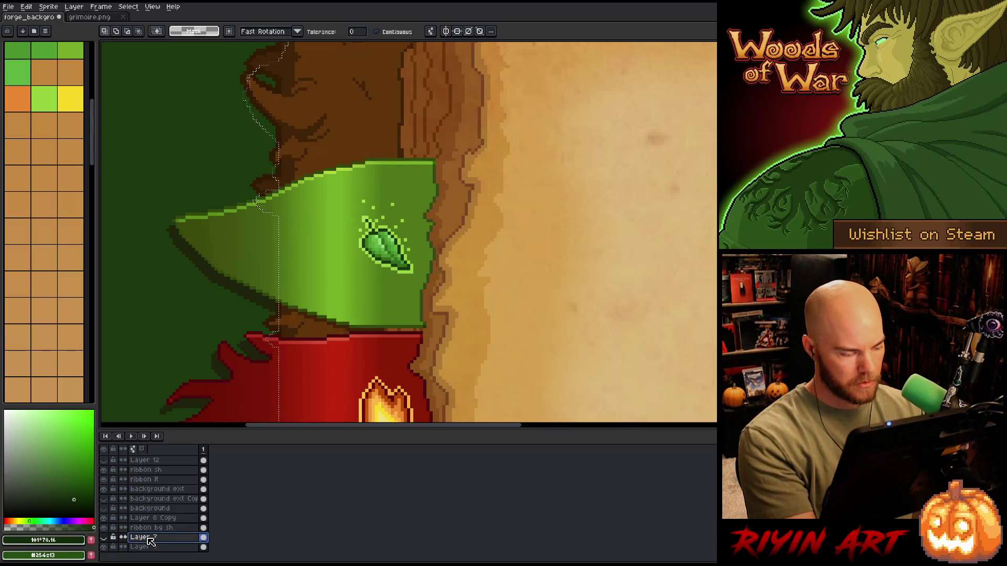
{"action": "left_click", "coordinate": [123, 528]}
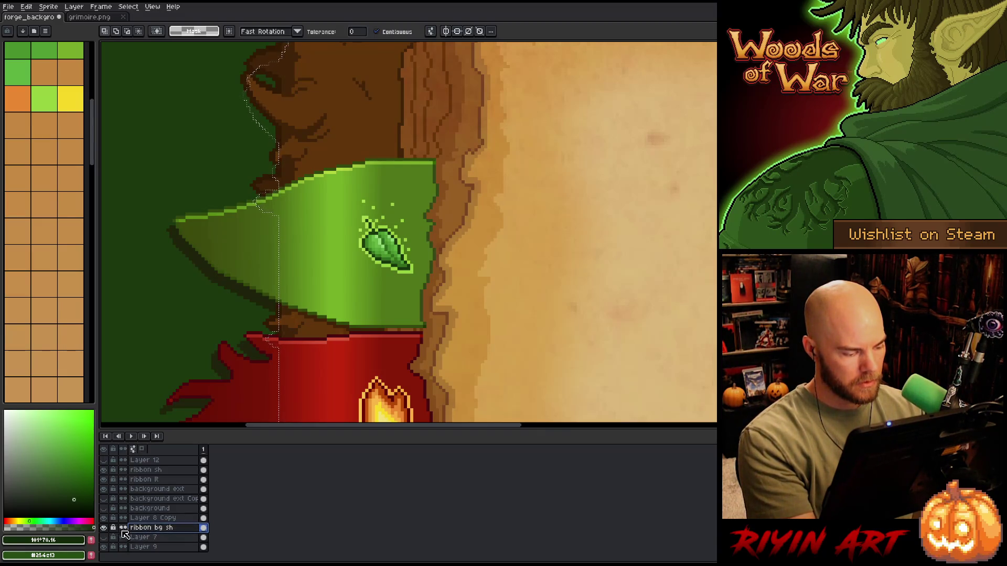
{"action": "double_click", "coordinate": [124, 528]}
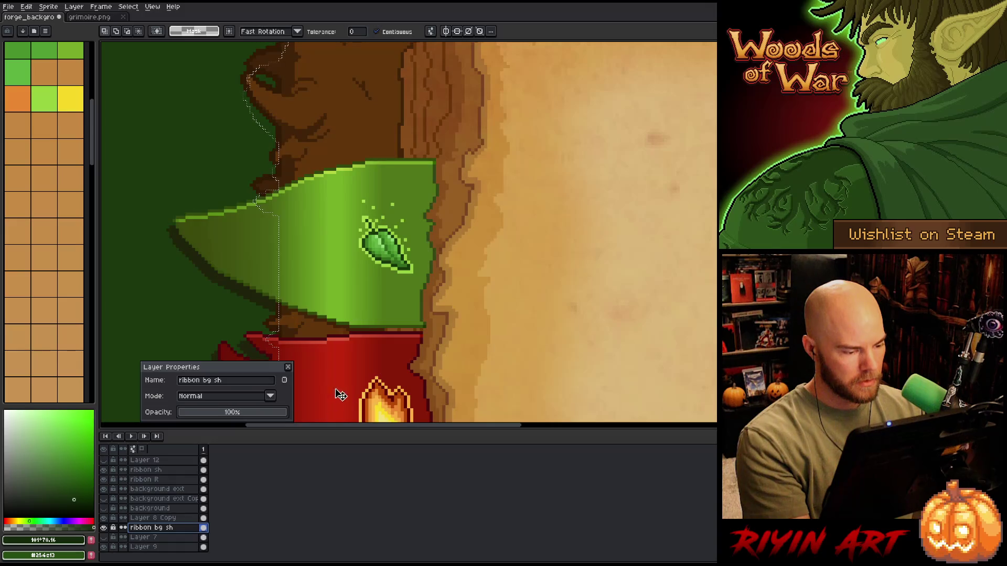
{"action": "left_click", "coordinate": [289, 367]}
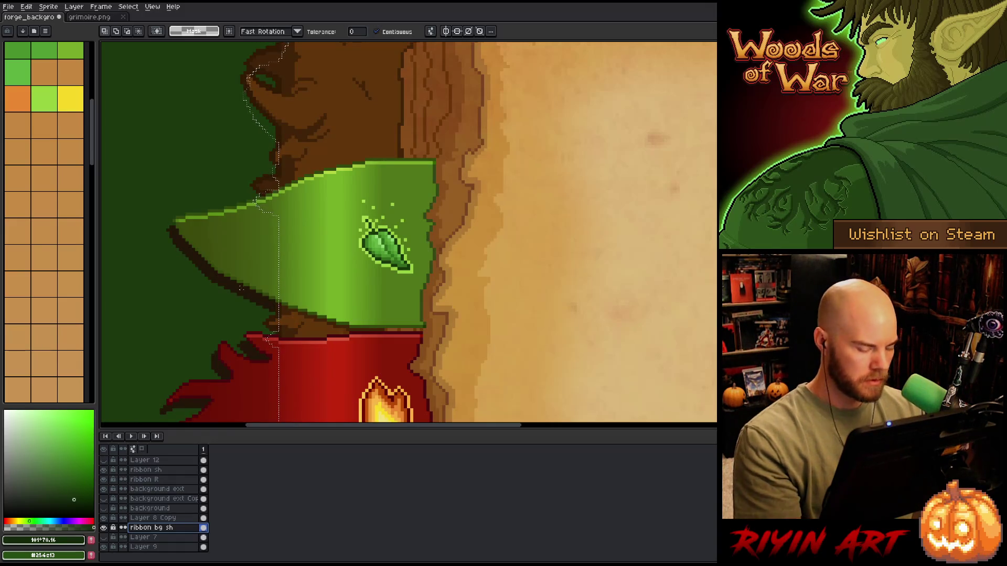
{"action": "key", "text": "i"}
{"action": "left_click", "coordinate": [240, 287]}
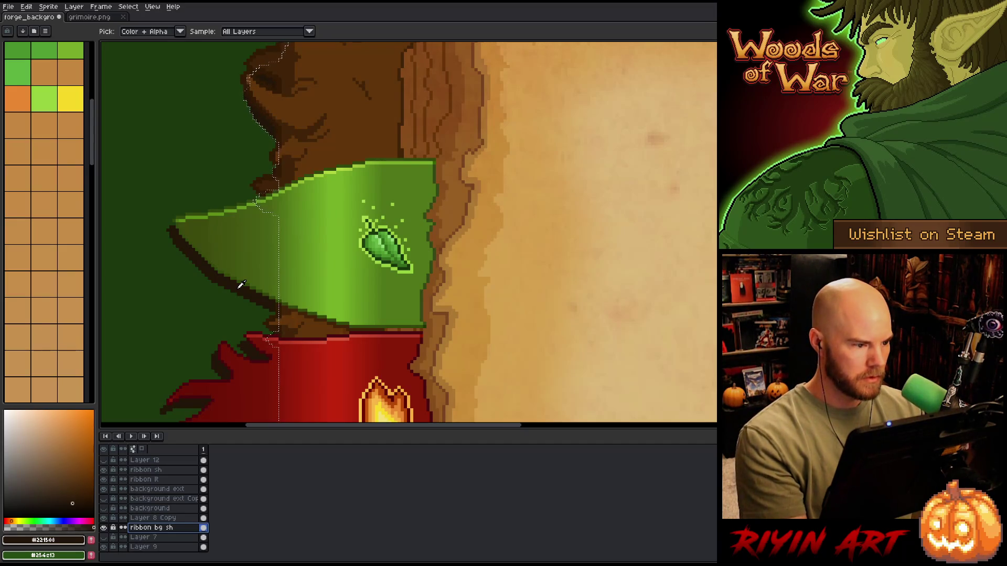
Deselect, lower the ribbon bg sh layer to 60% opacity, and make Layer 9 active
{"action": "key", "text": "ctrl+d"}
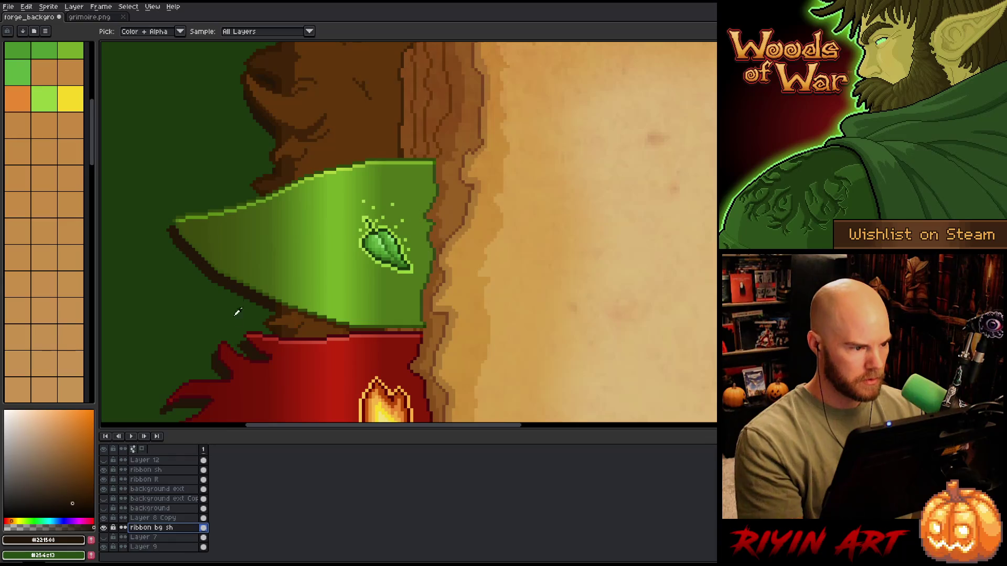
{"action": "double_click", "coordinate": [152, 528]}
{"action": "left_click_drag", "start_coordinate": [214, 417], "coordinate": [245, 417]}
{"action": "scroll", "coordinate": [259, 252], "scroll_direction": "down", "scroll_amount": 2}
{"action": "scroll", "coordinate": [260, 252], "scroll_direction": "down", "scroll_amount": 4}
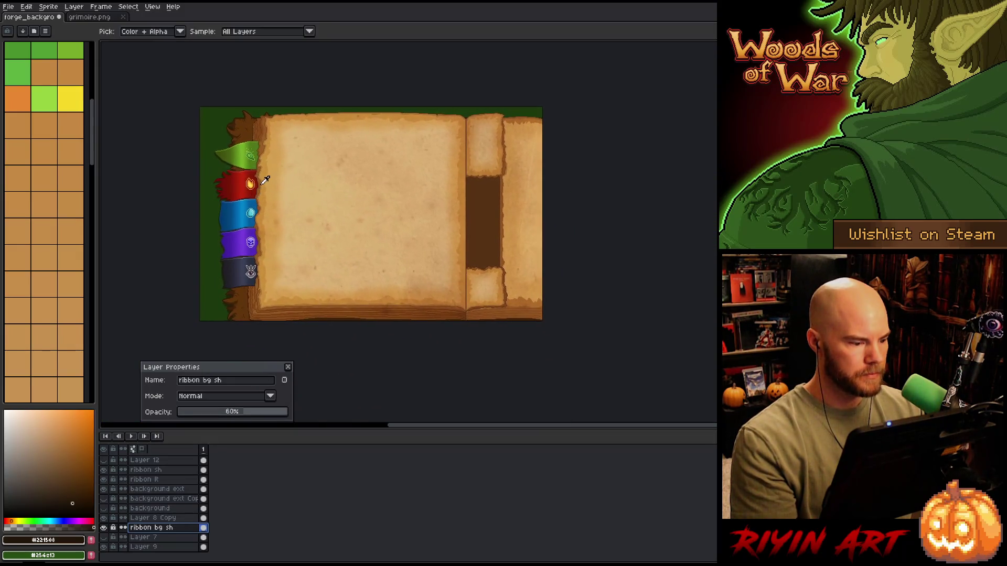
{"action": "scroll", "coordinate": [276, 195], "scroll_direction": "up", "scroll_amount": 1}
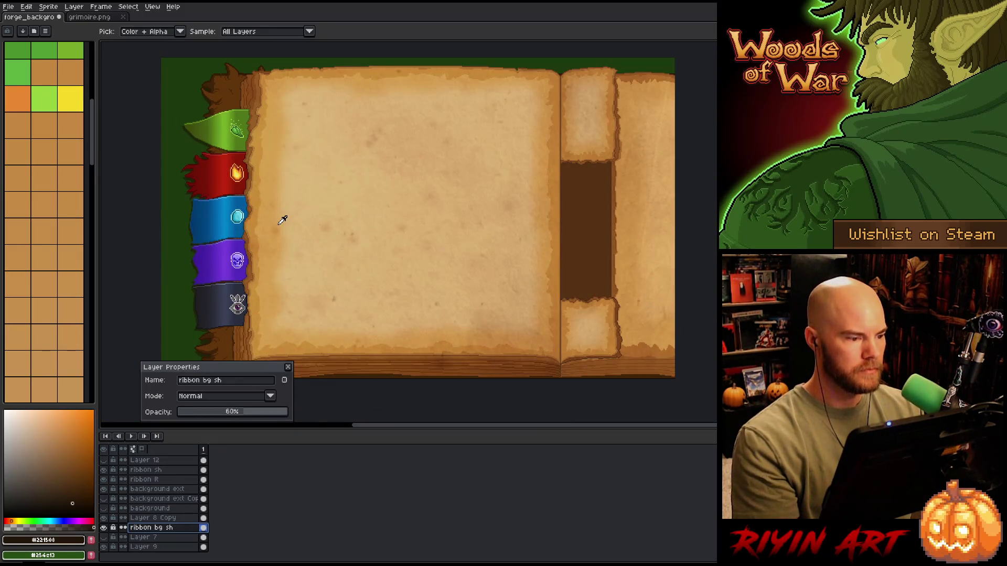
{"action": "scroll", "coordinate": [278, 215], "scroll_direction": "down", "scroll_amount": 1}
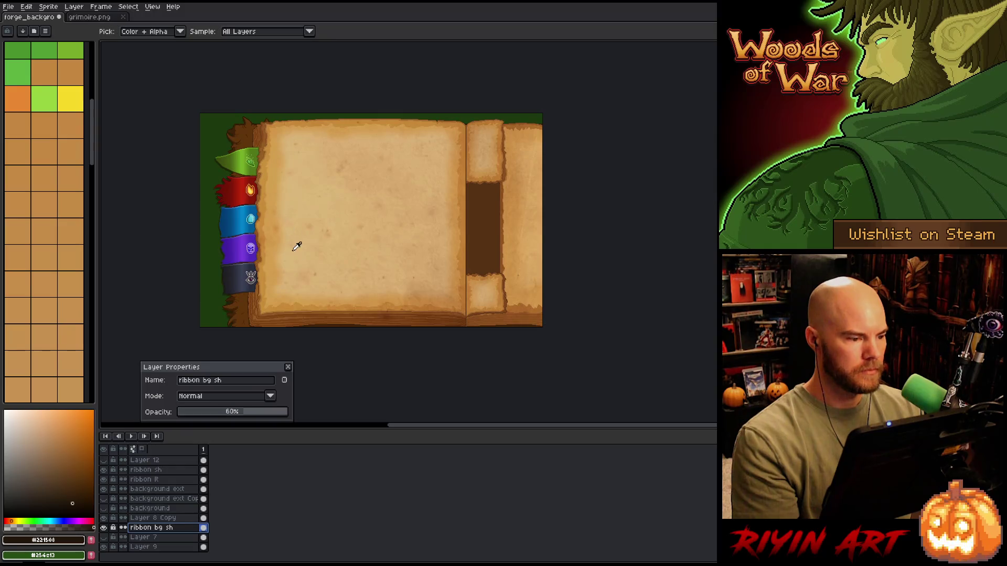
{"action": "left_click", "coordinate": [288, 367]}
{"action": "left_click", "coordinate": [161, 547]}
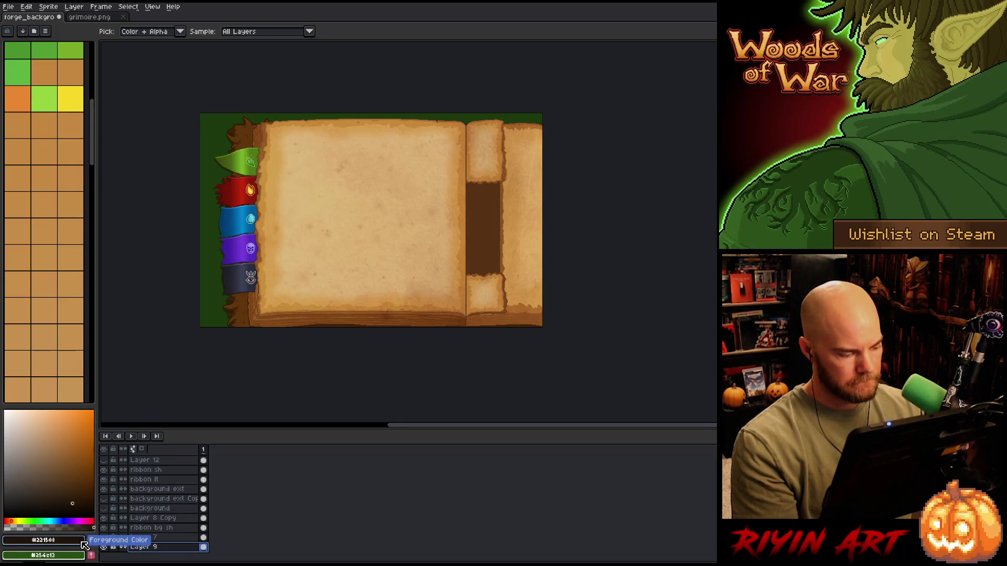
On a new layer, flood-fill the background strip left of and above the book with darker green
{"action": "key", "text": "shift+n"}
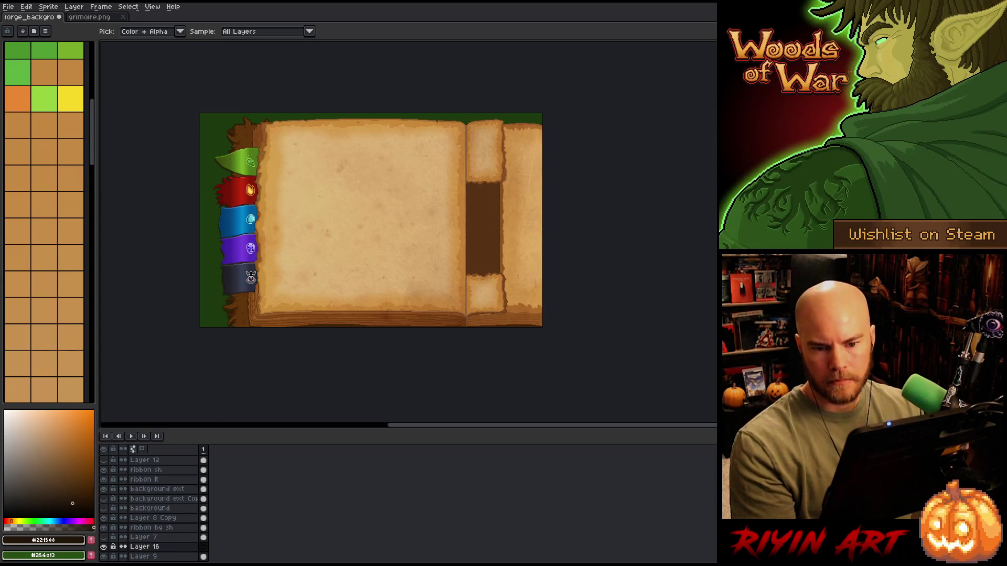
{"action": "key", "text": "g"}
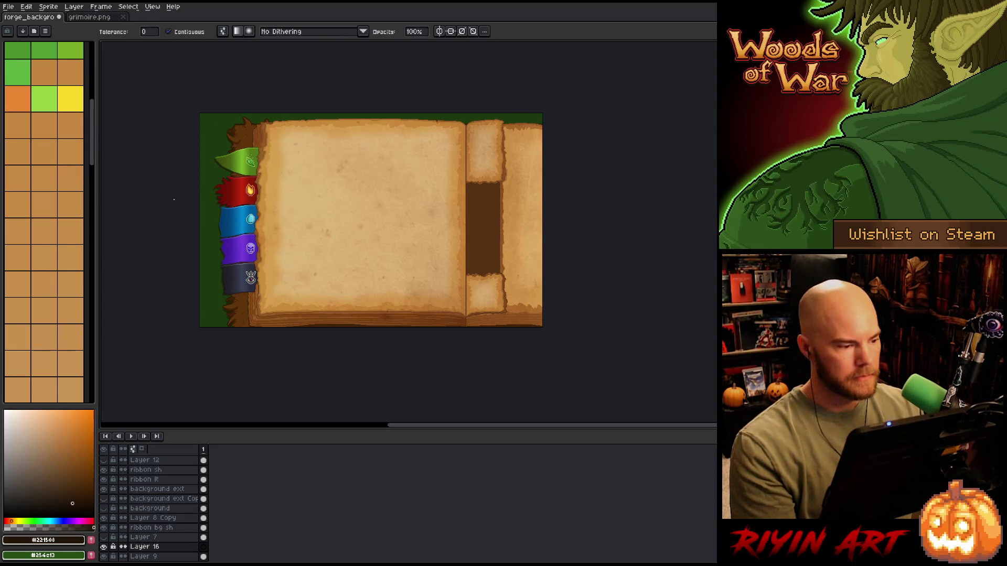
{"action": "left_click", "coordinate": [203, 204]}
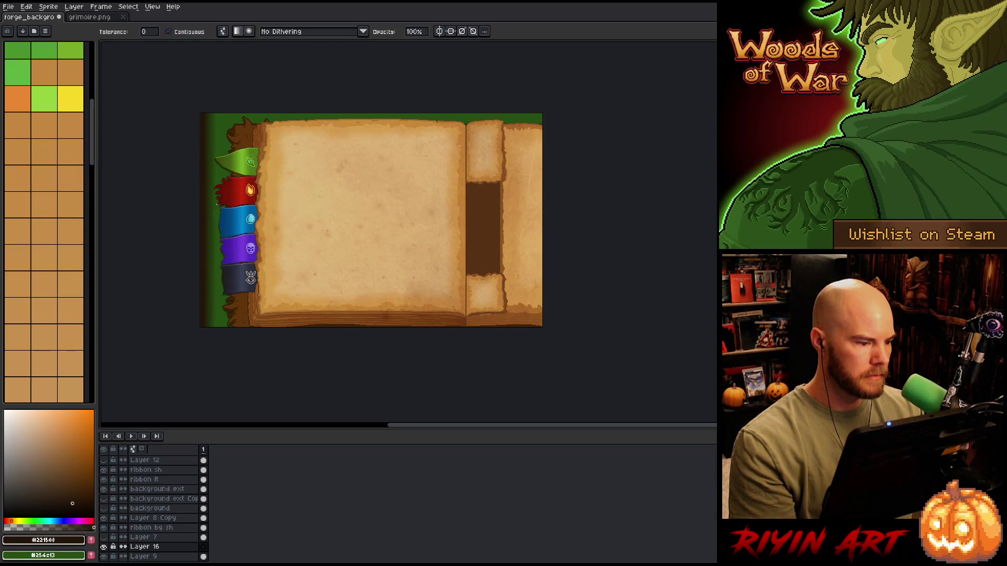
{"action": "left_click", "coordinate": [217, 204]}
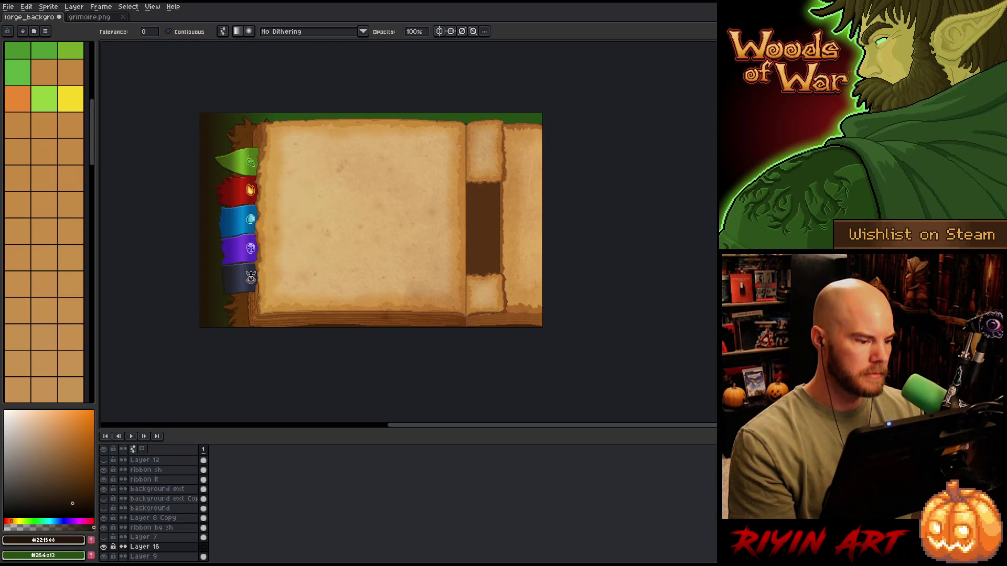
{"action": "key", "text": "ctrl+z"}
{"action": "key", "text": "ctrl+y"}
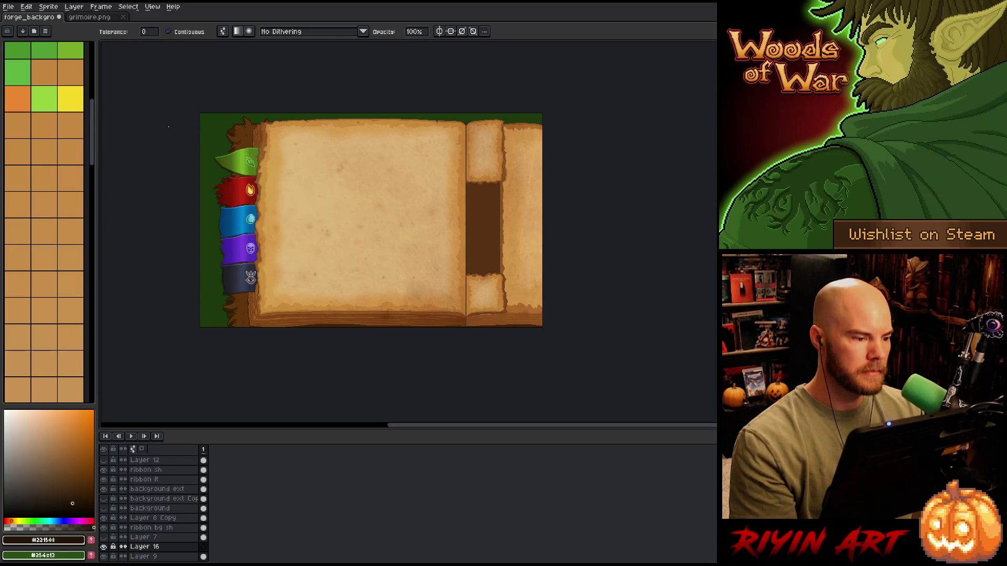
{"action": "key", "text": "ctrl+z"}
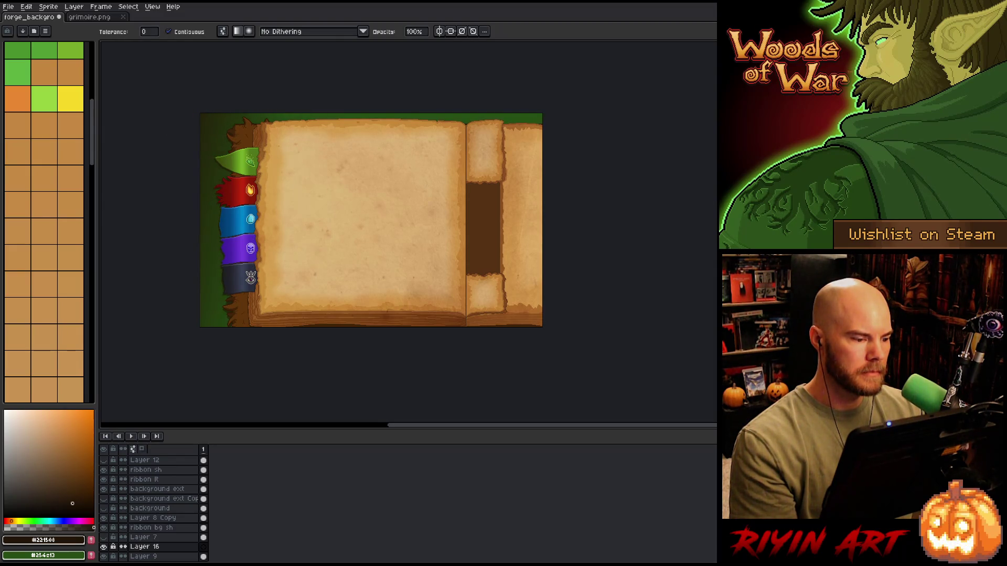
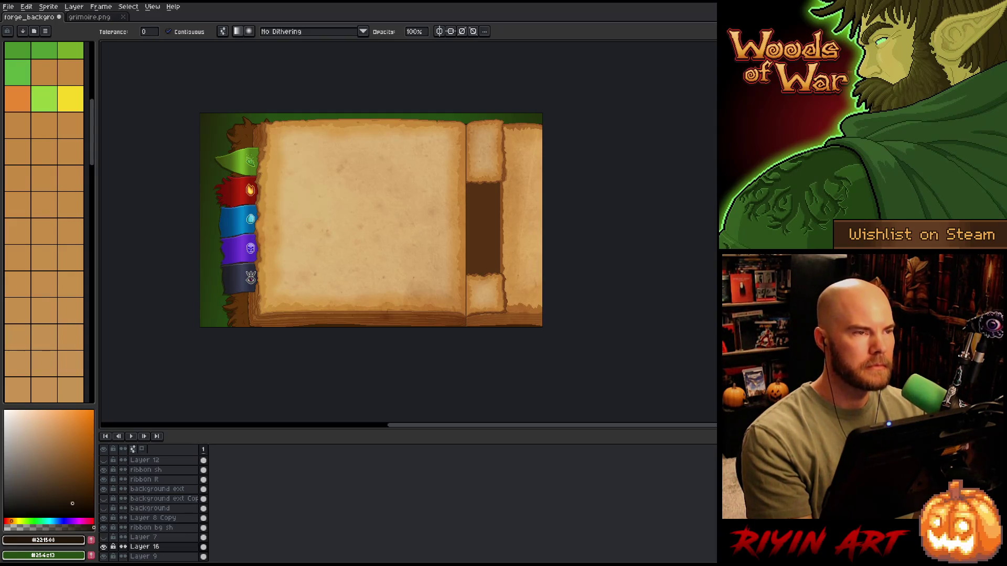
Zoom and pan to inspect the top-left edge of the grimoire page
{"action": "scroll", "coordinate": [389, 179], "scroll_direction": "up", "scroll_amount": 1}
{"action": "left_click_drag", "start_coordinate": [389, 222], "coordinate": [414, 209]}
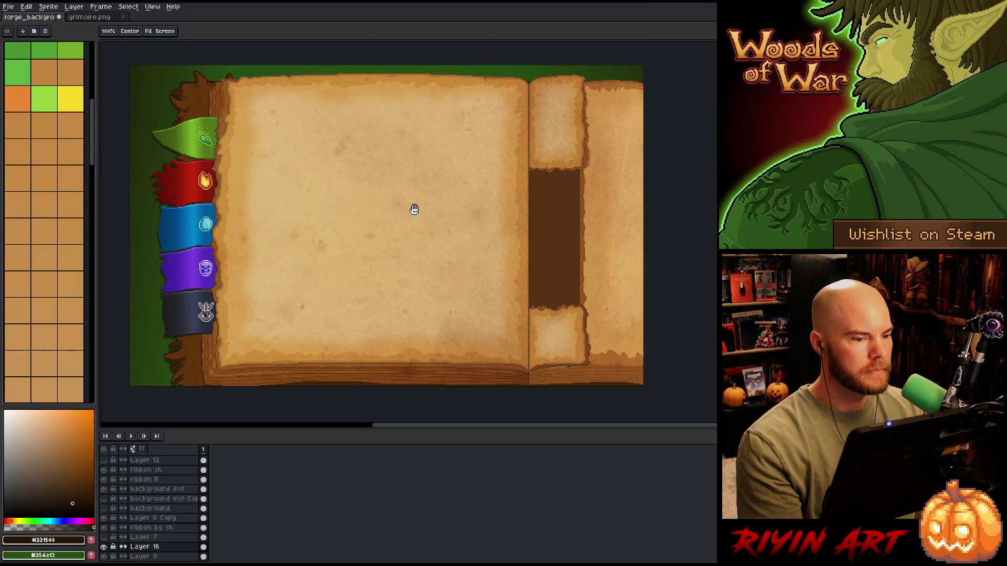
{"action": "key", "text": "g"}
{"action": "scroll", "coordinate": [365, 109], "scroll_direction": "up", "scroll_amount": 3}
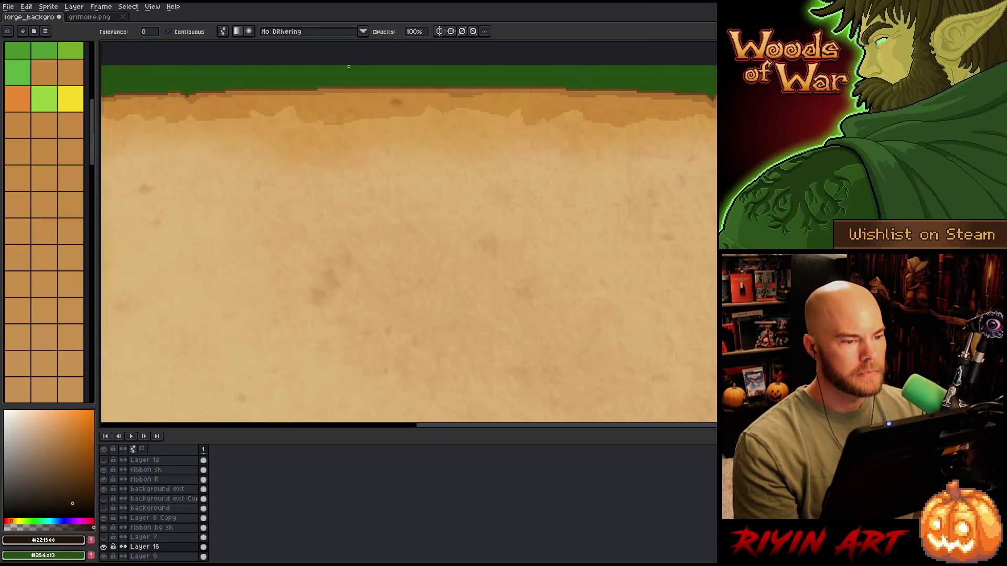
{"action": "scroll", "coordinate": [365, 109], "scroll_direction": "down", "scroll_amount": 2}
{"action": "scroll", "coordinate": [299, 114], "scroll_direction": "down", "scroll_amount": 1}
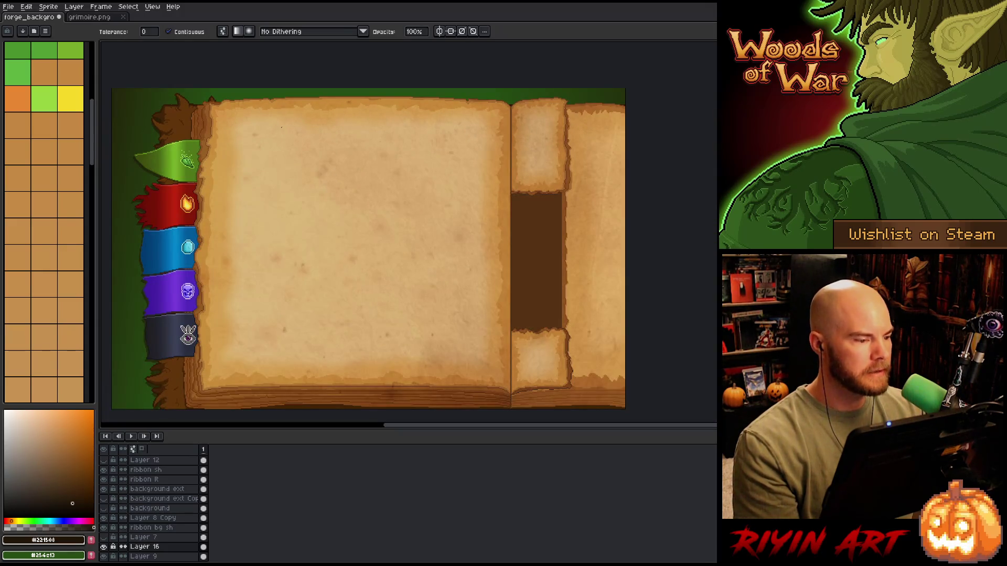
Make Layer 15 visible, then reselect the texture 3 Copy layer
{"action": "key", "text": "v"}
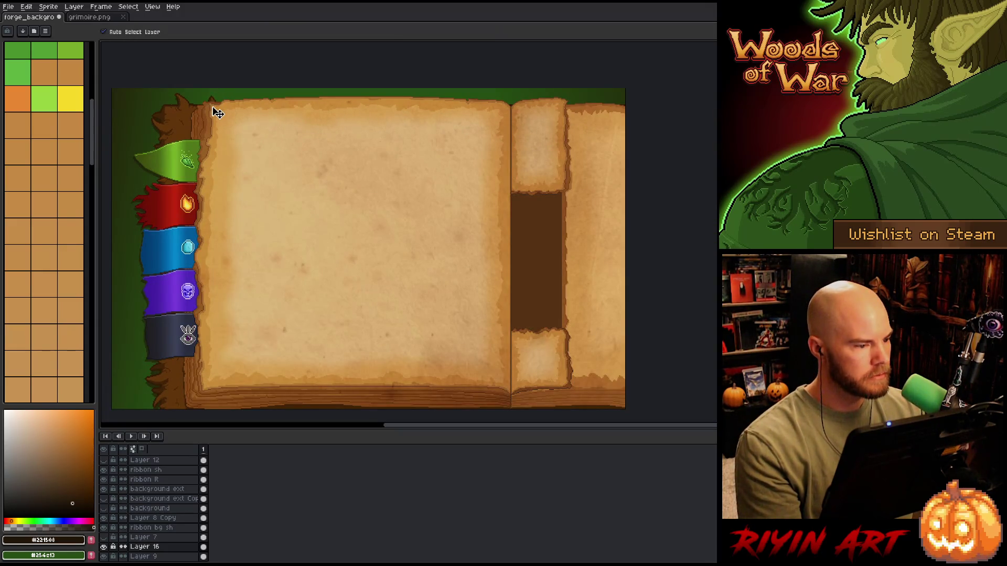
{"action": "left_click", "coordinate": [215, 110]}
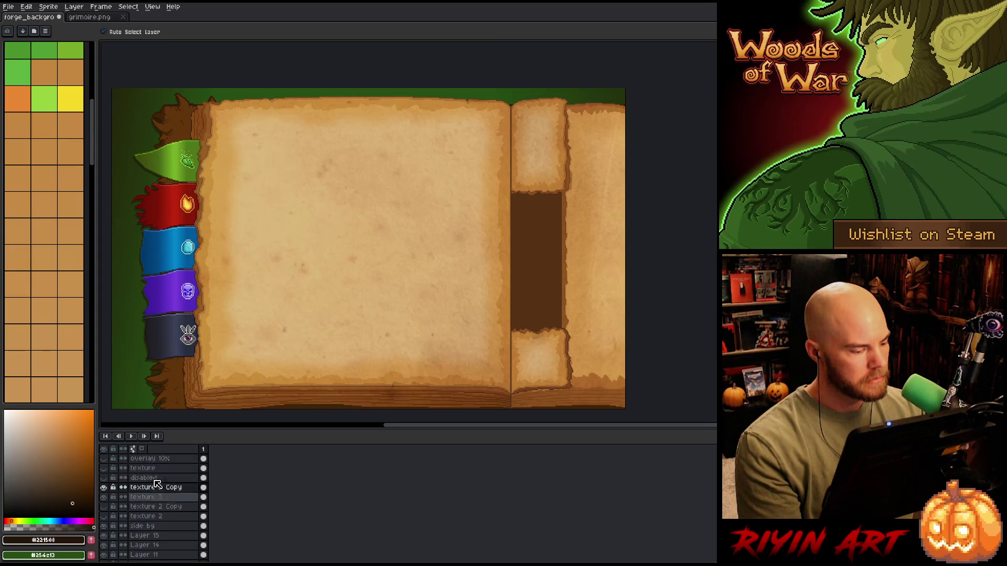
{"action": "left_click", "coordinate": [152, 507]}
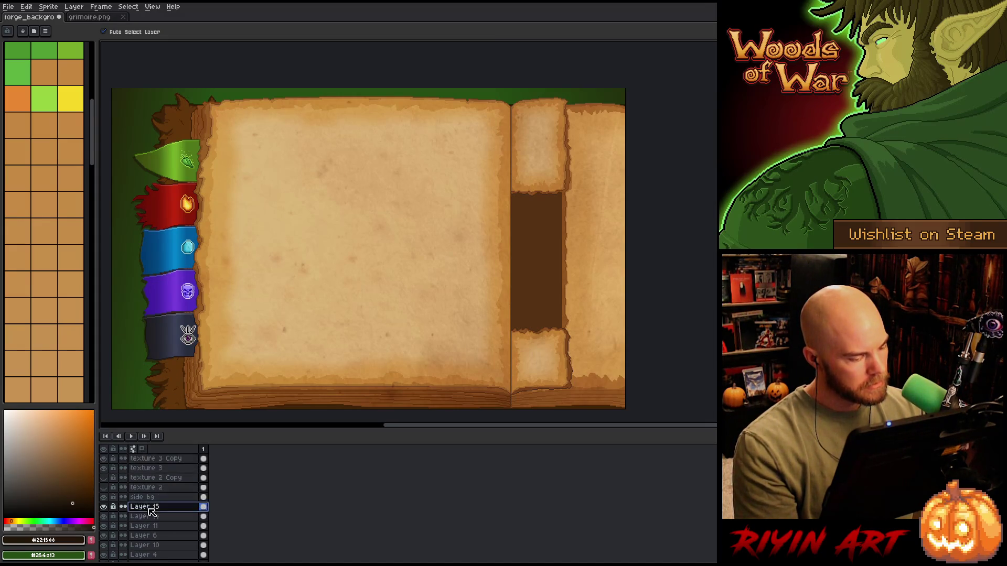
{"action": "left_click", "coordinate": [103, 507]}
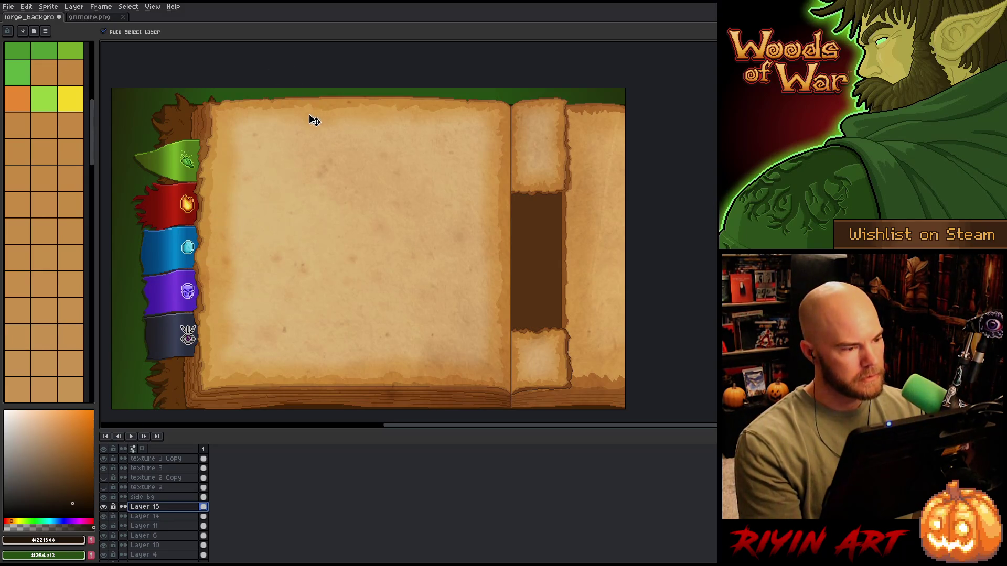
{"action": "left_click", "coordinate": [289, 106]}
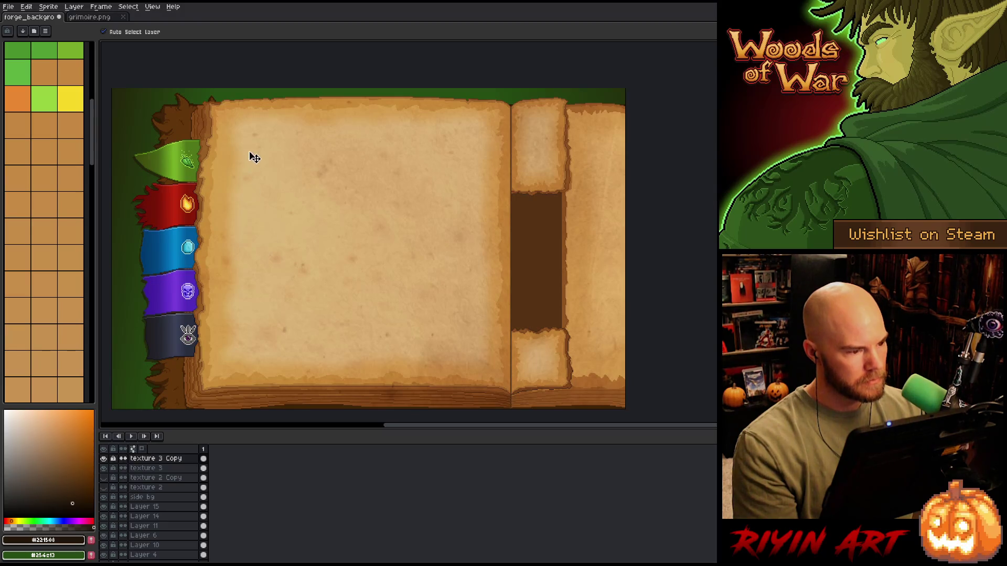
{"action": "scroll", "coordinate": [250, 109], "scroll_direction": "up", "scroll_amount": 3}
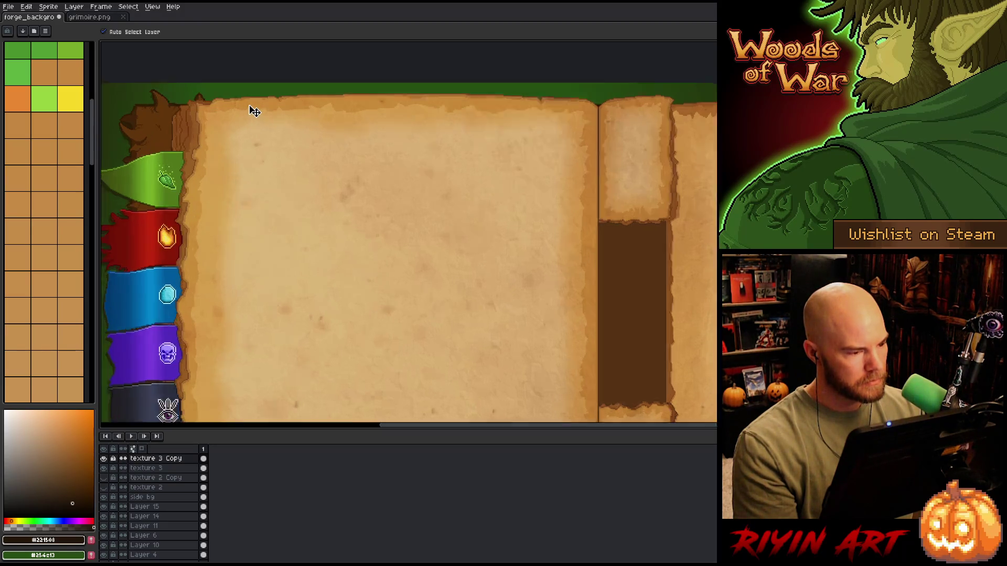
{"action": "scroll", "coordinate": [173, 519], "scroll_direction": "down", "scroll_amount": 1}
{"action": "scroll", "coordinate": [164, 512], "scroll_direction": "down", "scroll_amount": 2}
On the background ext layer, rectangle-select the strip along the parchment's whole top edge
{"action": "left_click", "coordinate": [155, 536]}
{"action": "key", "text": "m"}
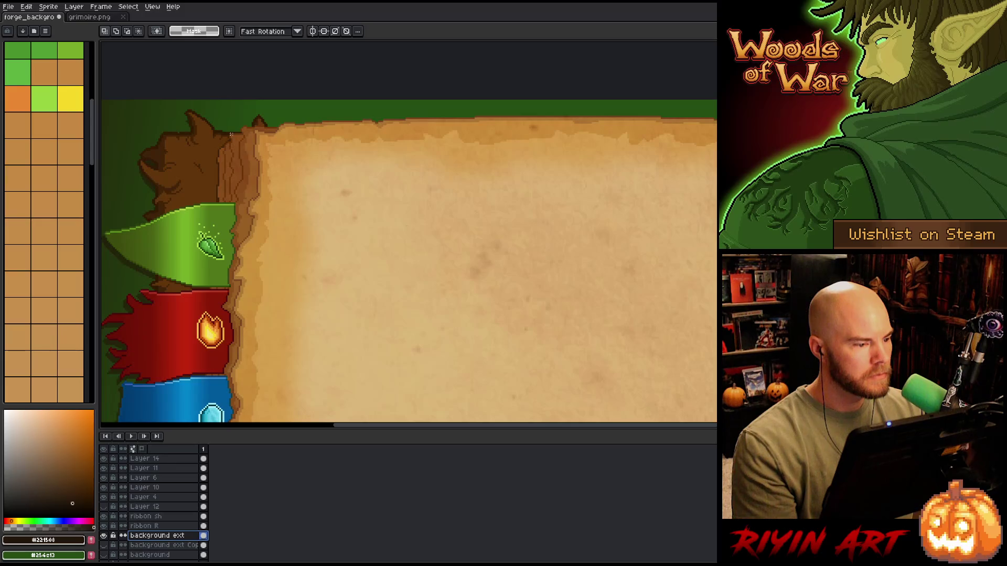
{"action": "scroll", "coordinate": [246, 125], "scroll_direction": "up", "scroll_amount": 2}
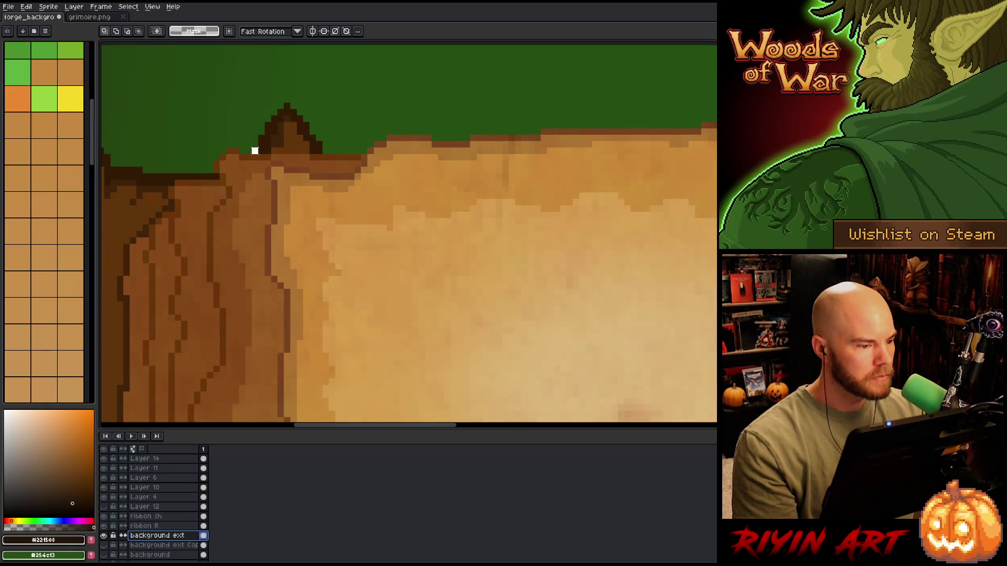
{"action": "mouse_move", "coordinate": [257, 109]}
{"action": "left_mouse_down"}
{"action": "mouse_move", "coordinate": [206, 171]}
{"action": "mouse_move", "coordinate": [182, 164]}
{"action": "mouse_move", "coordinate": [174, 174]}
{"action": "left_mouse_up"}
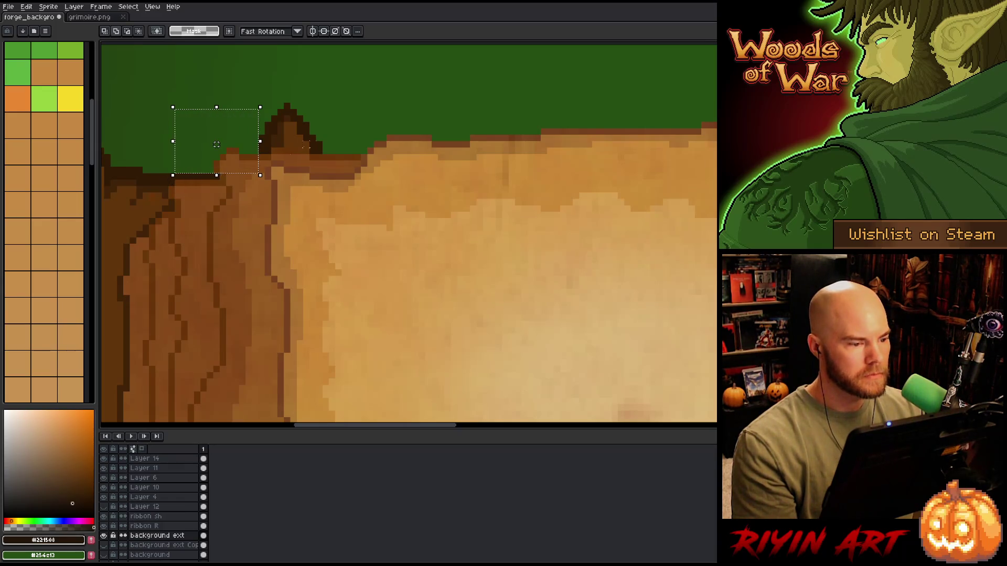
{"action": "left_click_drag", "start_coordinate": [325, 152], "coordinate": [509, 91]}
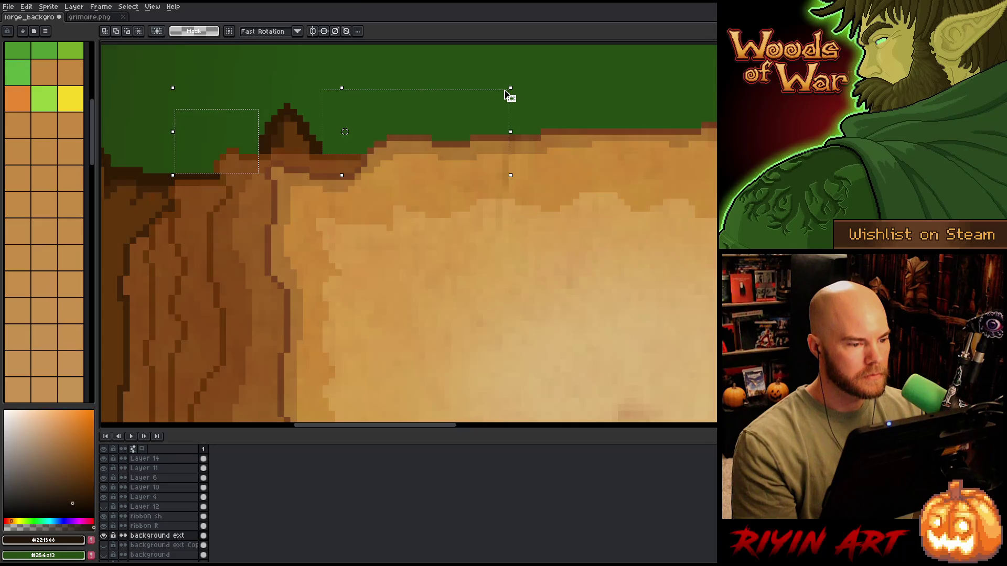
{"action": "scroll", "coordinate": [506, 100], "scroll_direction": "down", "scroll_amount": 3}
{"action": "scroll", "coordinate": [509, 184], "scroll_direction": "down", "scroll_amount": 3}
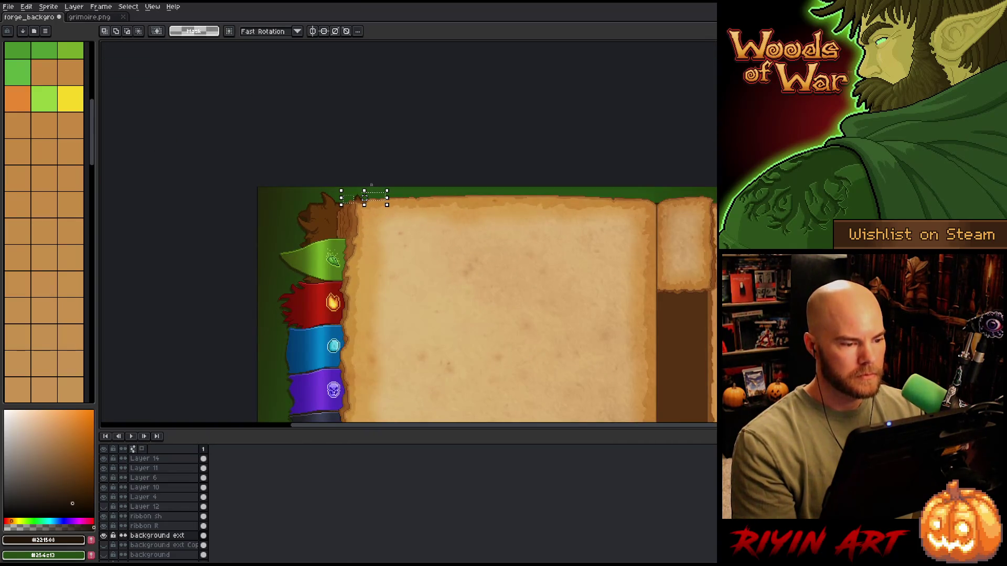
{"action": "left_click_drag", "start_coordinate": [374, 186], "coordinate": [773, 251]}
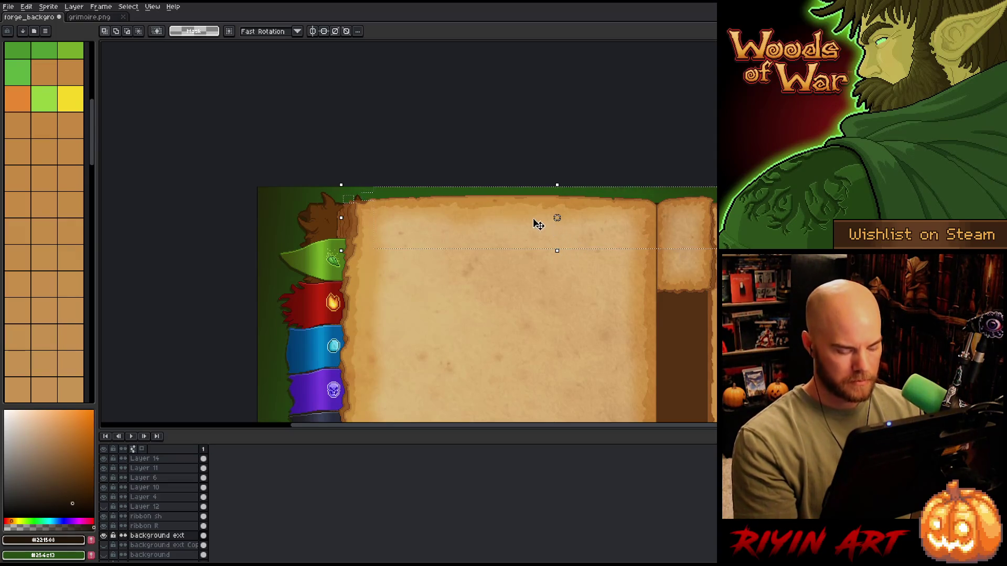
{"action": "scroll", "coordinate": [539, 225], "scroll_direction": "up", "scroll_amount": 5}
{"action": "scroll", "coordinate": [383, 217], "scroll_direction": "up", "scroll_amount": 3}
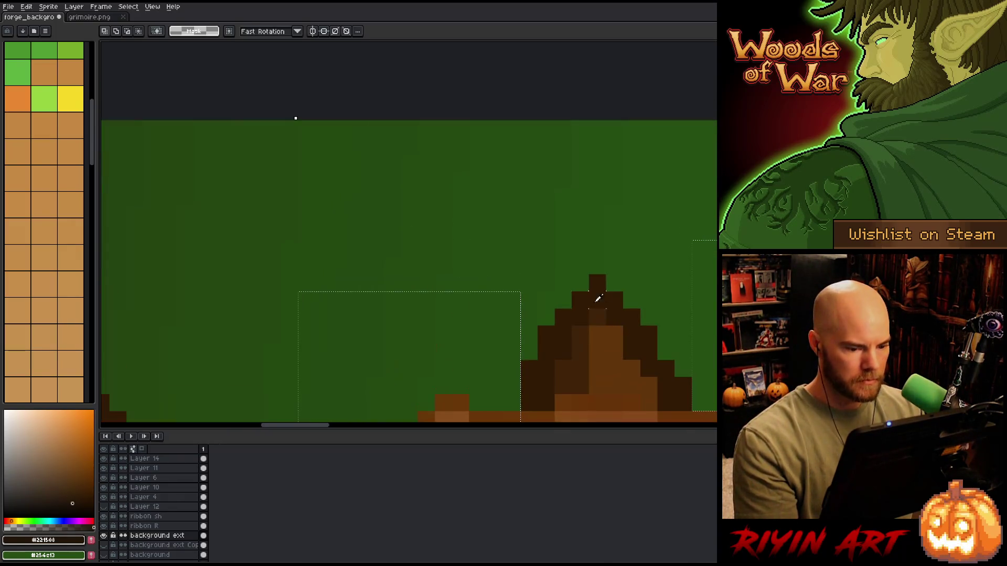
Sample the dark brown edge colour from the canvas with the eyedropper
{"action": "key", "text": "i"}
{"action": "left_click", "coordinate": [602, 293]}
{"action": "scroll", "coordinate": [605, 293], "scroll_direction": "down", "scroll_amount": 3}
{"action": "scroll", "coordinate": [604, 294], "scroll_direction": "down", "scroll_amount": 3}
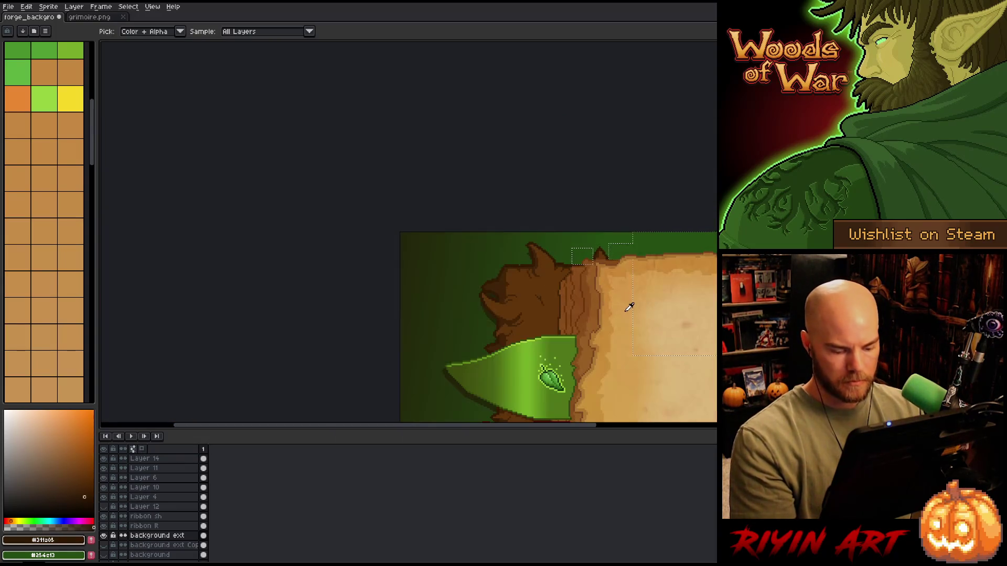
Apply a dark brown #311a05 Outline effect to the top-edge selection
{"action": "scroll", "coordinate": [635, 300], "scroll_direction": "up", "scroll_amount": 4}
{"action": "key", "text": "shift+o"}
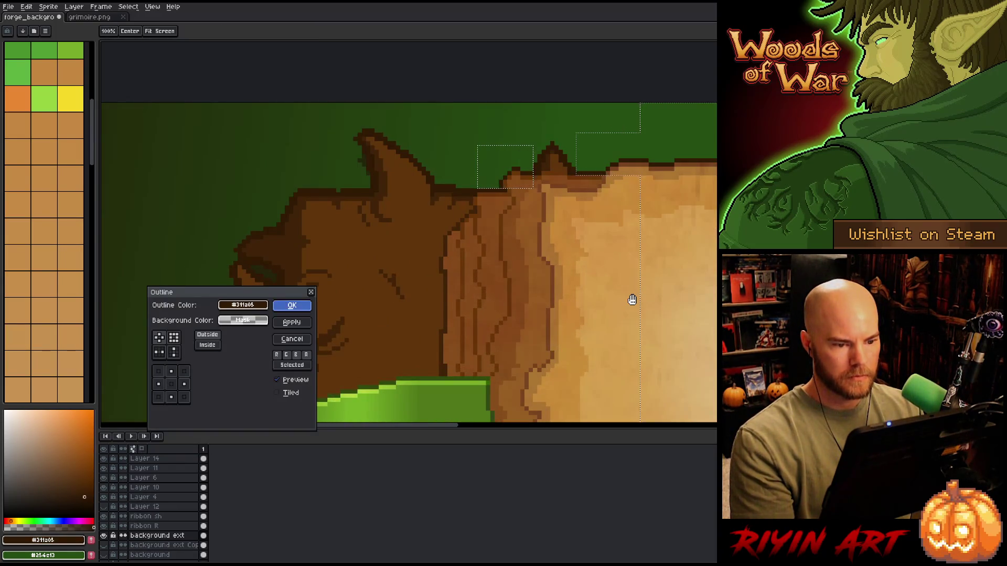
{"action": "key", "text": "Return"}
Check the outlined edge across the whole grimoire, then save the file
{"action": "mouse_move", "coordinate": [634, 304]}
{"action": "left_mouse_down"}
{"action": "mouse_move", "coordinate": [687, 274]}
{"action": "mouse_move", "coordinate": [230, 340]}
{"action": "left_mouse_up"}
{"action": "scroll", "coordinate": [470, 306], "scroll_direction": "down", "scroll_amount": 1}
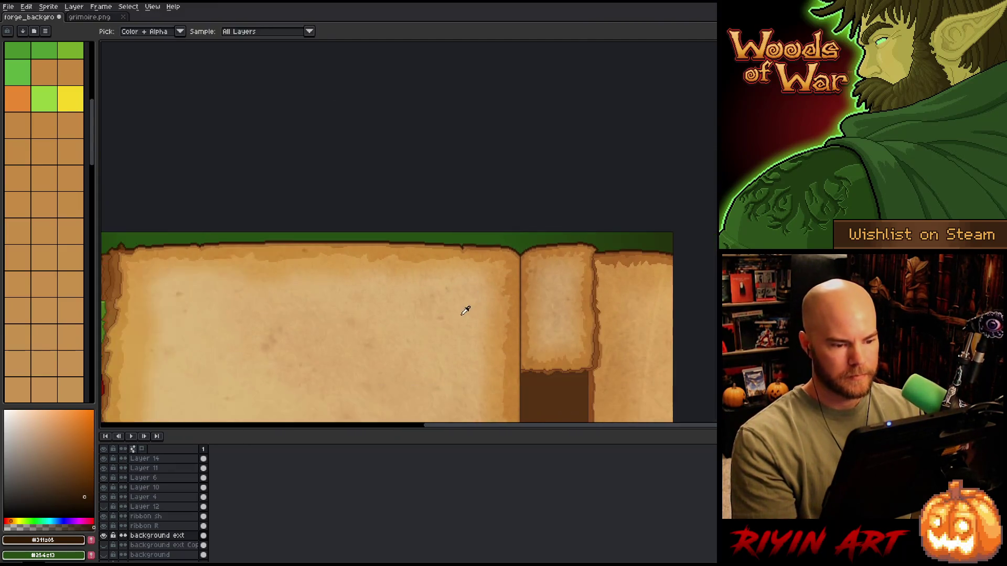
{"action": "left_click_drag", "start_coordinate": [470, 306], "coordinate": [519, 152]}
{"action": "scroll", "coordinate": [519, 157], "scroll_direction": "down", "scroll_amount": 1}
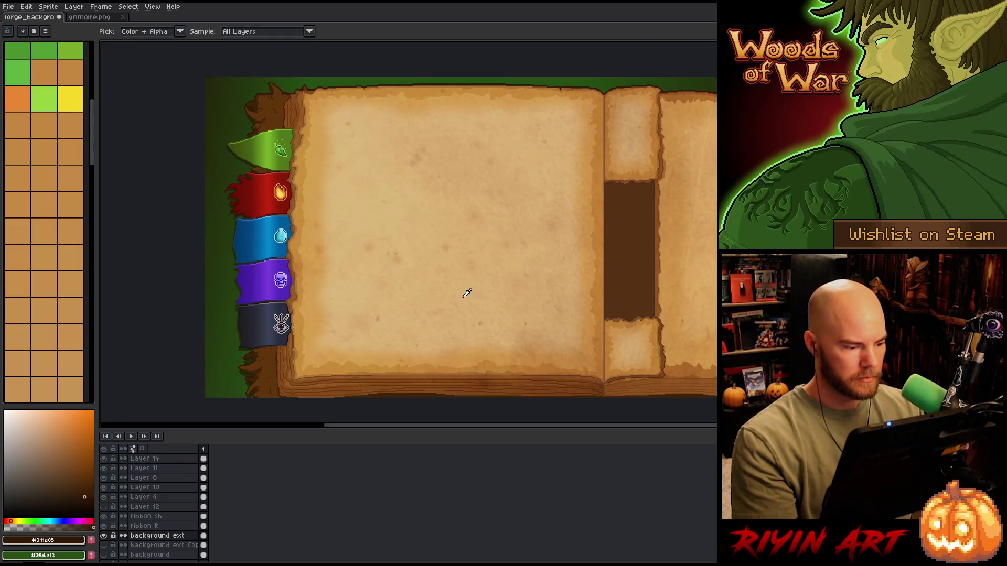
{"action": "mouse_move", "coordinate": [466, 293]}
{"action": "left_mouse_down"}
{"action": "mouse_move", "coordinate": [427, 228]}
{"action": "mouse_move", "coordinate": [433, 240]}
{"action": "mouse_move", "coordinate": [397, 244]}
{"action": "left_mouse_up"}
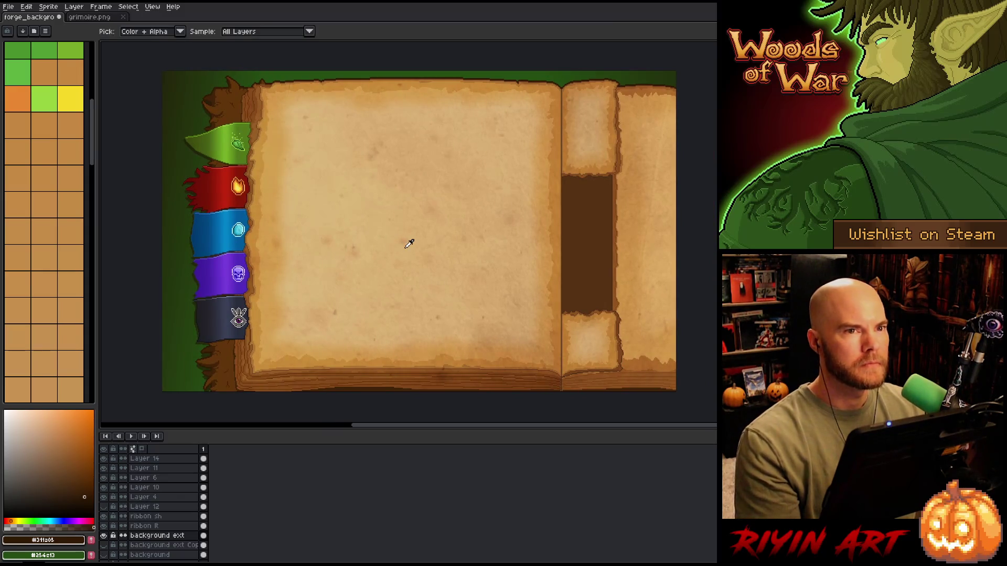
{"action": "key", "text": "ctrl+s"}
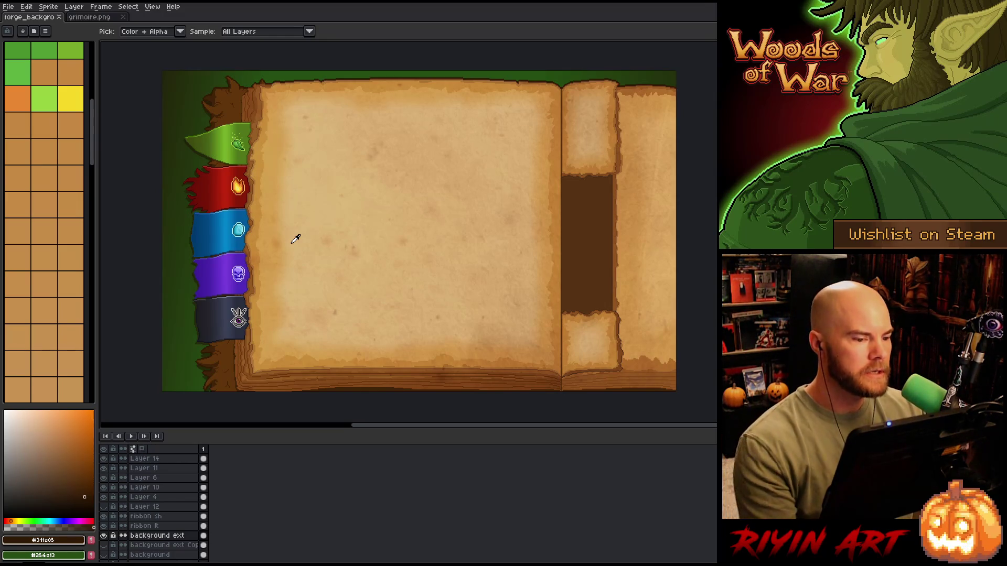
{"action": "scroll", "coordinate": [131, 482], "scroll_direction": "up", "scroll_amount": 5}
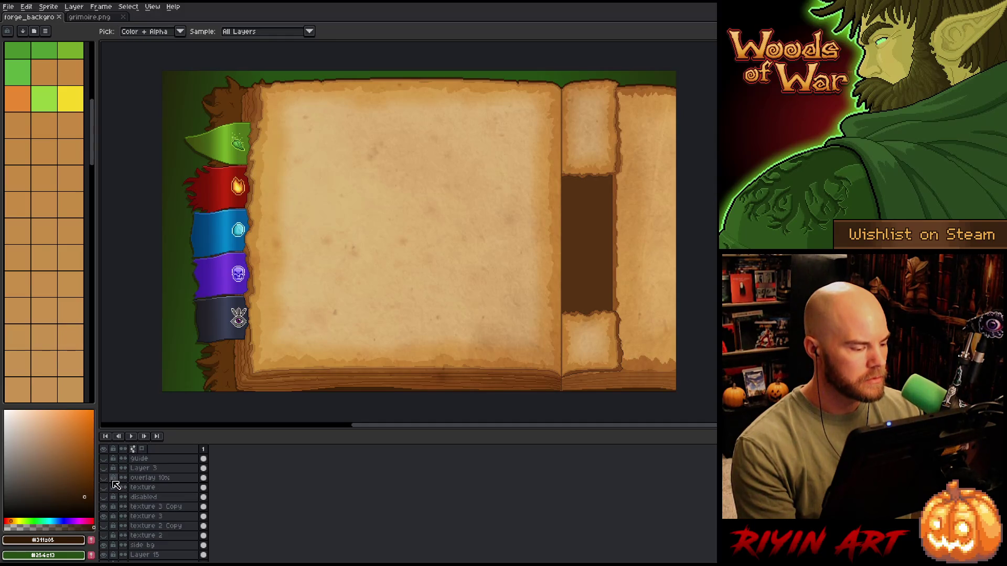
{"action": "left_click", "coordinate": [105, 459]}
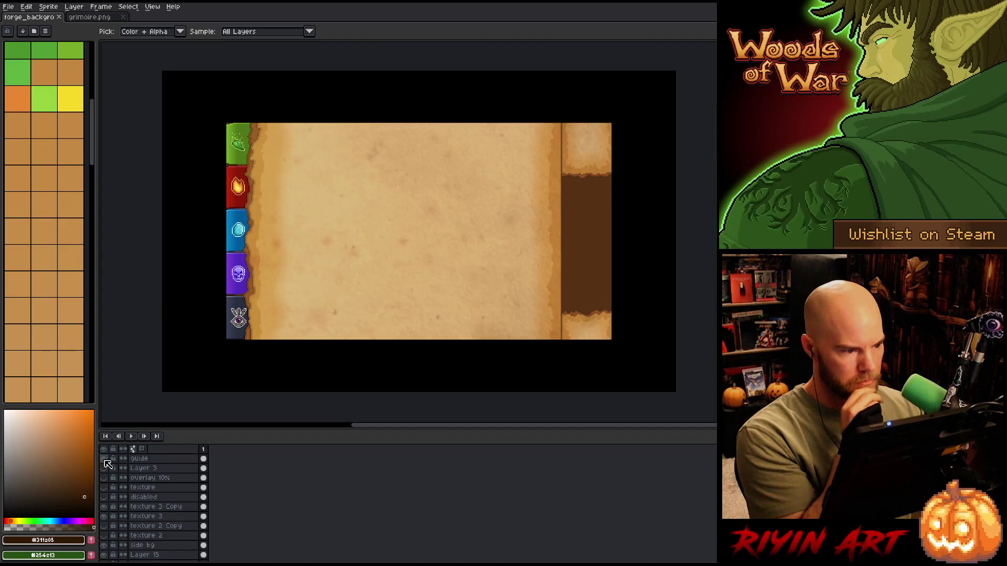
{"action": "left_click", "coordinate": [104, 460]}
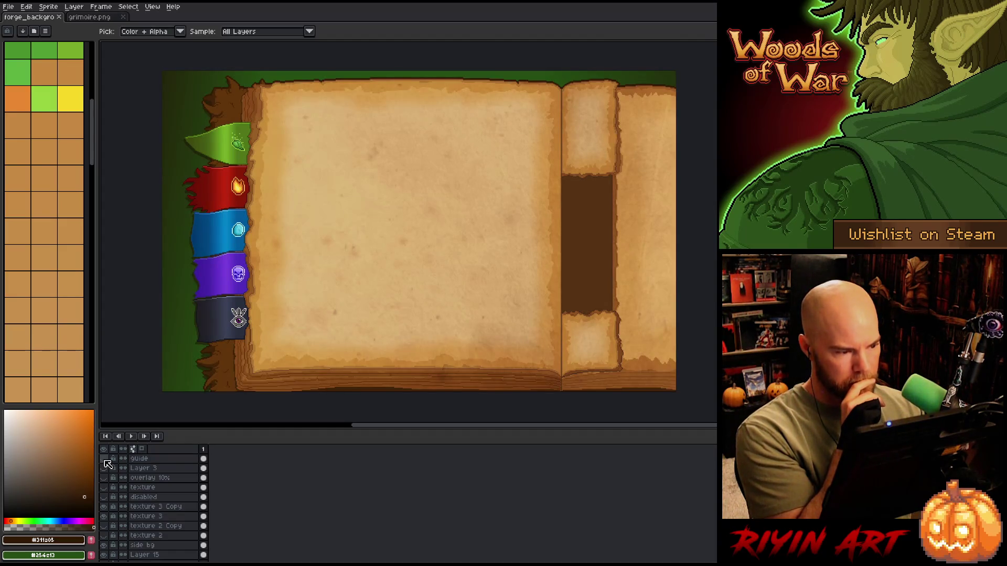
{"action": "left_click", "coordinate": [104, 460]}
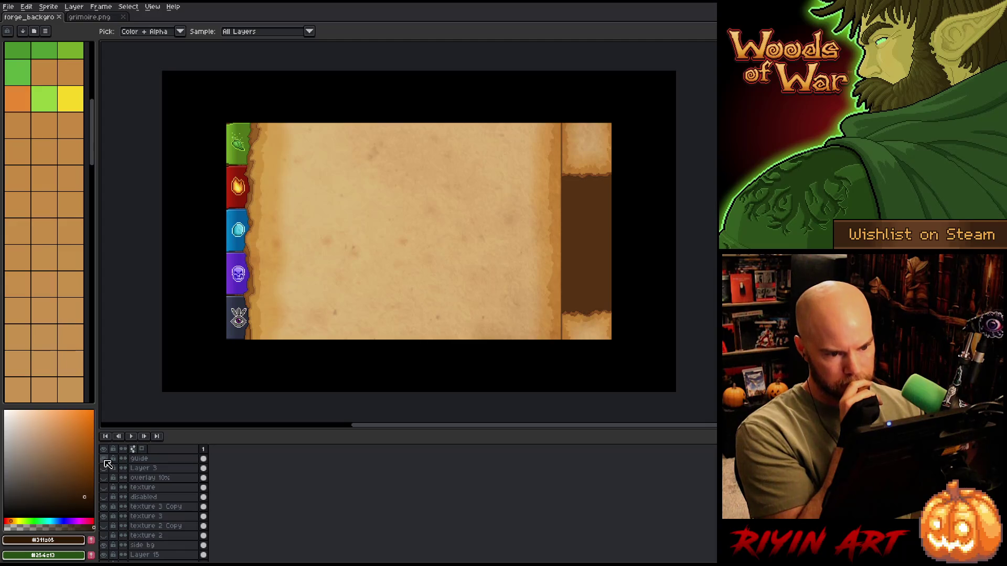
{"action": "left_click", "coordinate": [103, 459]}
{"action": "left_click", "coordinate": [104, 459]}
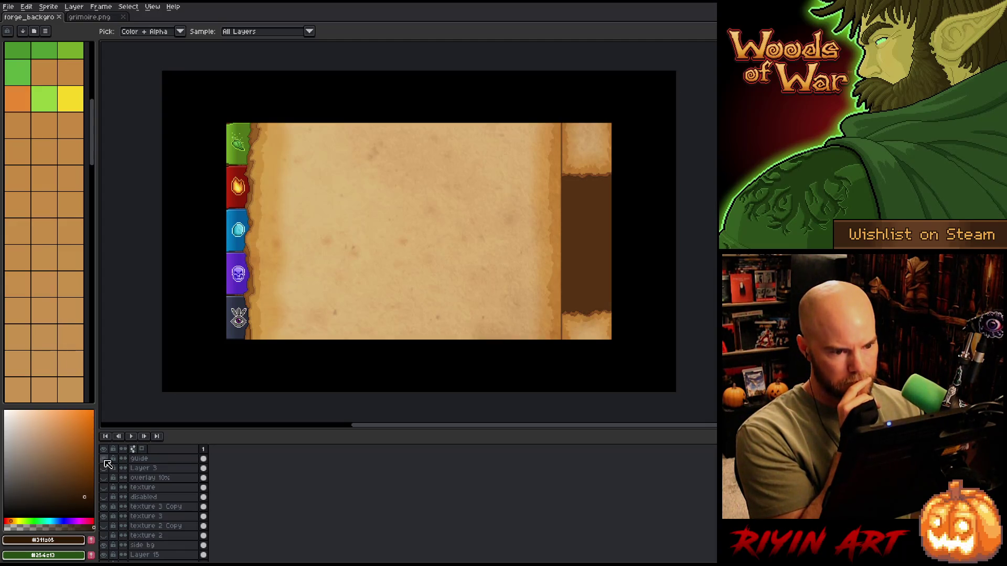
{"action": "left_click", "coordinate": [104, 460]}
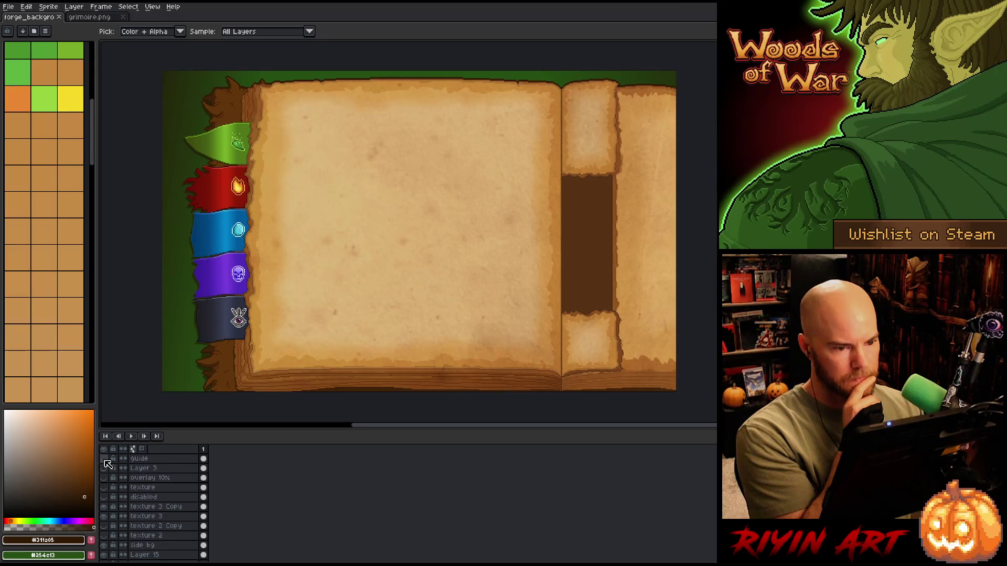
{"action": "left_click", "coordinate": [104, 459]}
{"action": "left_click", "coordinate": [104, 460]}
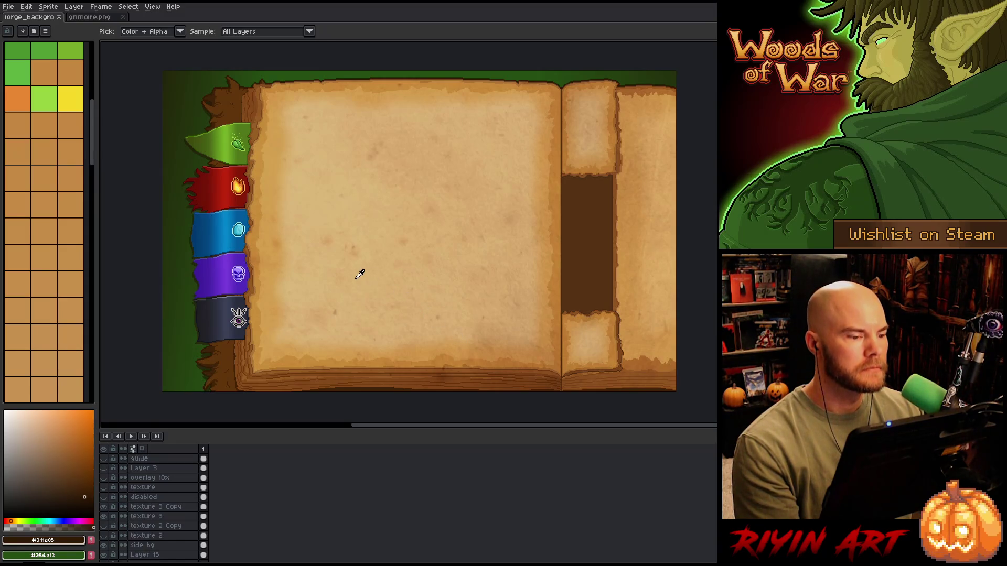
{"action": "scroll", "coordinate": [360, 274], "scroll_direction": "up", "scroll_amount": 1}
{"action": "scroll", "coordinate": [362, 272], "scroll_direction": "down", "scroll_amount": 2}
{"action": "scroll", "coordinate": [362, 266], "scroll_direction": "up", "scroll_amount": 1}
{"action": "mouse_move", "coordinate": [362, 266]}
{"action": "left_mouse_down"}
{"action": "mouse_move", "coordinate": [372, 243]}
{"action": "mouse_move", "coordinate": [367, 250]}
{"action": "left_mouse_up"}
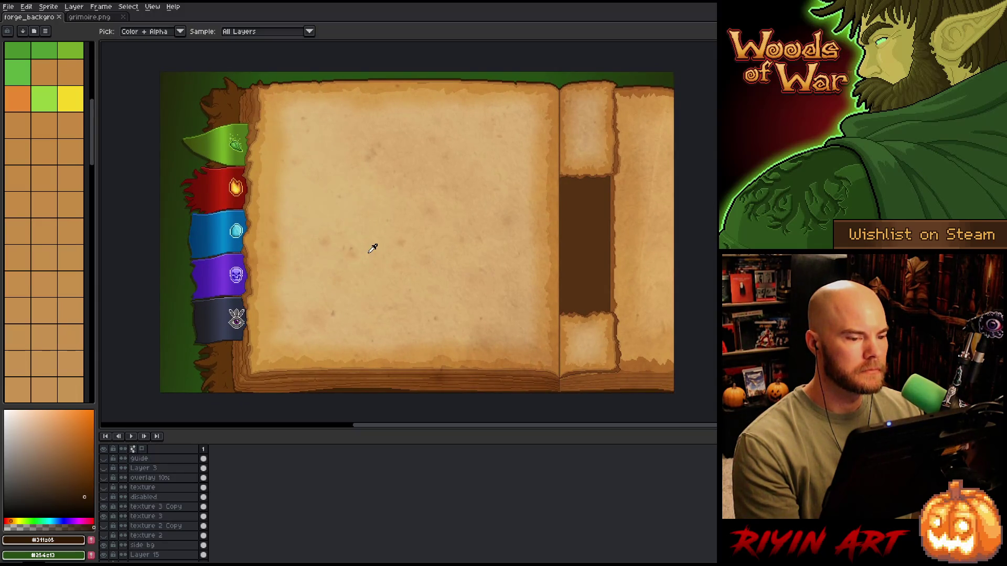